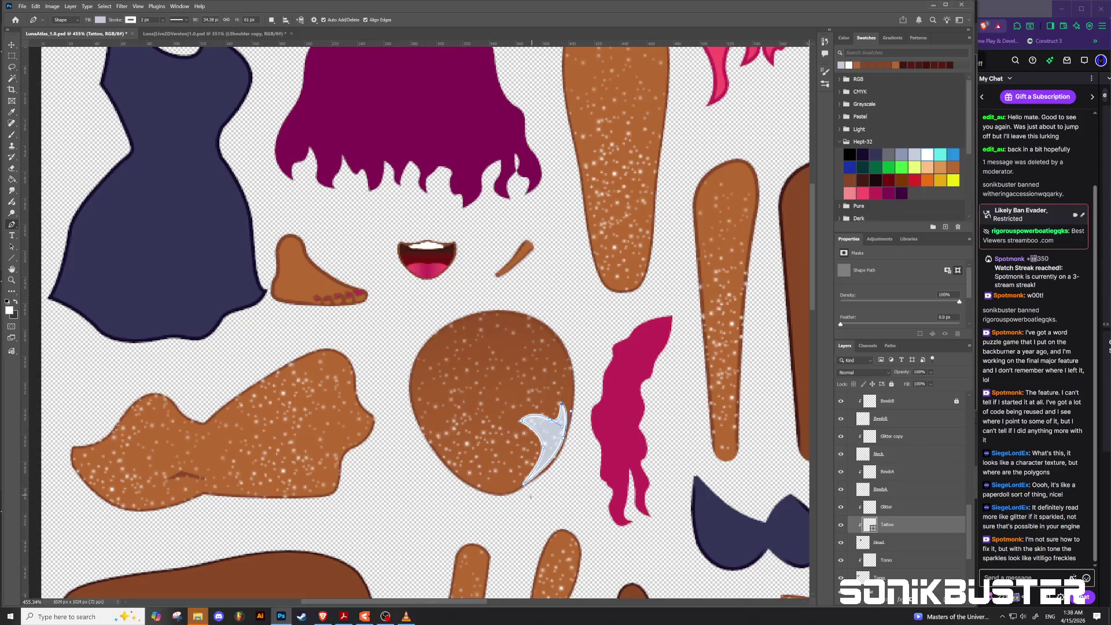
Smooth the crescent tattoo by adjusting its bottom tip, lower edge, right edge and left tip, then commit
drag(524, 485, 523, 483)
drag(523, 483, 515, 492)
drag(513, 491, 511, 491)
drag(554, 474, 550, 476)
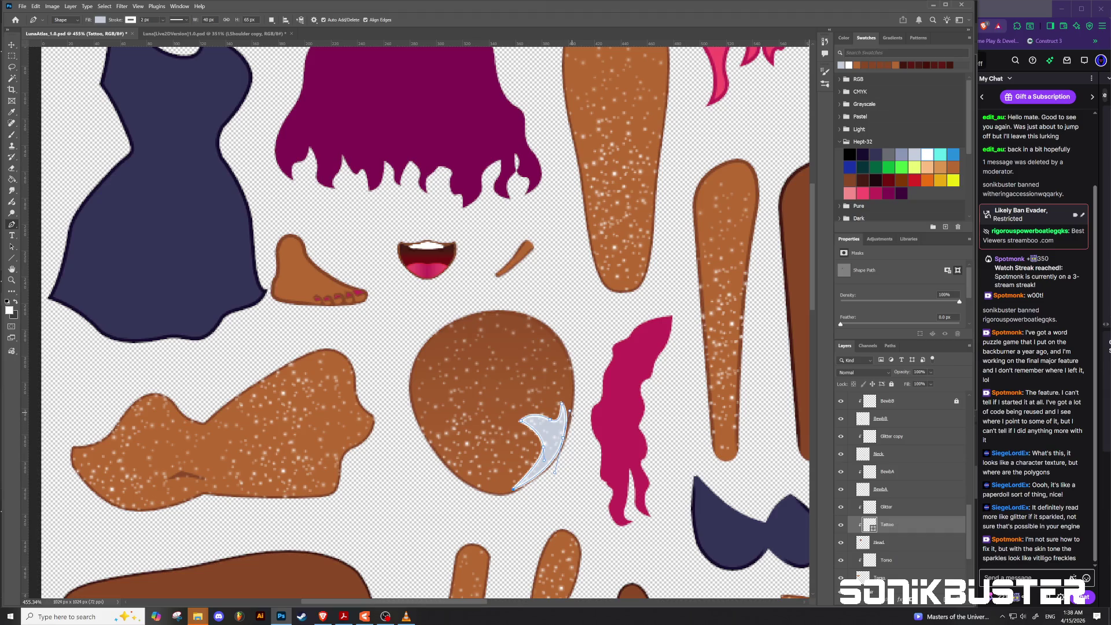
drag(572, 408, 573, 410)
drag(520, 422, 517, 418)
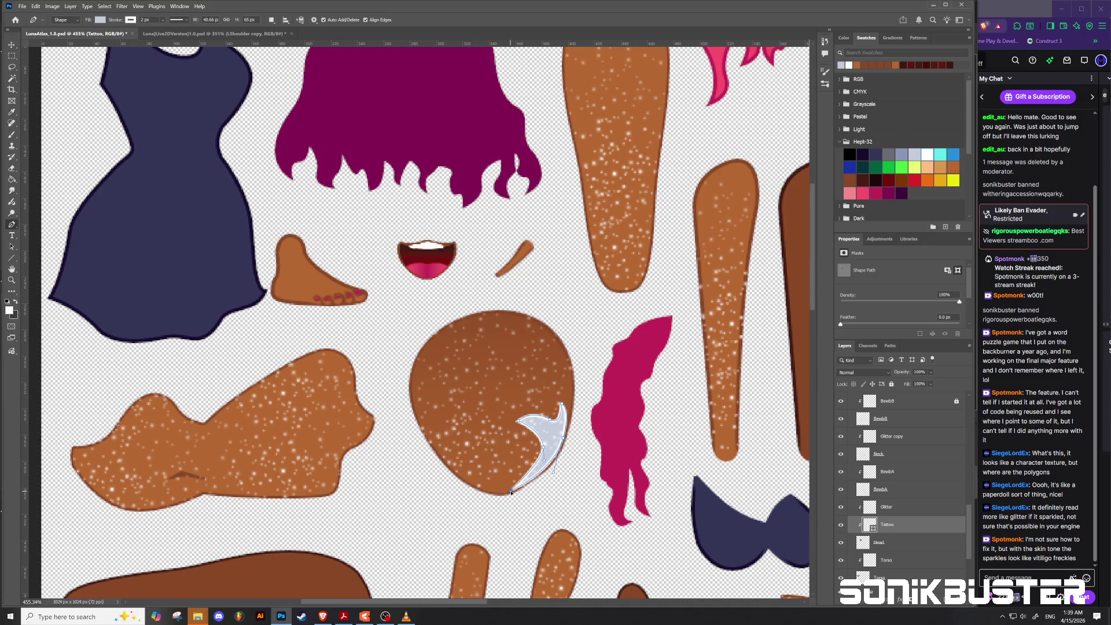
drag(513, 490, 511, 493)
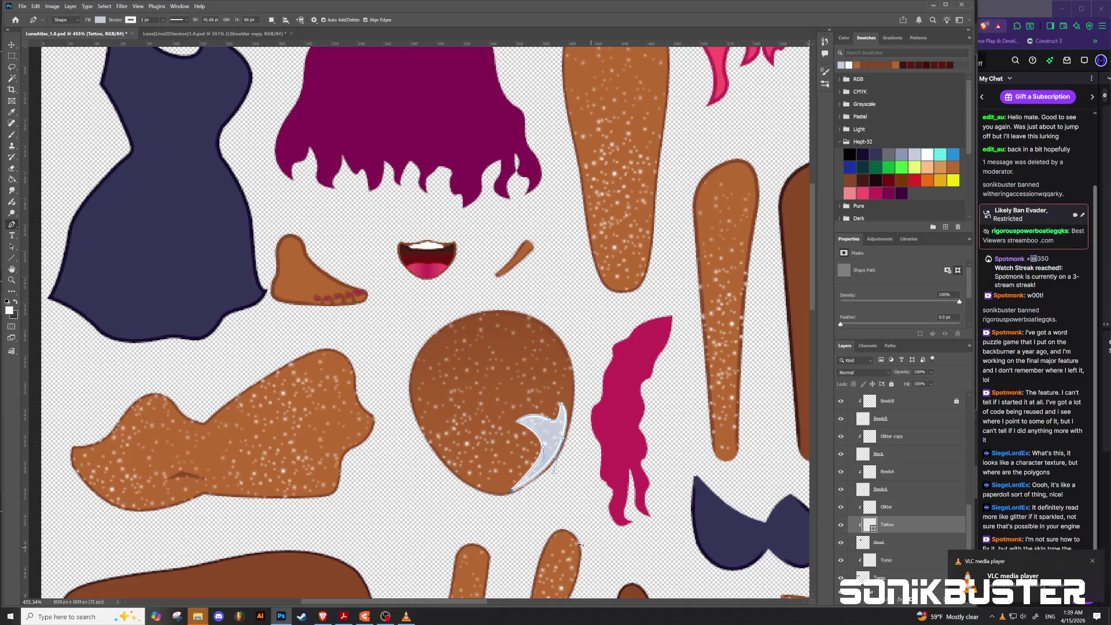
key(Return)
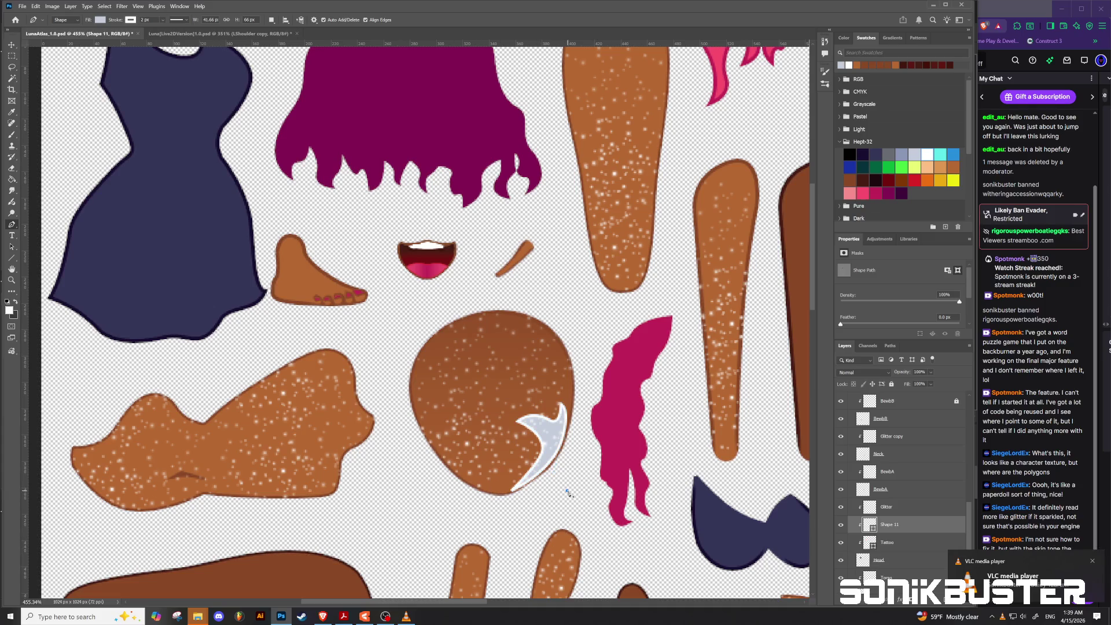
Delete the stray Shape 11 layer, keeping the Tattoo layer visible
double_click(889, 525)
key(Return)
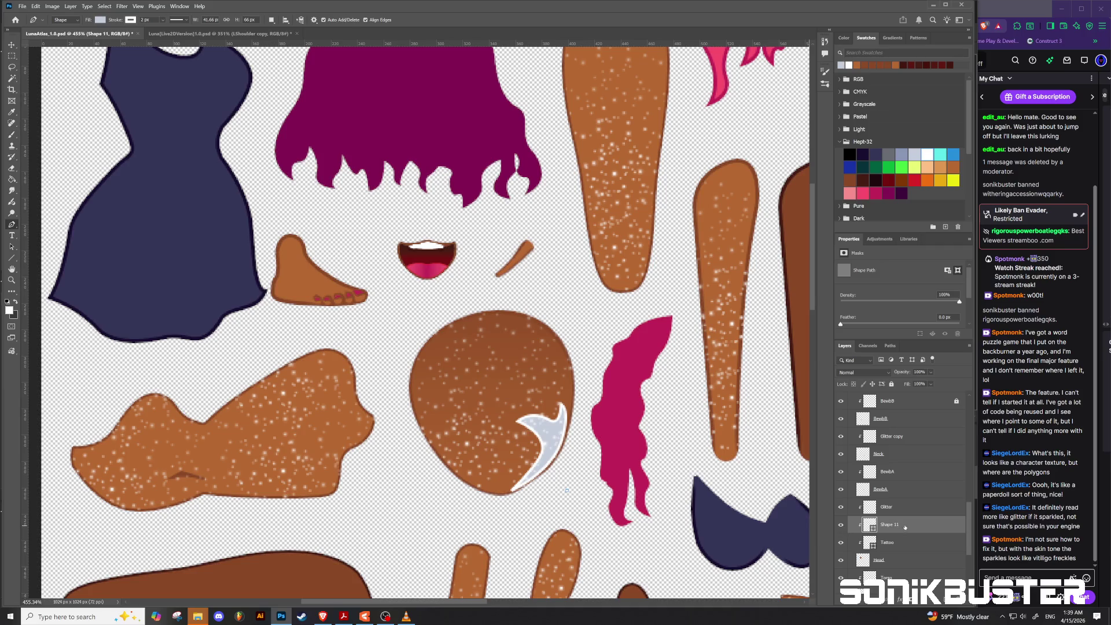
key(Delete)
click(842, 525)
click(842, 525)
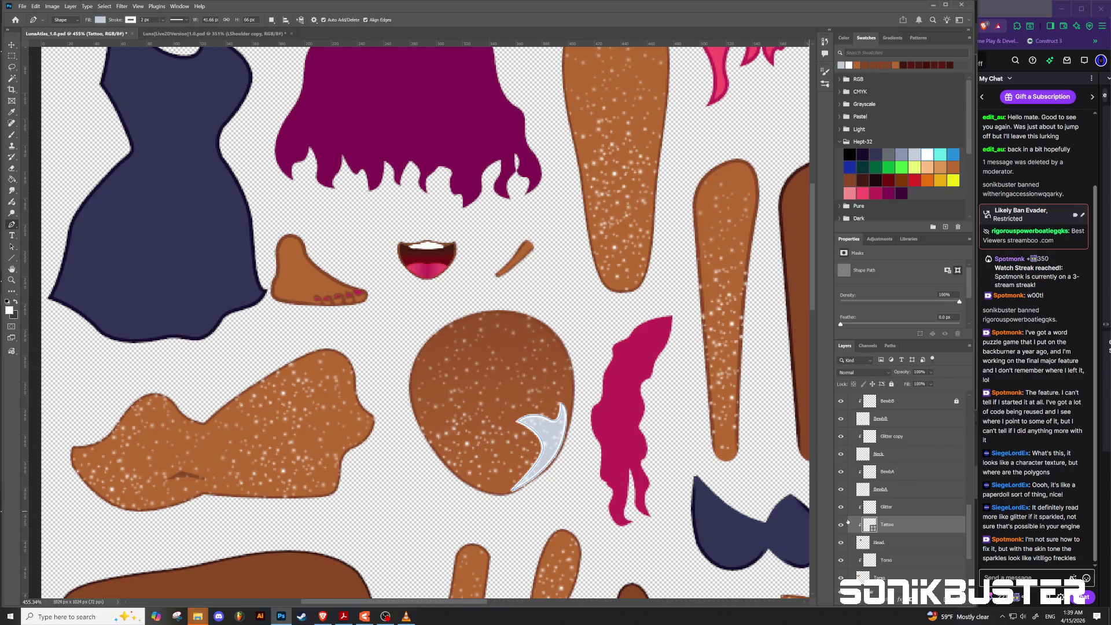
Duplicate the Tattoo layer and flip the copy's path horizontally
key(ctrl+j)
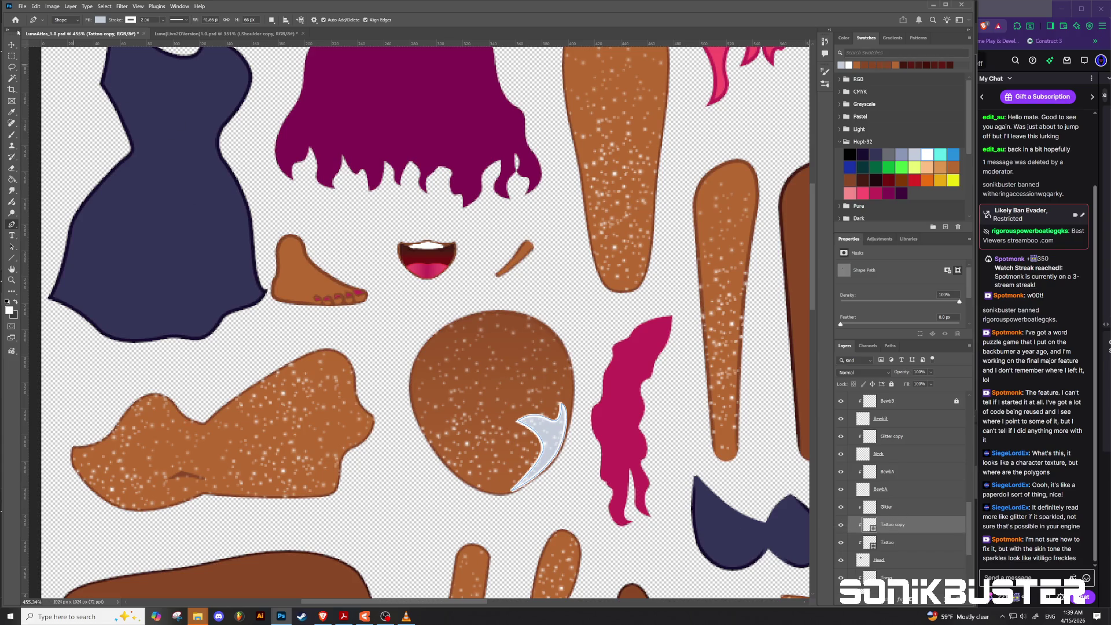
click(35, 6)
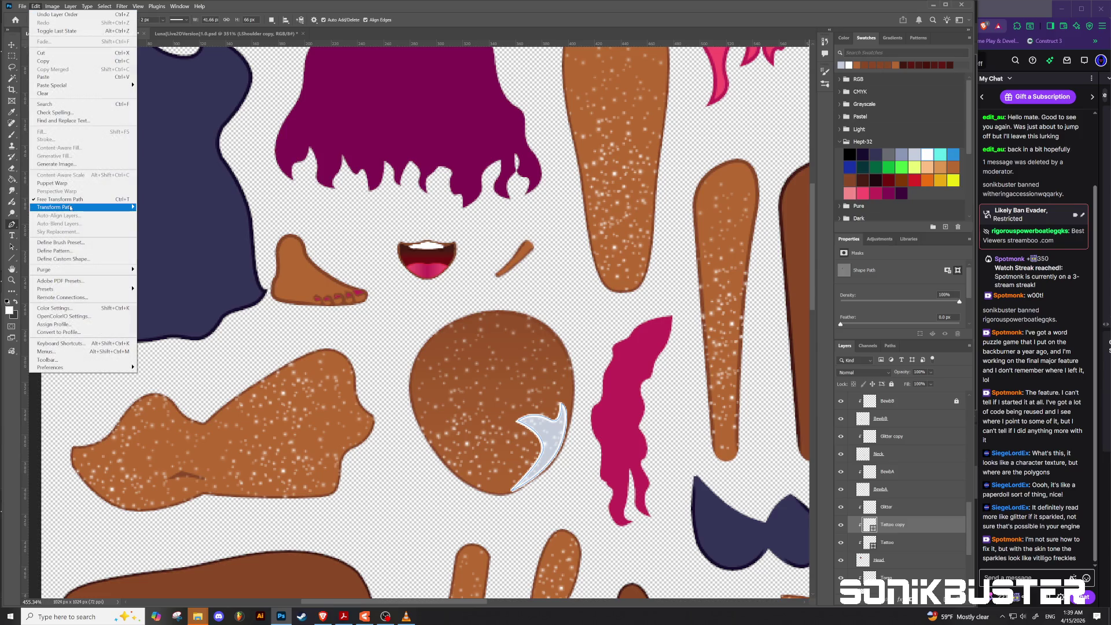
mouse_move(70, 207)
click(165, 355)
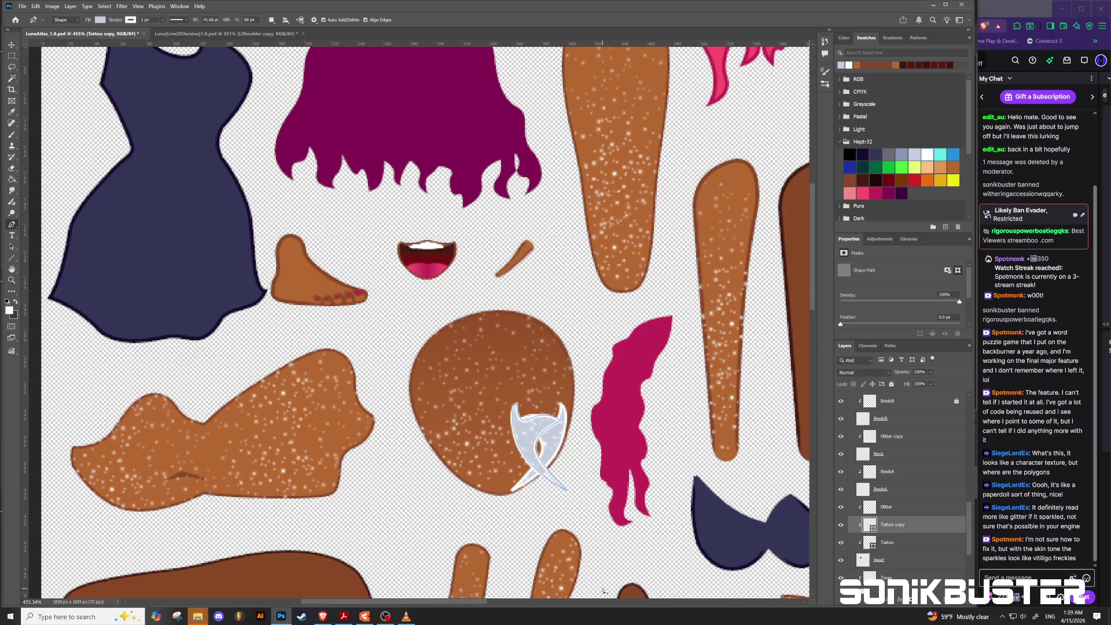
Move the flipped tattoo copy to the head's left side, rotated about 18.6 degrees
key(v)
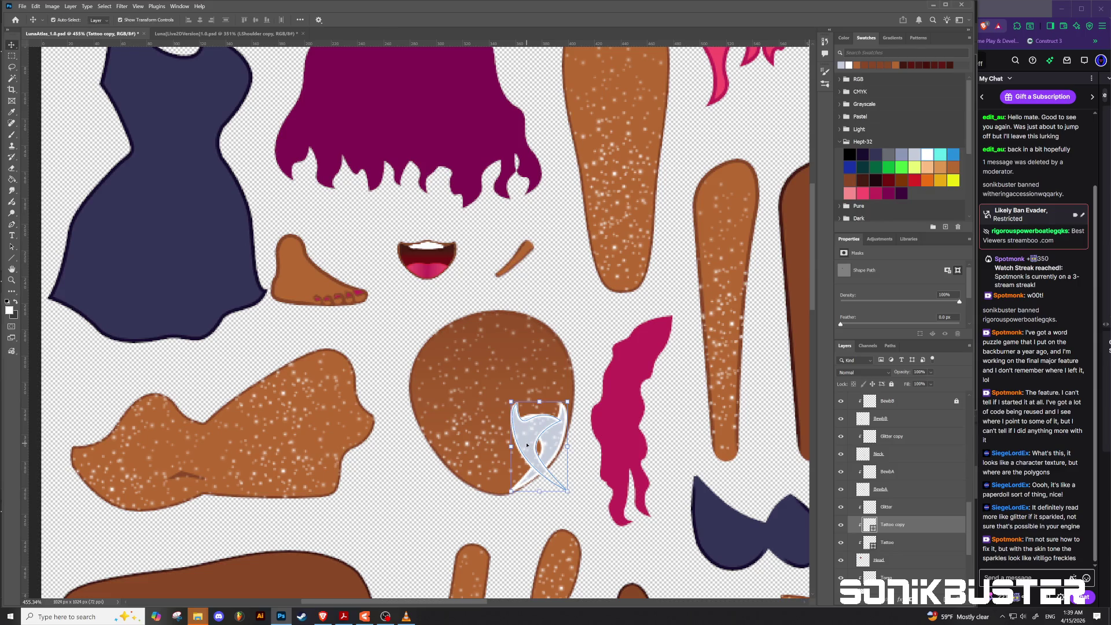
mouse_move(527, 446)
mouse_down()
mouse_move(463, 444)
mouse_move(427, 406)
mouse_up()
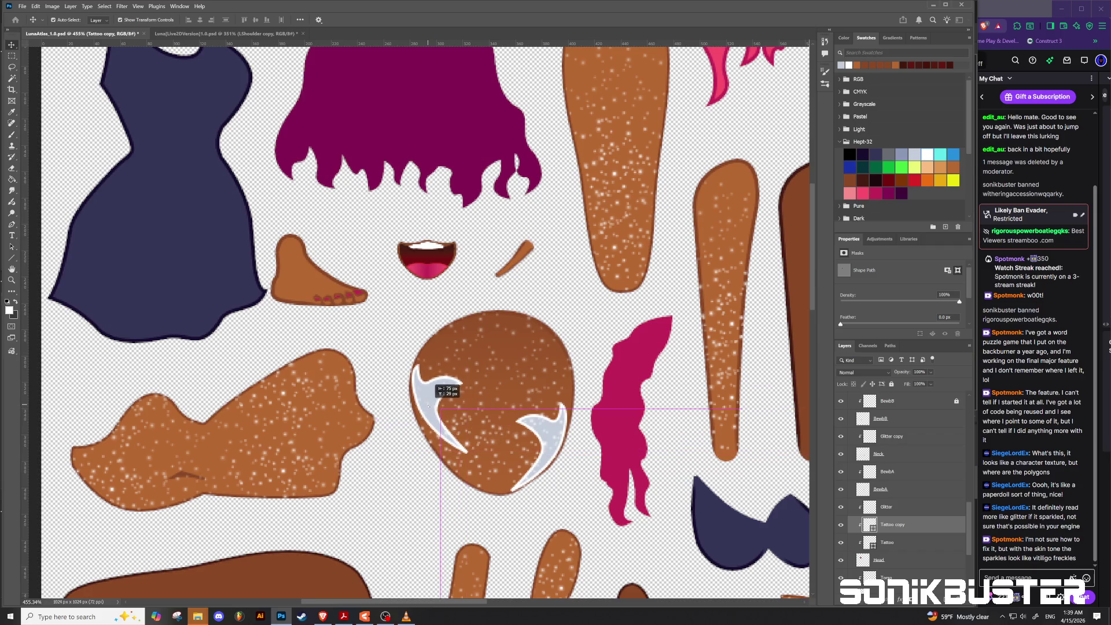
drag(427, 405, 428, 406)
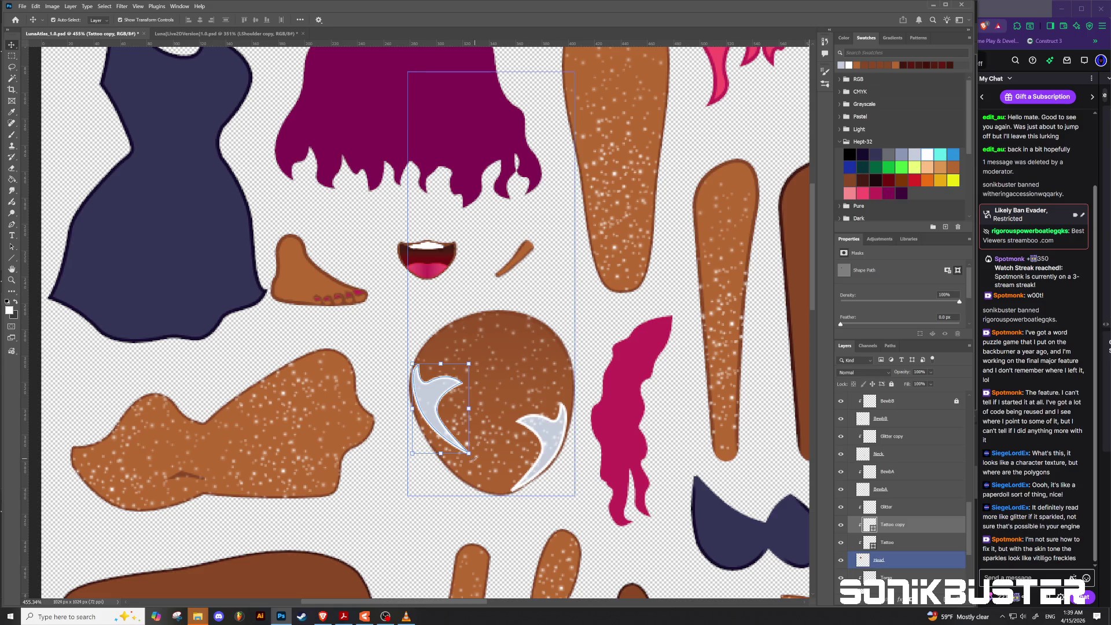
drag(473, 457, 456, 463)
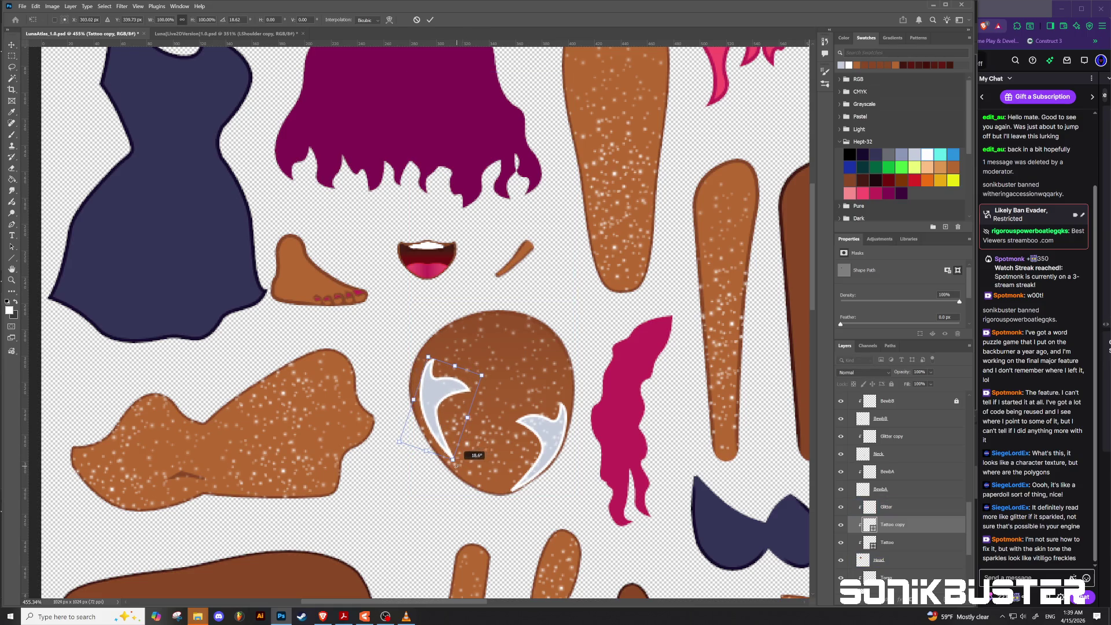
drag(431, 404, 422, 399)
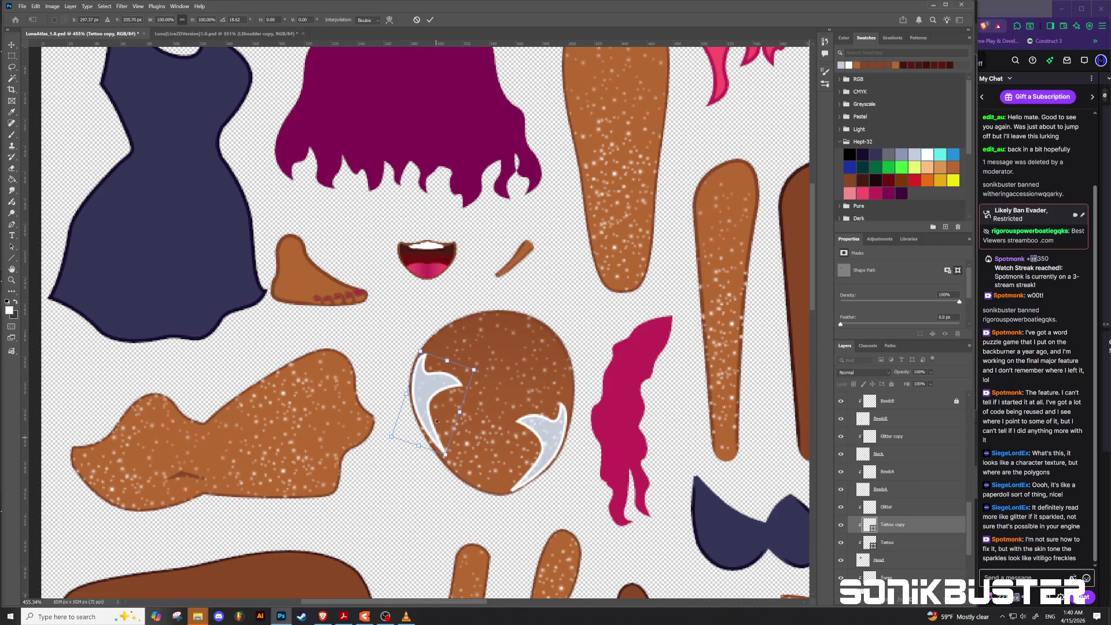
key(p)
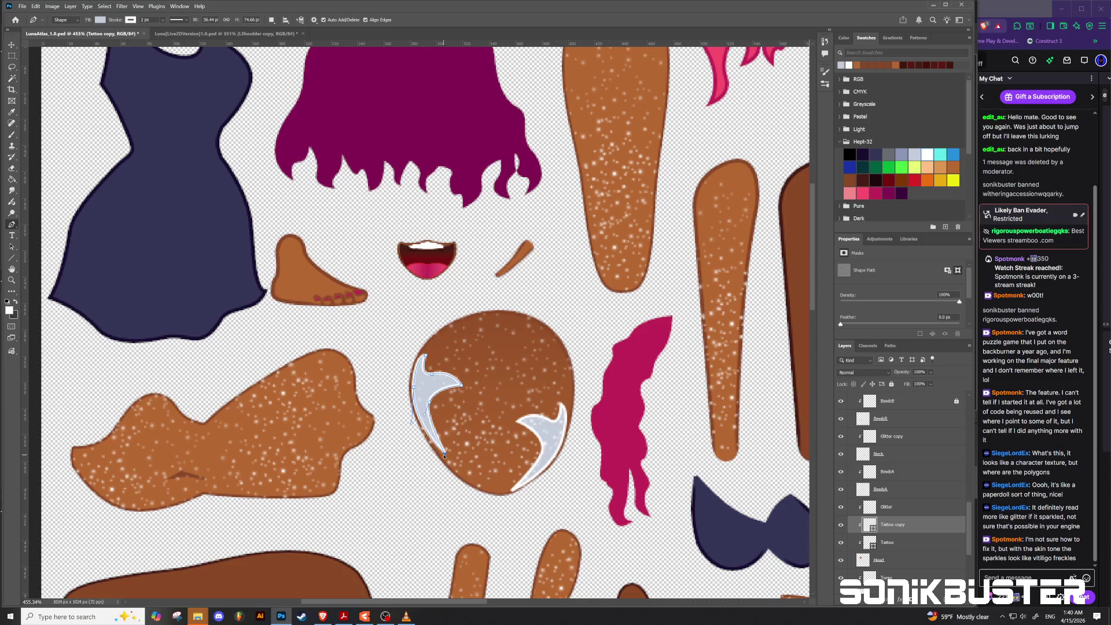
Adjust the left tattoo copy's lower tip and upper curve to follow the head, then deselect the path
drag(440, 456, 442, 458)
drag(412, 422, 411, 419)
click(431, 374)
drag(418, 377, 426, 398)
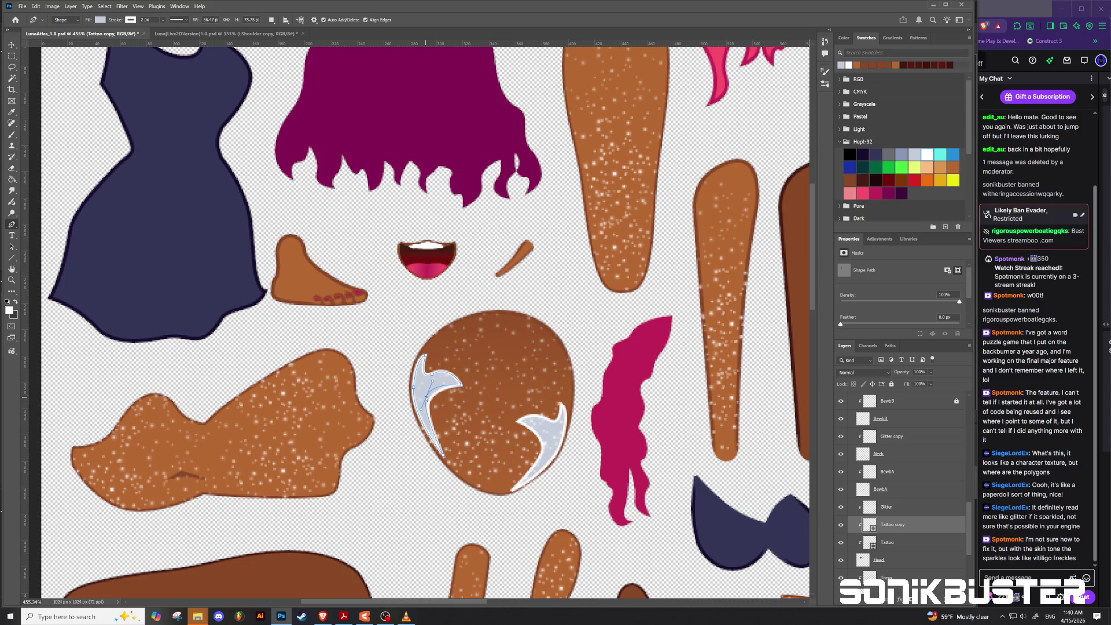
drag(461, 383, 454, 396)
key(Escape)
scroll(344, 448, down, 15)
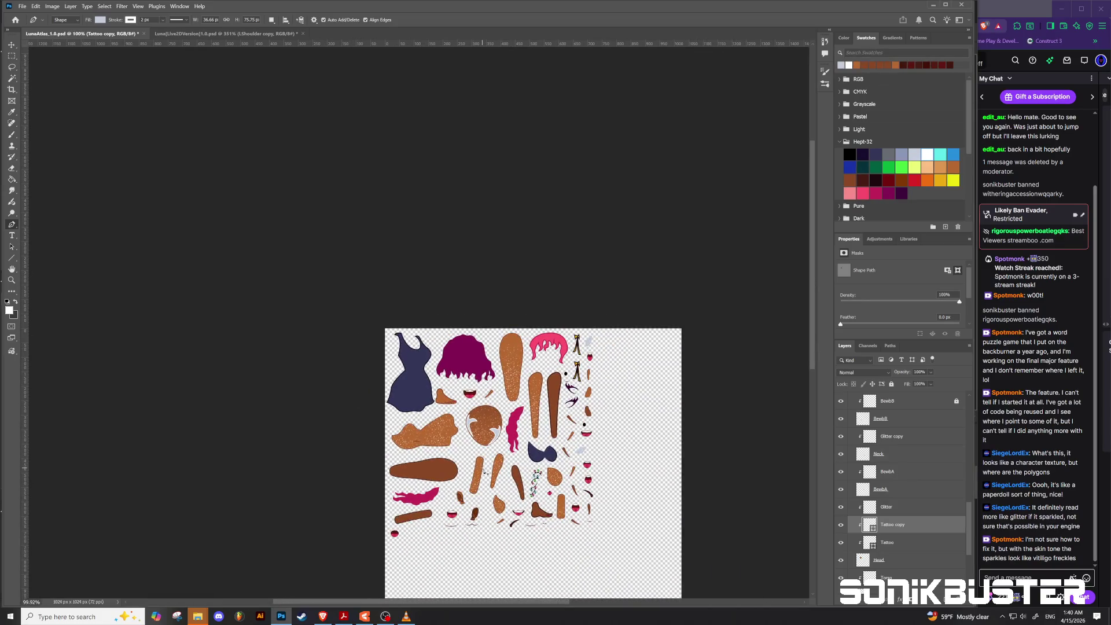
Save the atlas and Quick Export it as PNG, replacing LunaAtlas_1.0.png
scroll(478, 411, up, 5)
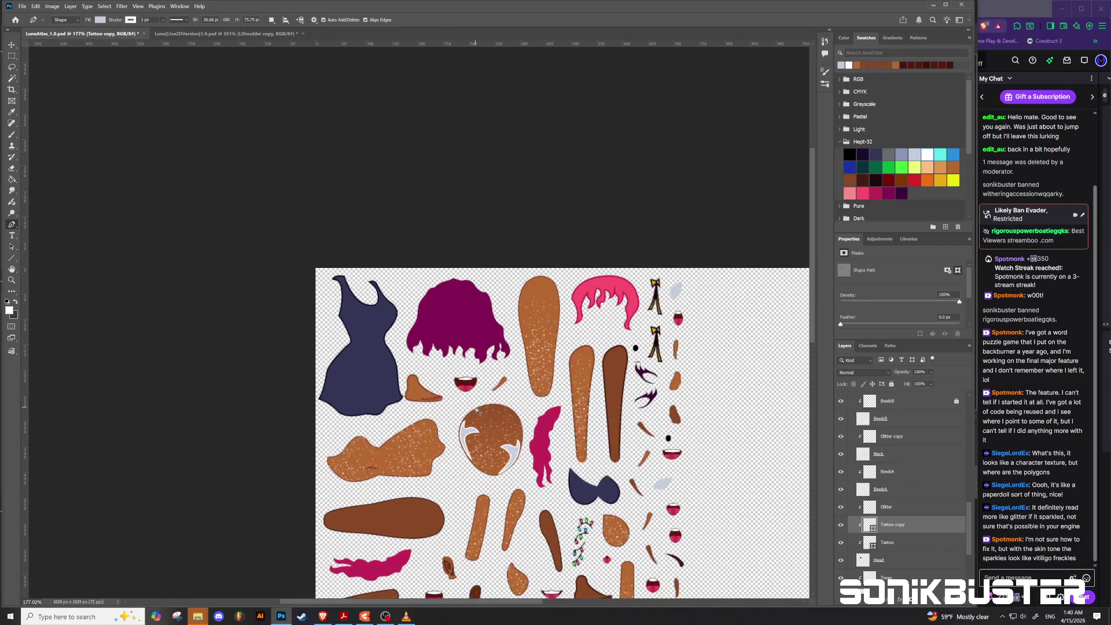
key(ctrl+s)
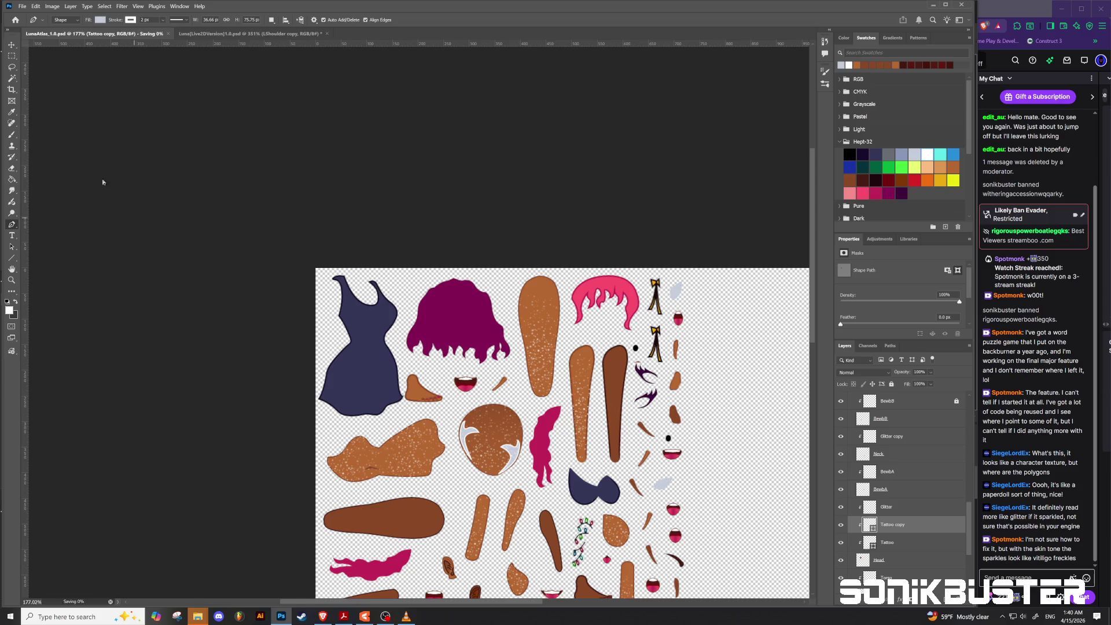
click(22, 7)
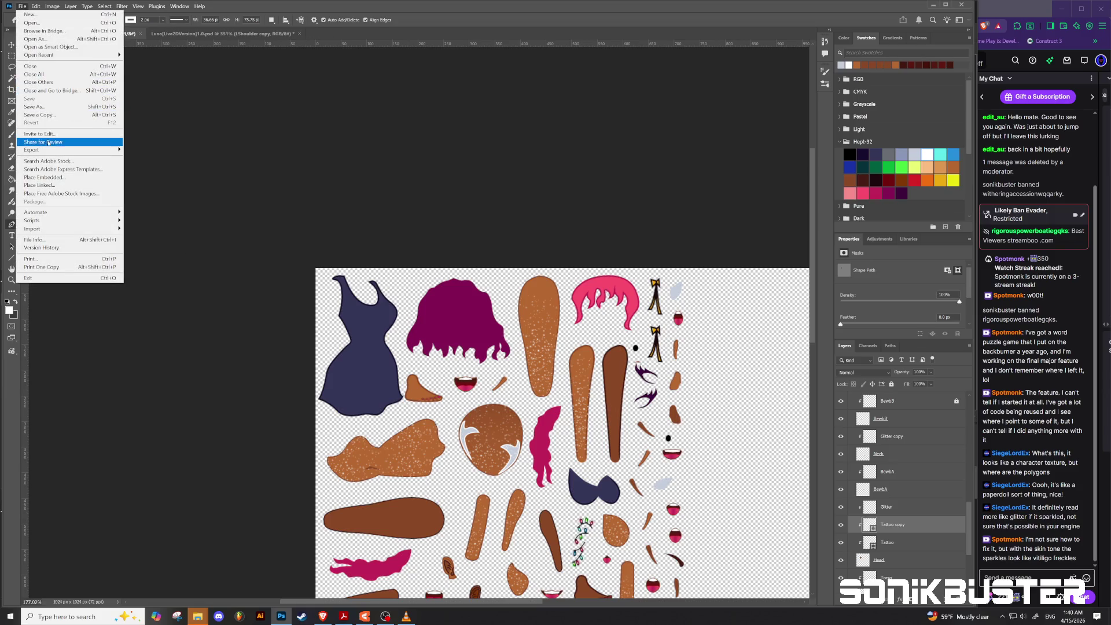
mouse_move(58, 149)
click(156, 149)
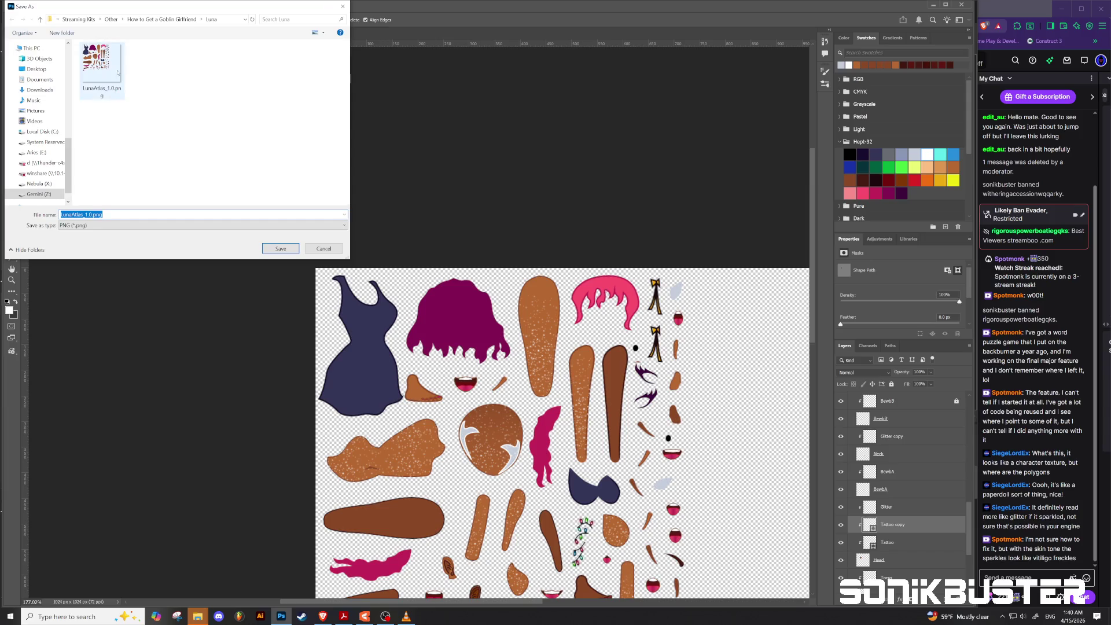
click(107, 64)
click(280, 248)
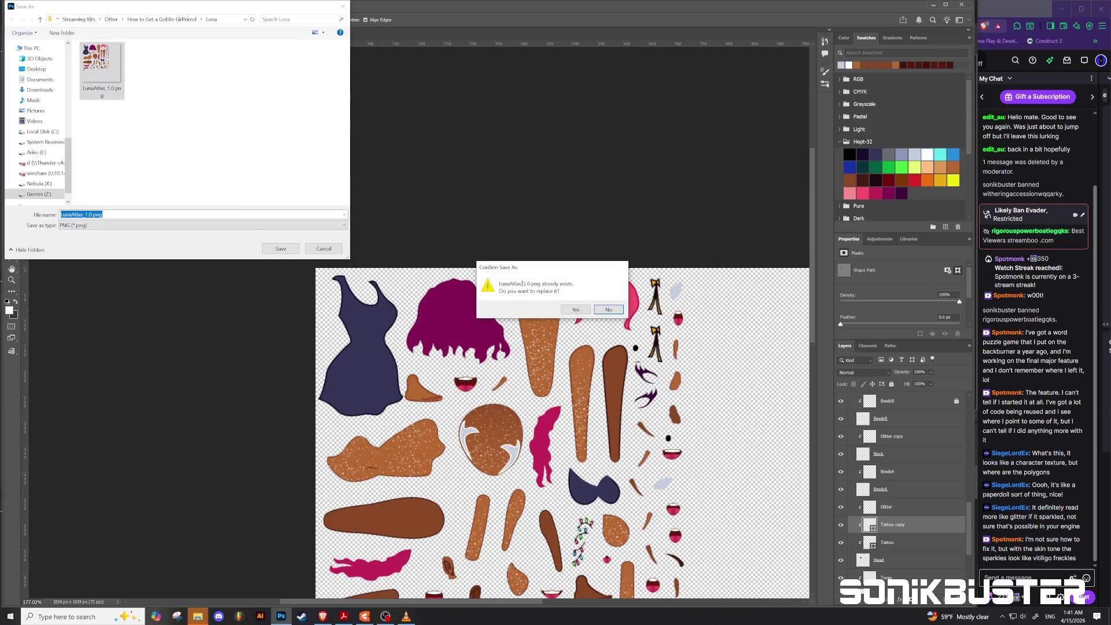
click(568, 310)
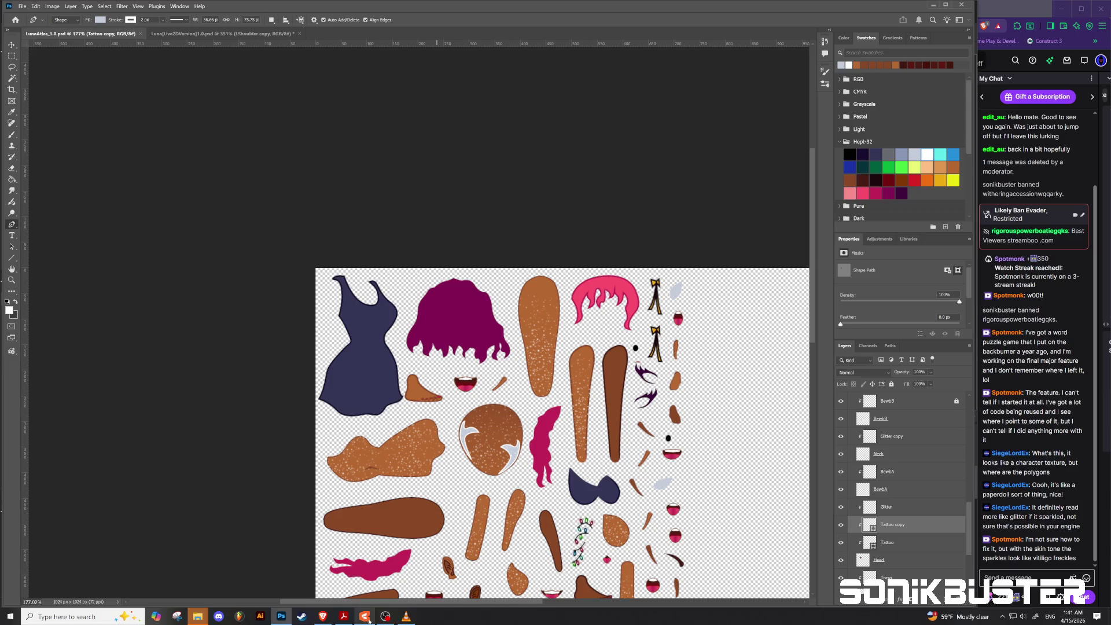
click(365, 616)
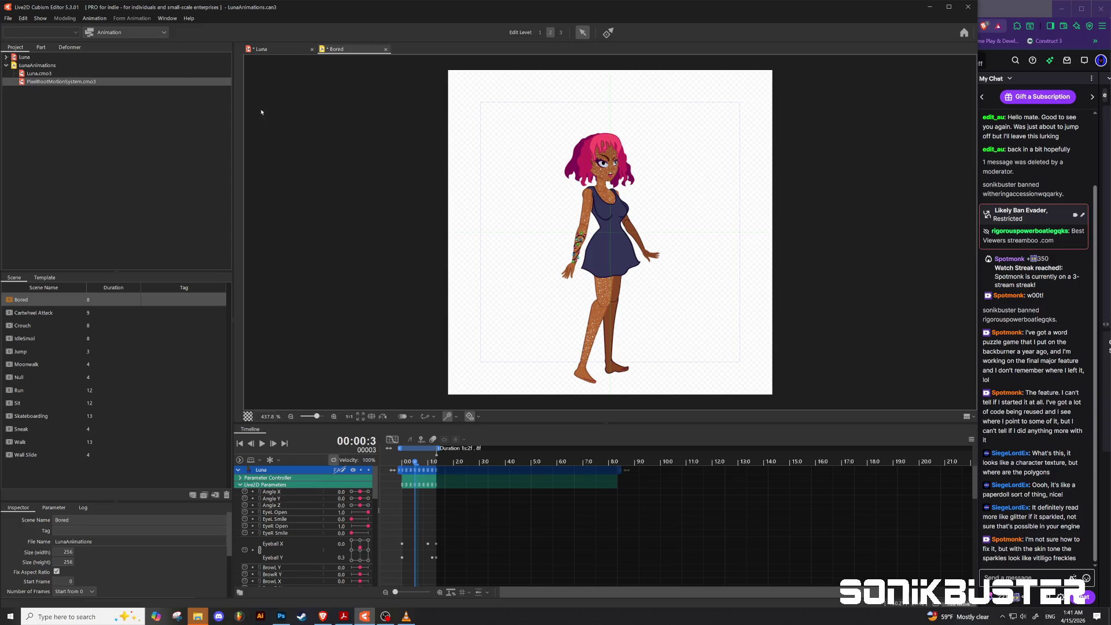
Open the Luna model's Edit Texture Atlas editor and unlock the atlas
double_click(224, 56)
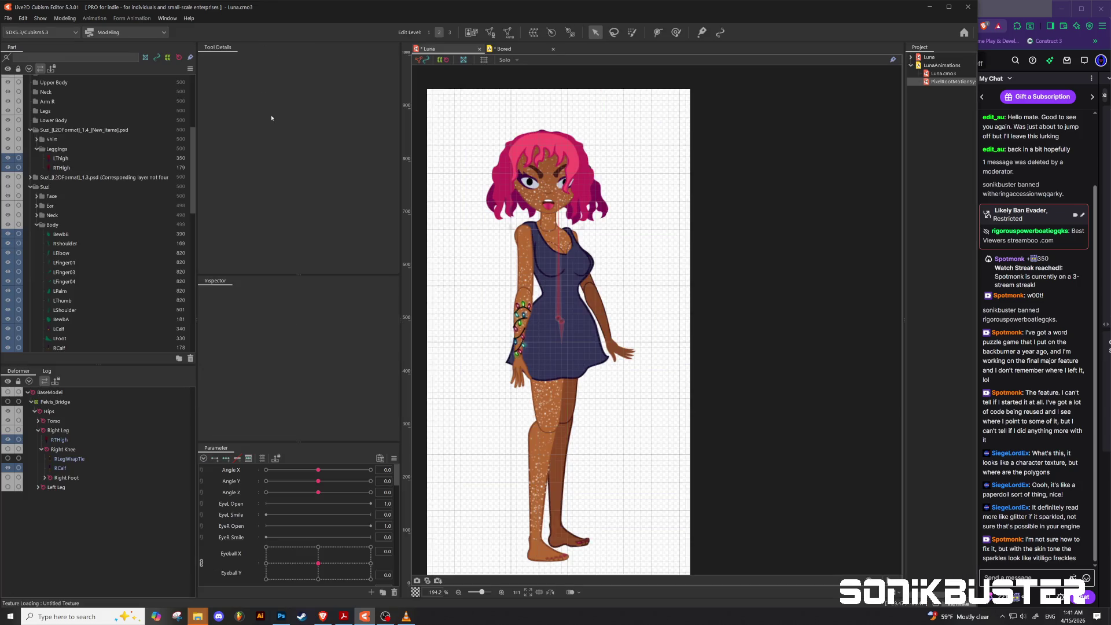
click(69, 18)
mouse_move(75, 46)
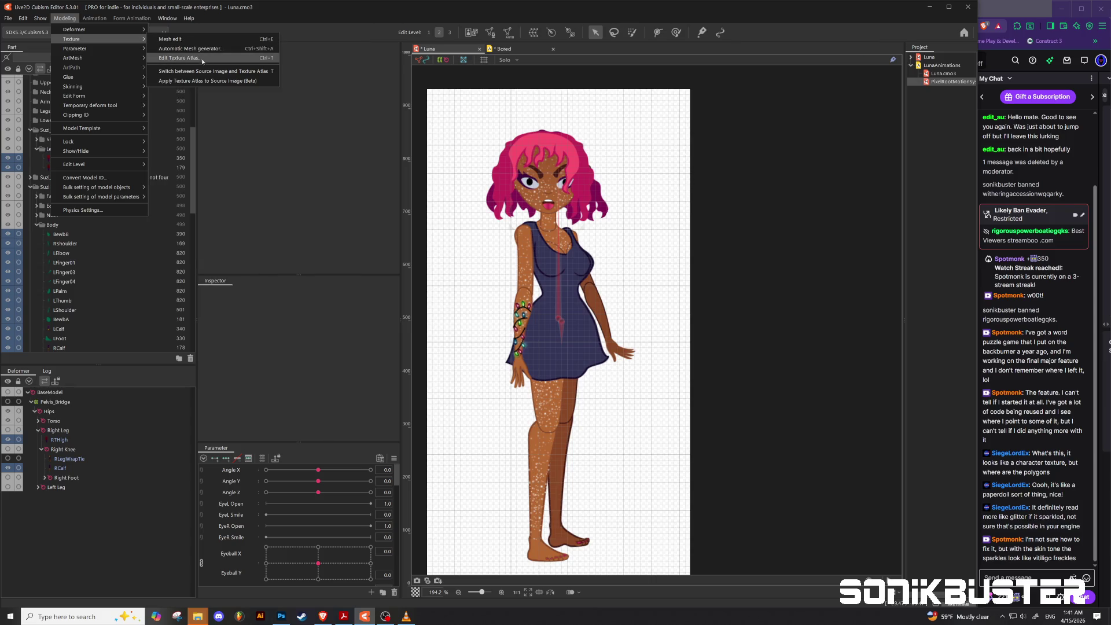
click(200, 60)
click(382, 212)
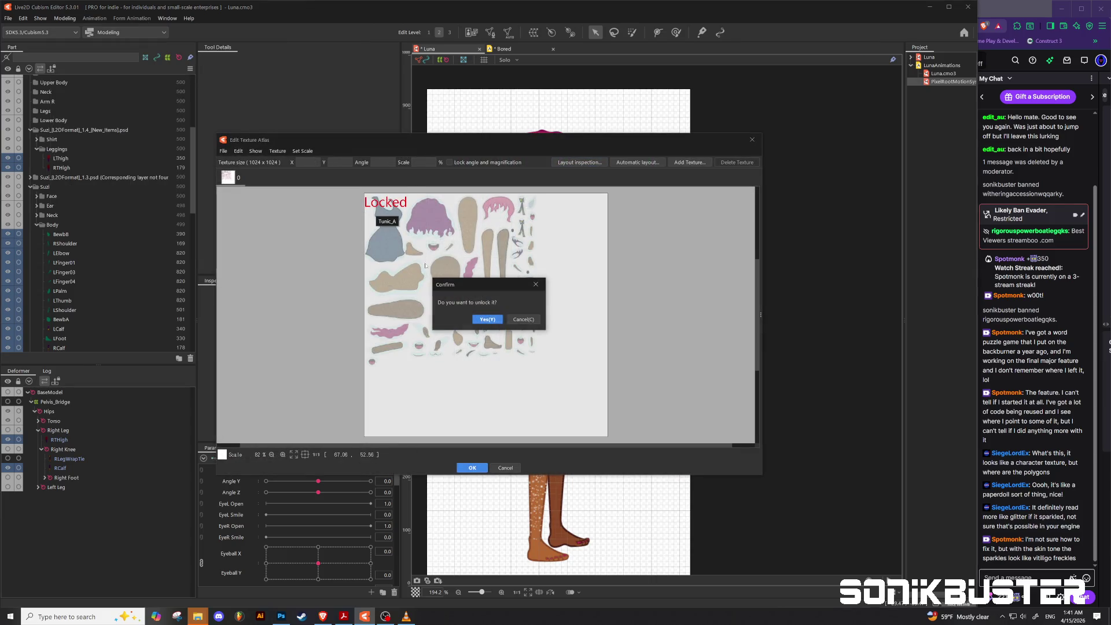
click(498, 322)
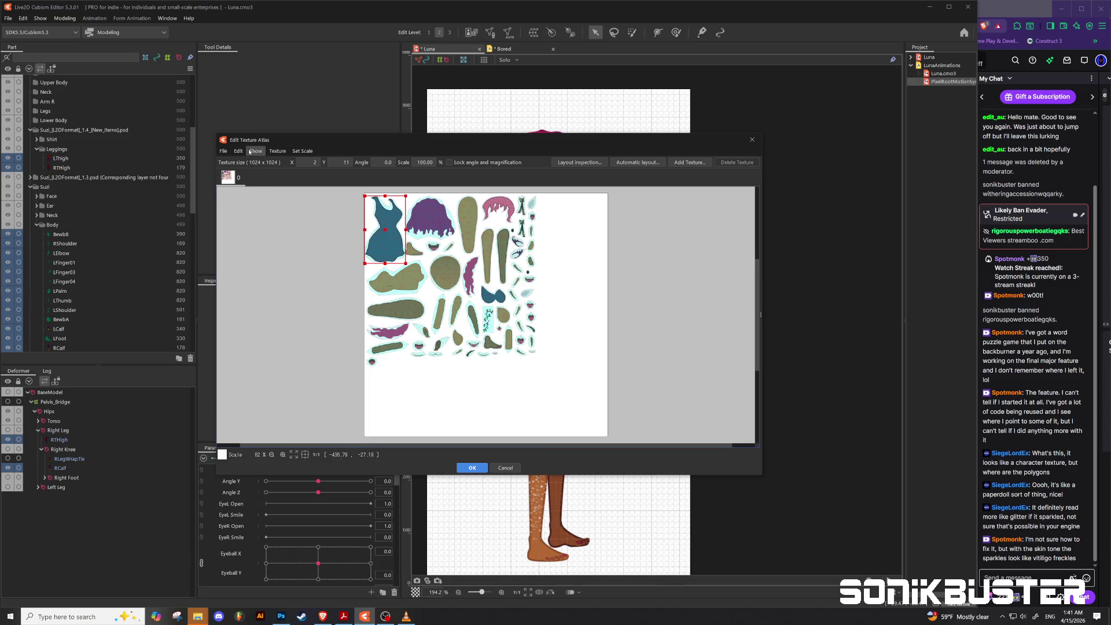
Replace the texture image with LunaAtlas_1.0.png, apply it, and open the Bored scene
click(224, 152)
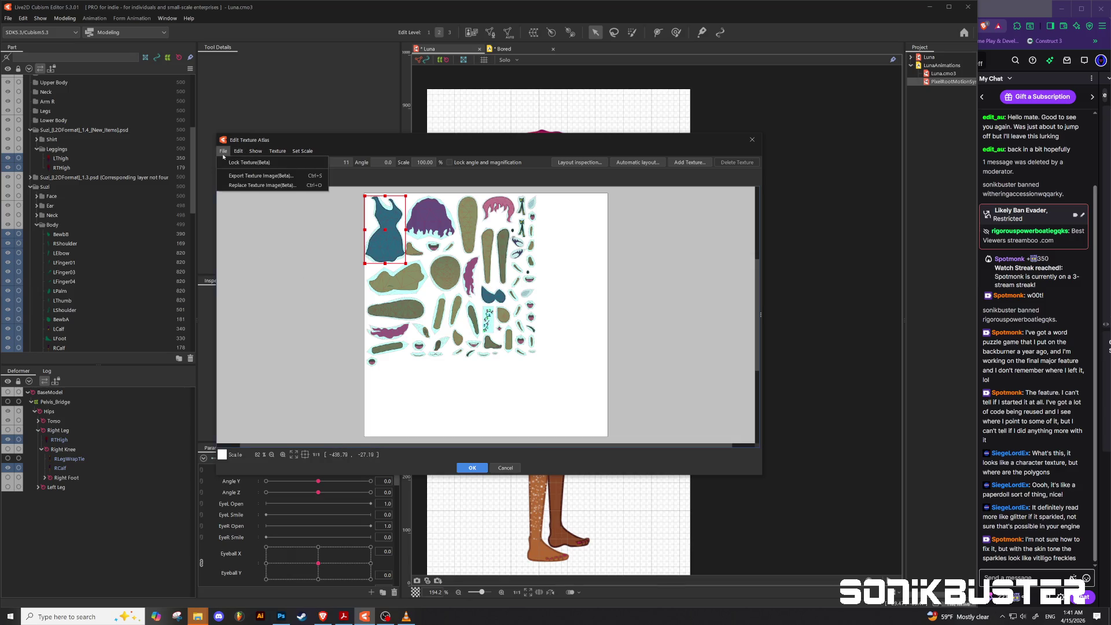
click(244, 186)
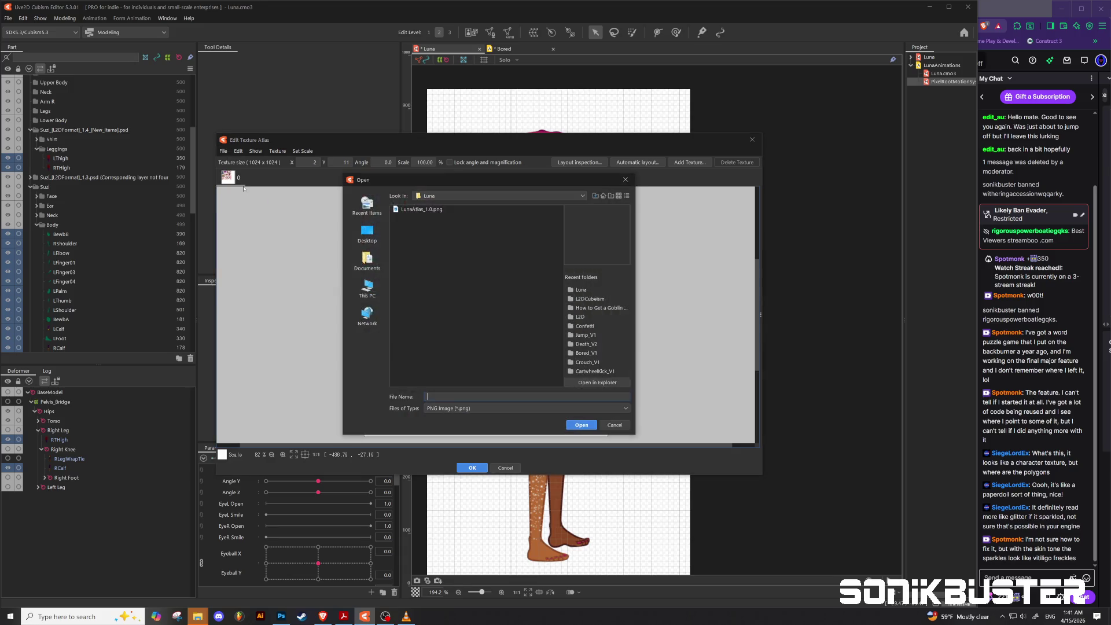
click(414, 210)
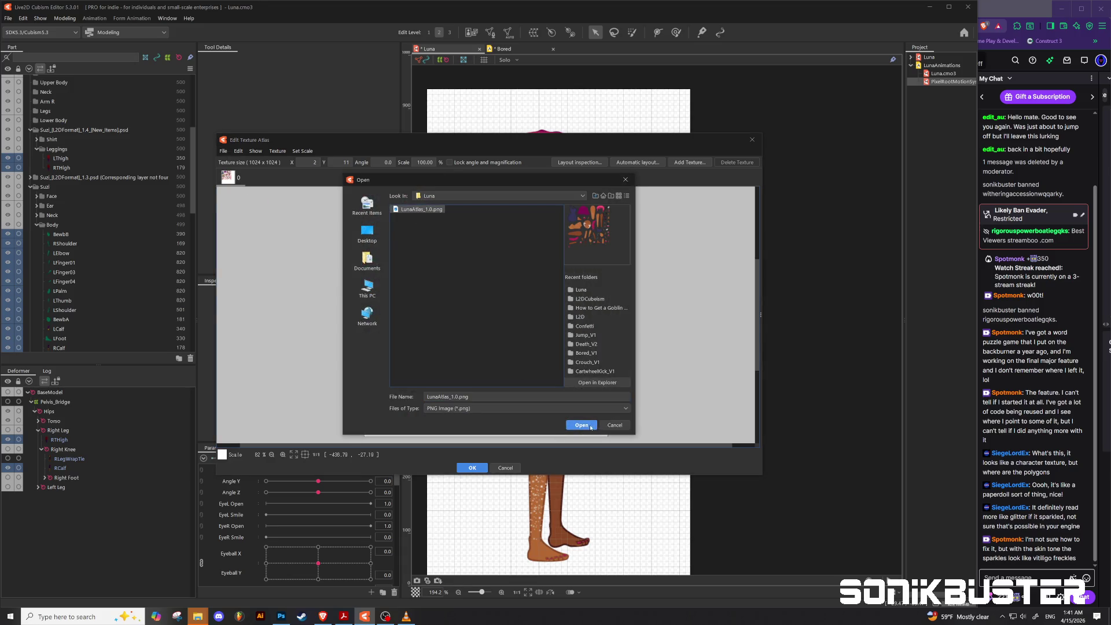
click(587, 426)
click(480, 466)
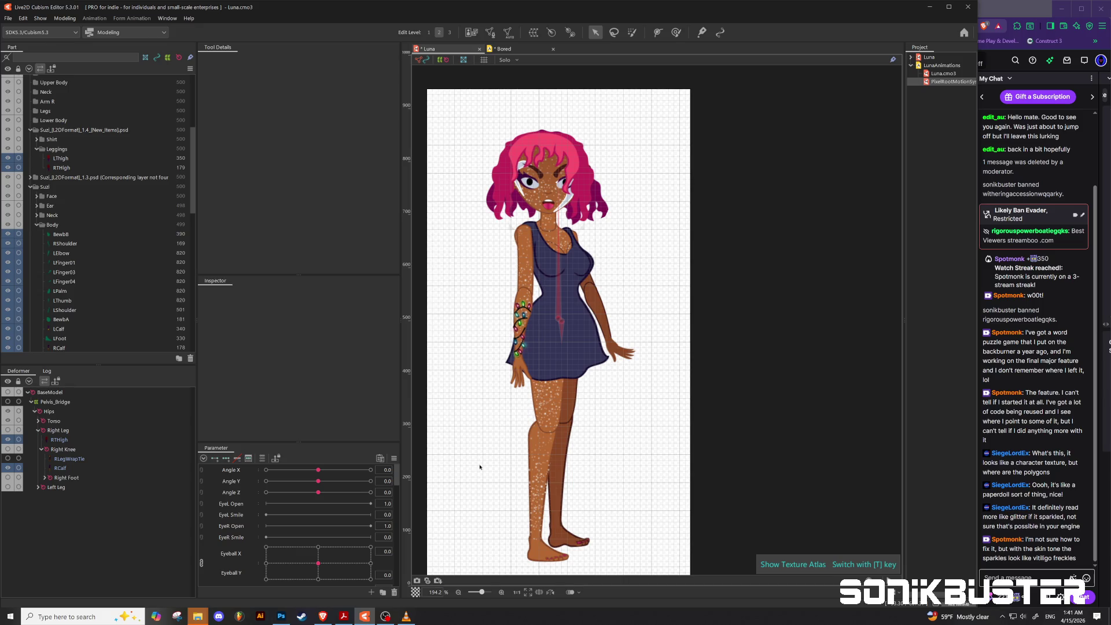
click(515, 51)
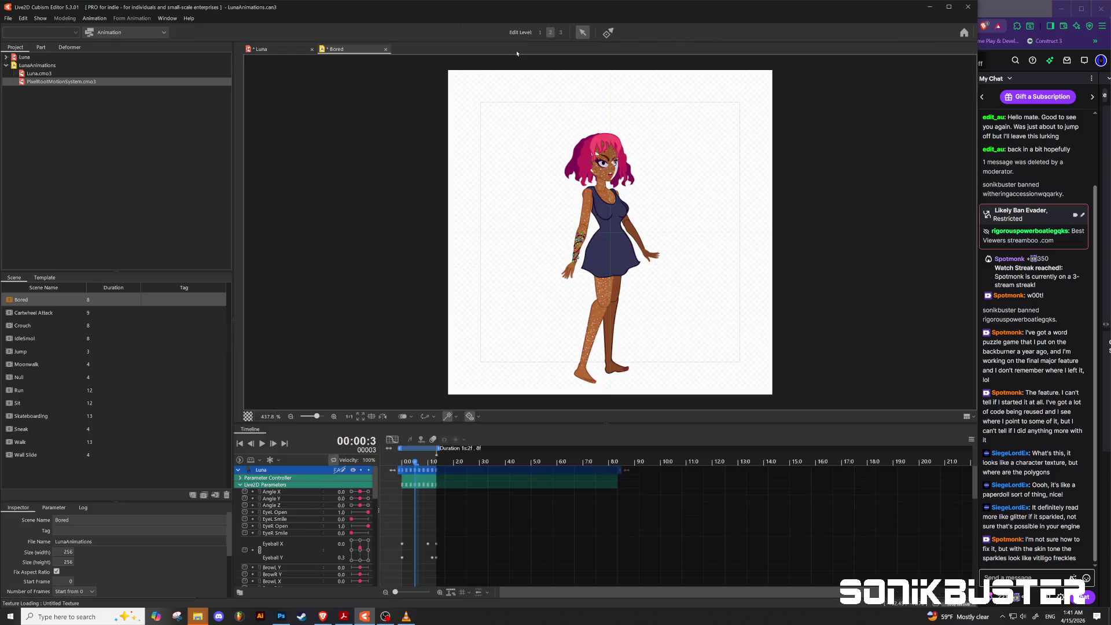
Play the Bored animation to preview Luna with the new texture
scroll(654, 141, up, 2)
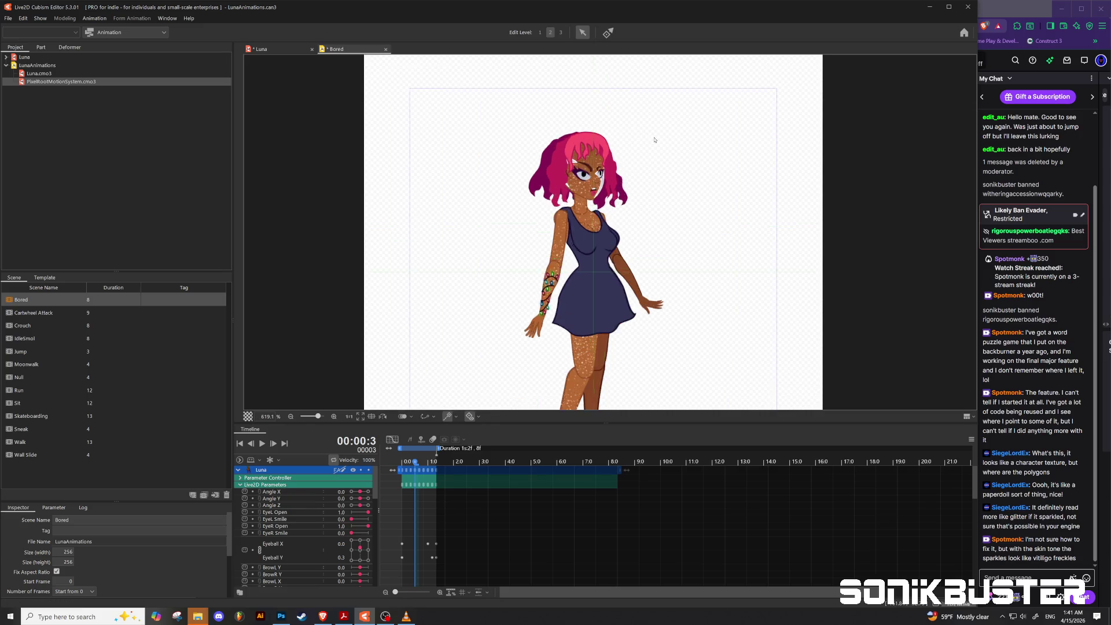
scroll(655, 139, up, 2)
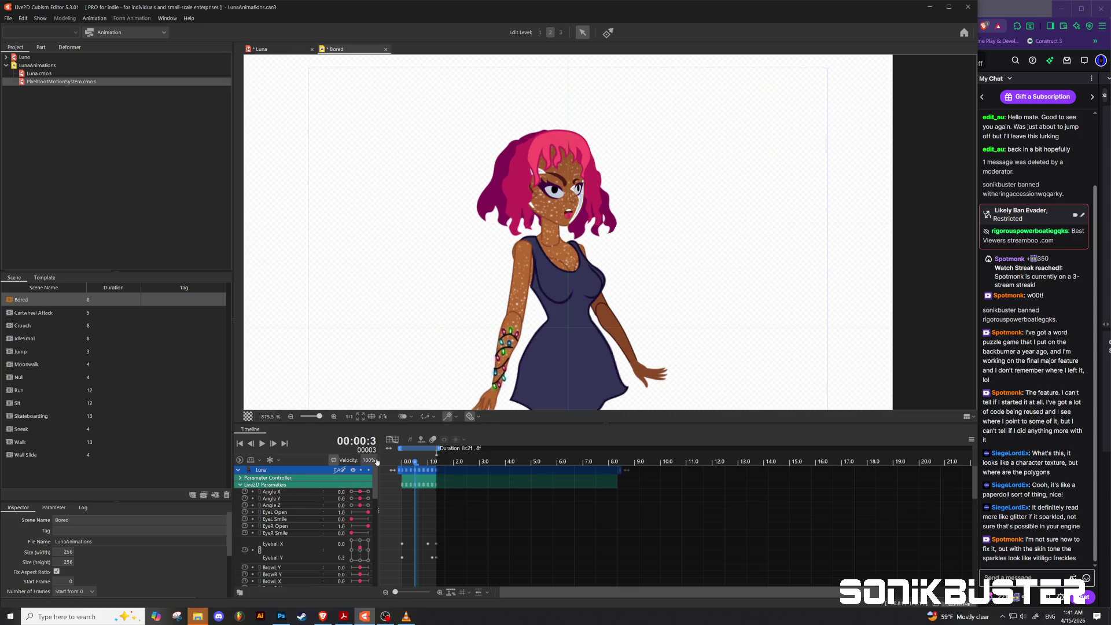
scroll(307, 527, down, 5)
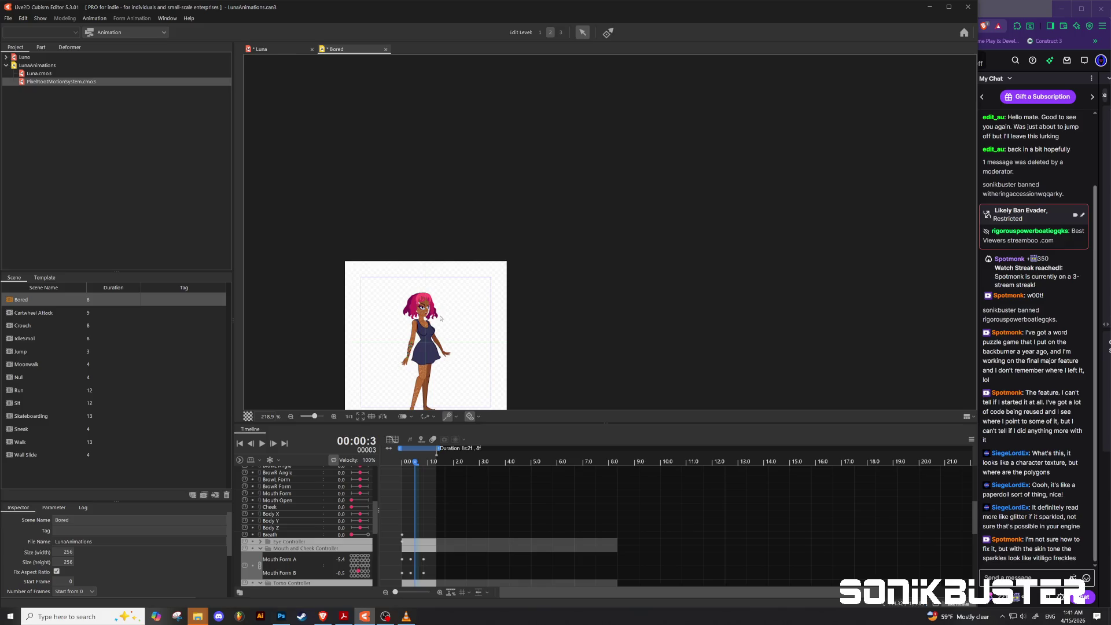
scroll(450, 315, up, 2)
scroll(449, 296, up, 4)
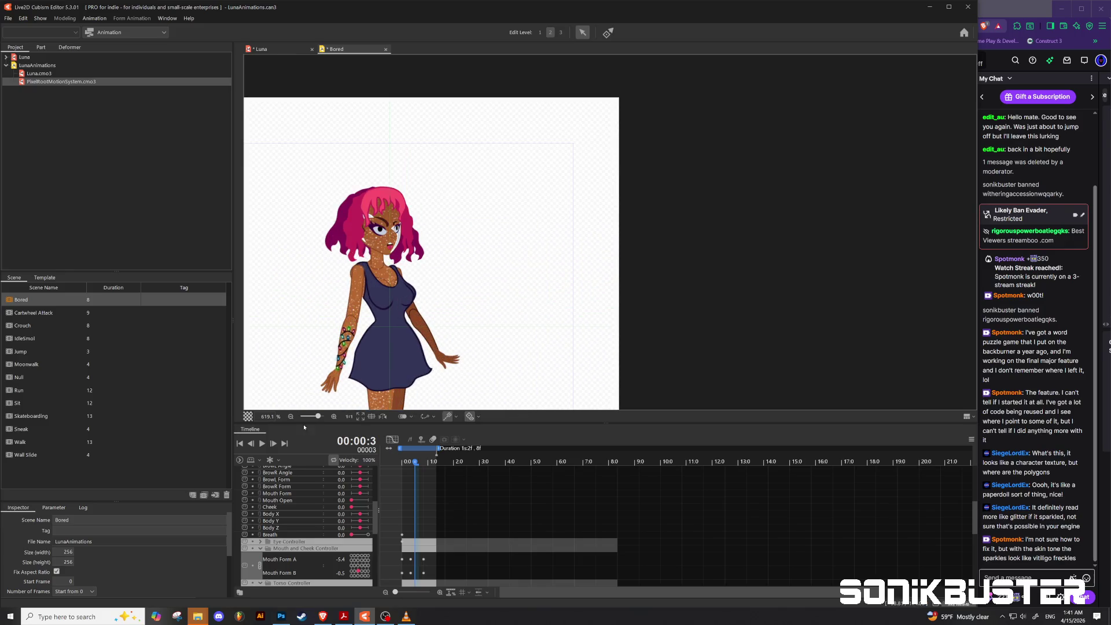
click(262, 443)
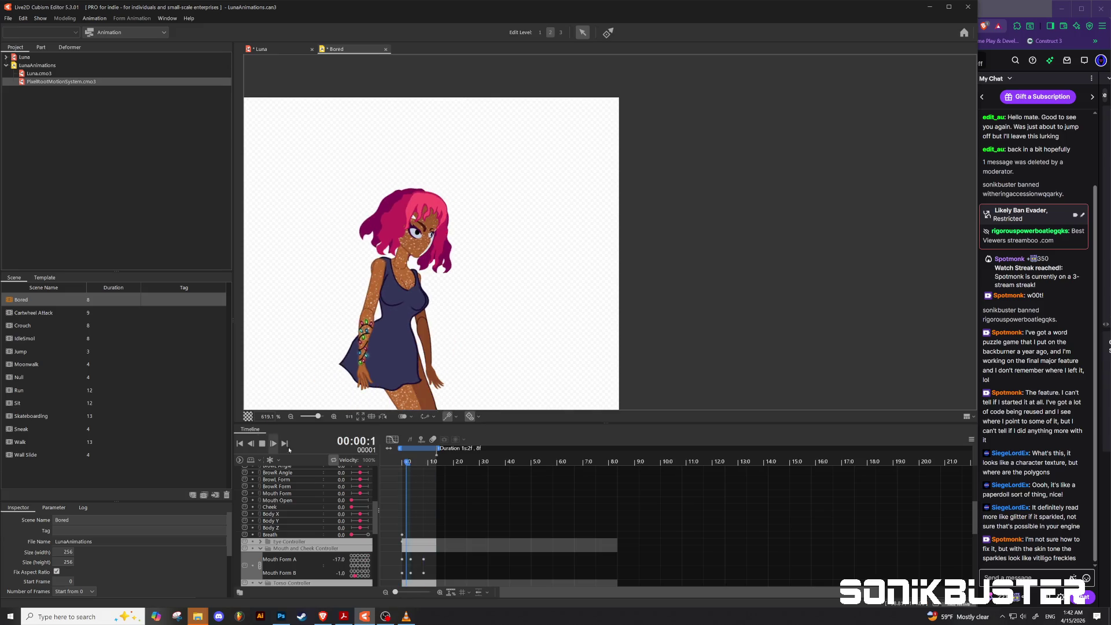
Preview each scene in turn: Cartwheel Attack, Crouch, IdleSmol, Jump, Moonwalk, Null, Run, Sit, Skateboarding, Sneak, Walk, Wall Slide
click(29, 313)
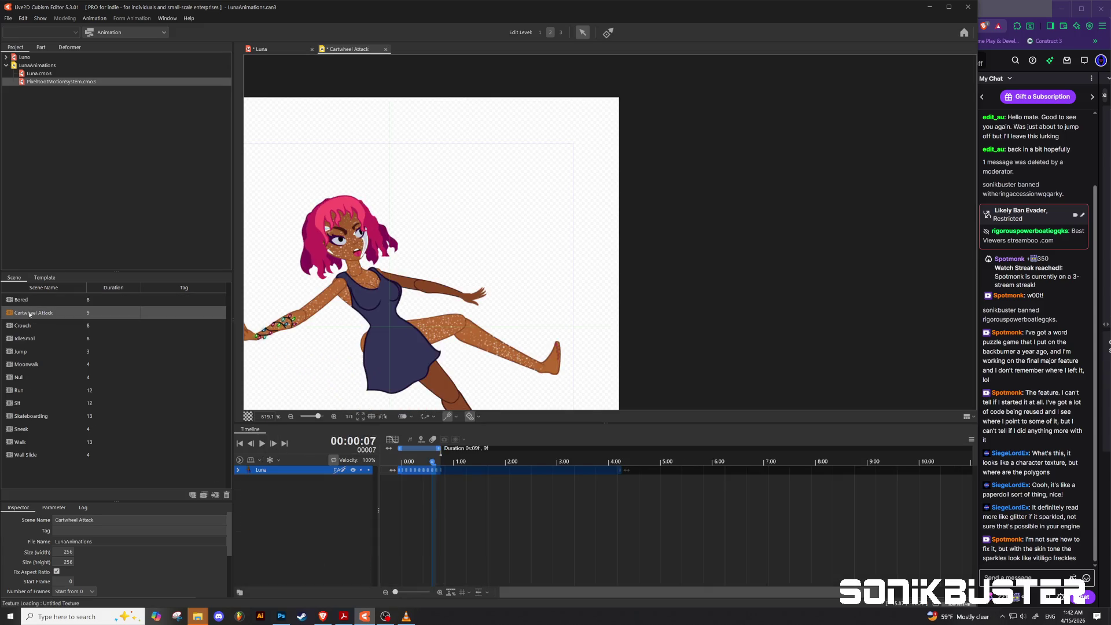
click(28, 327)
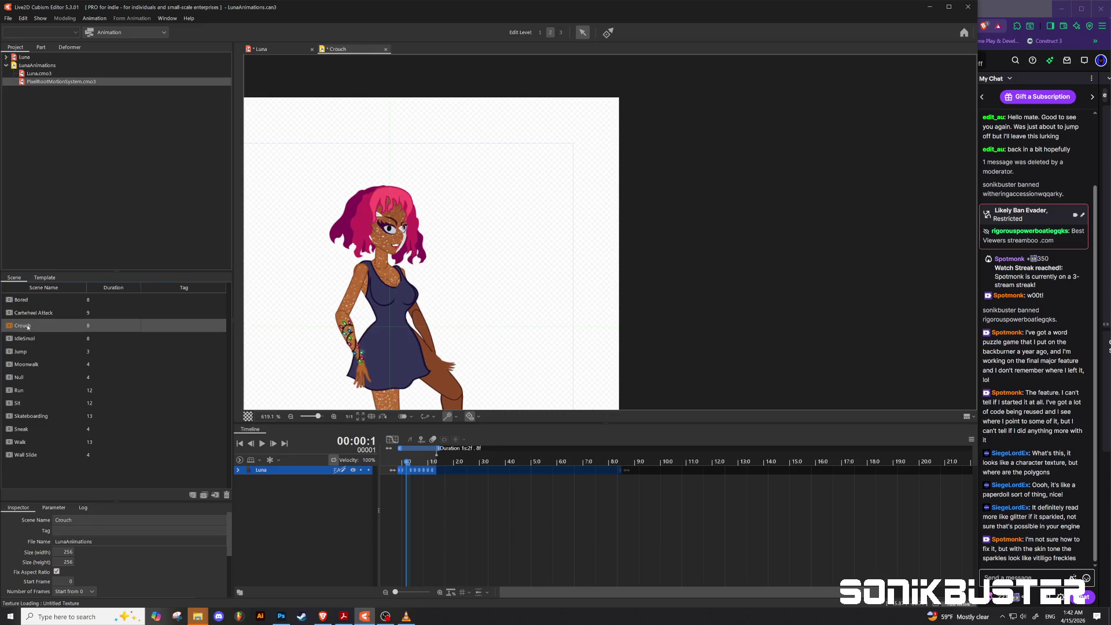
click(30, 340)
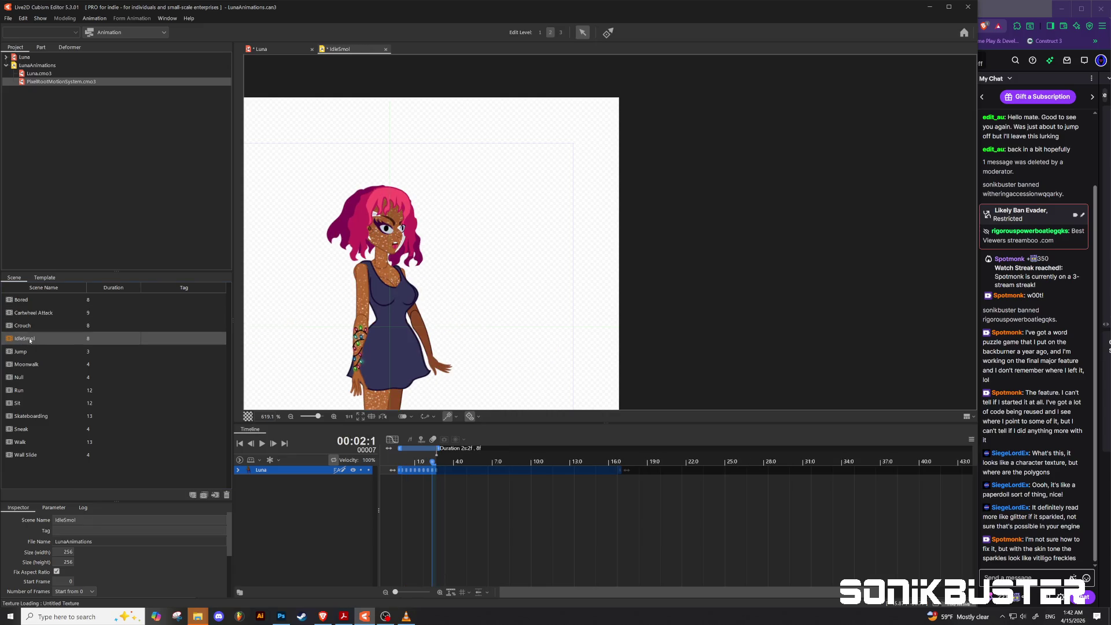
click(23, 355)
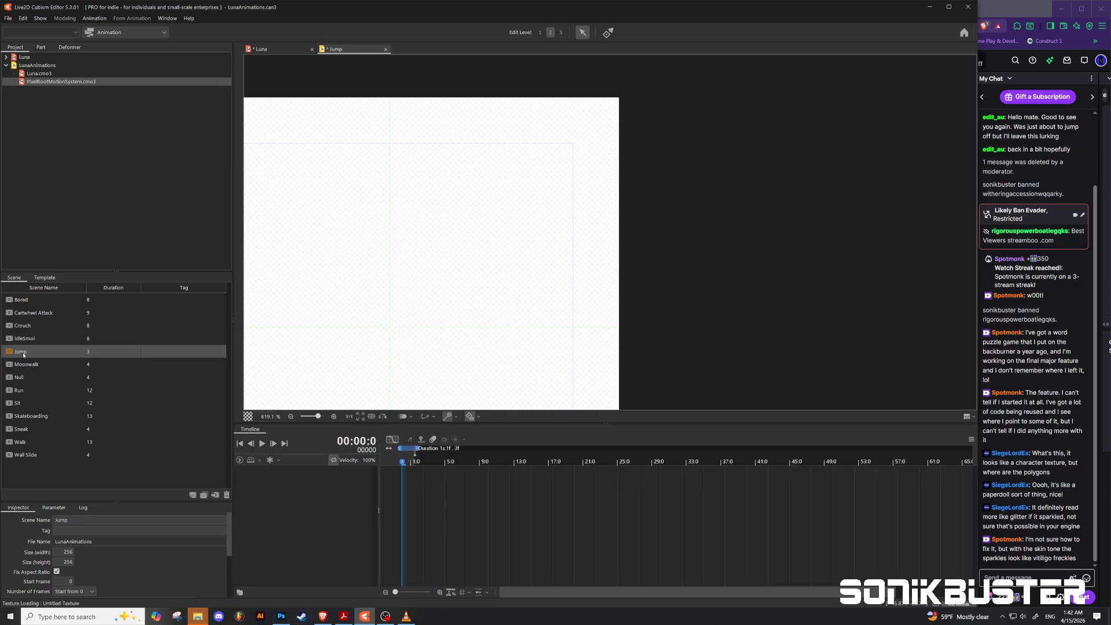
click(25, 365)
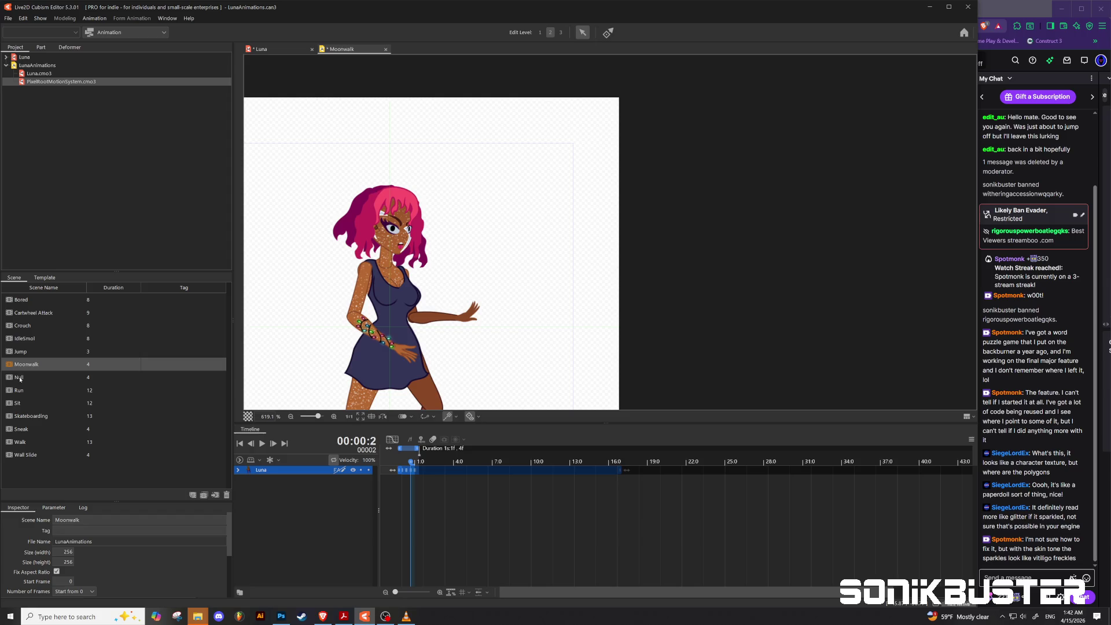
click(20, 378)
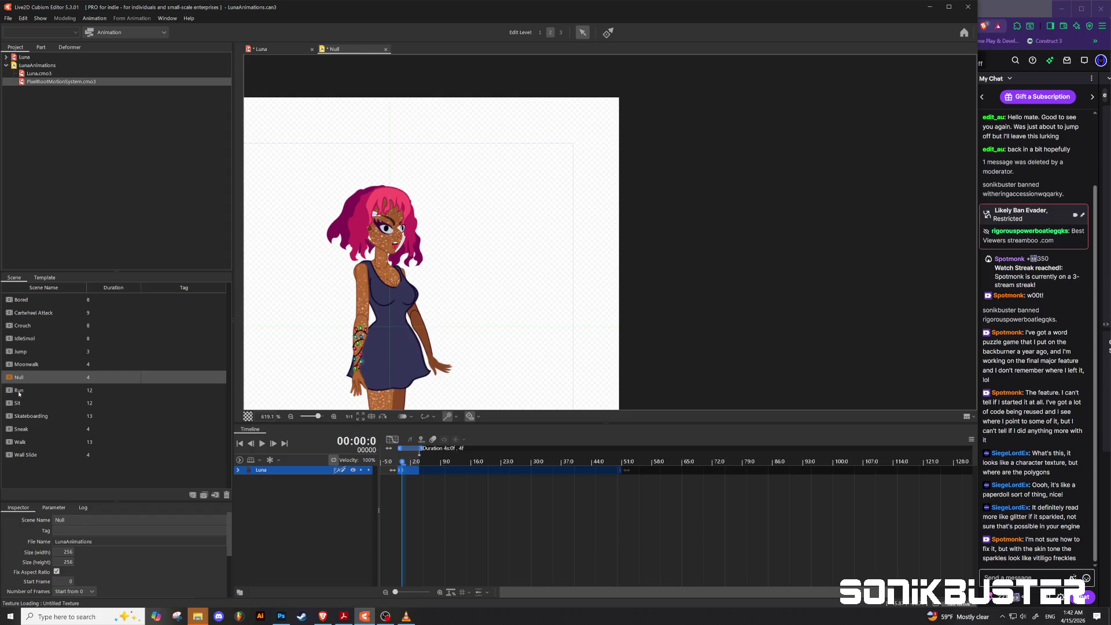
click(19, 391)
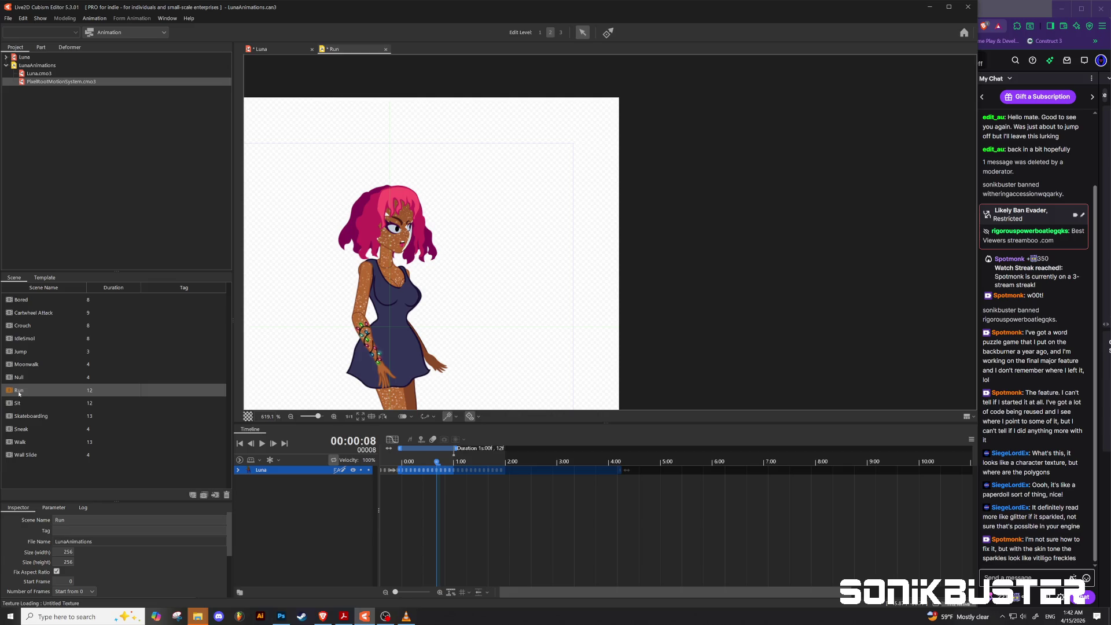
click(20, 404)
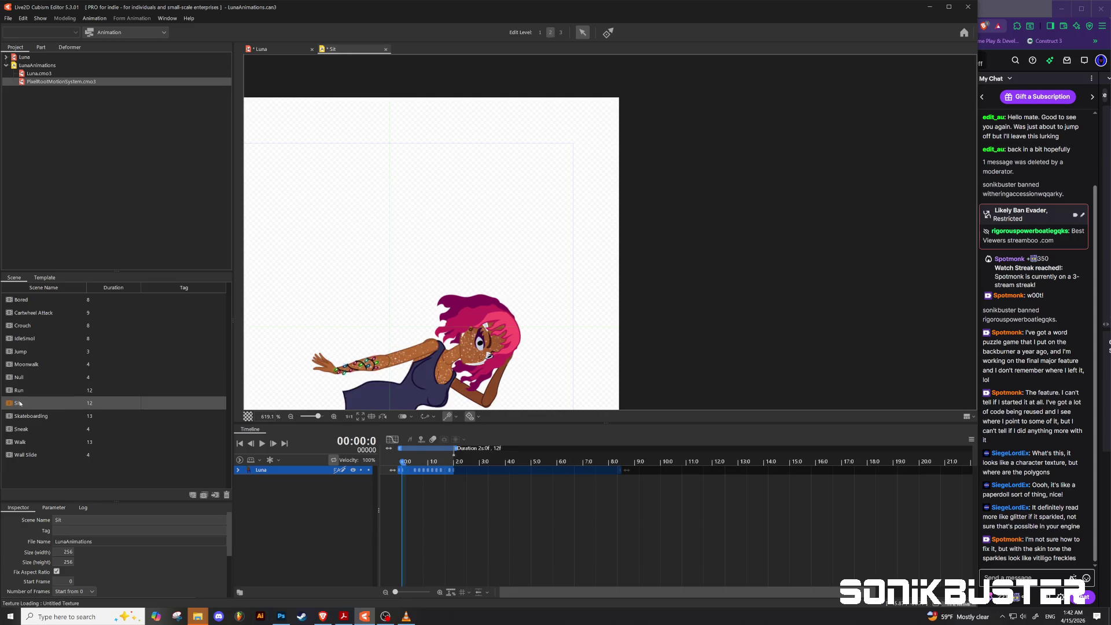
click(23, 416)
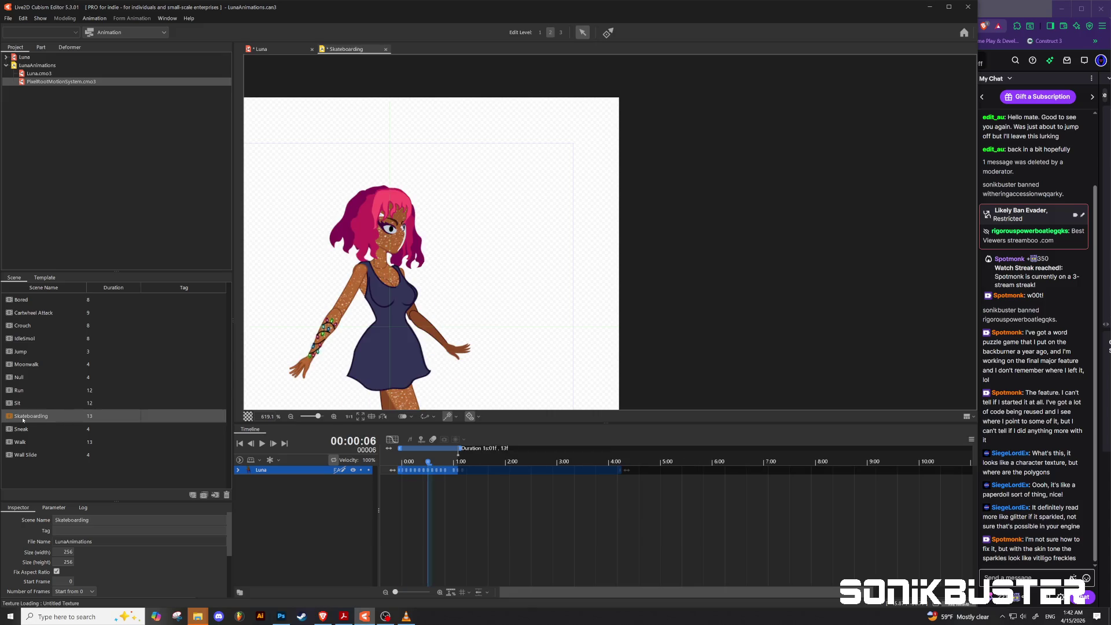
click(24, 431)
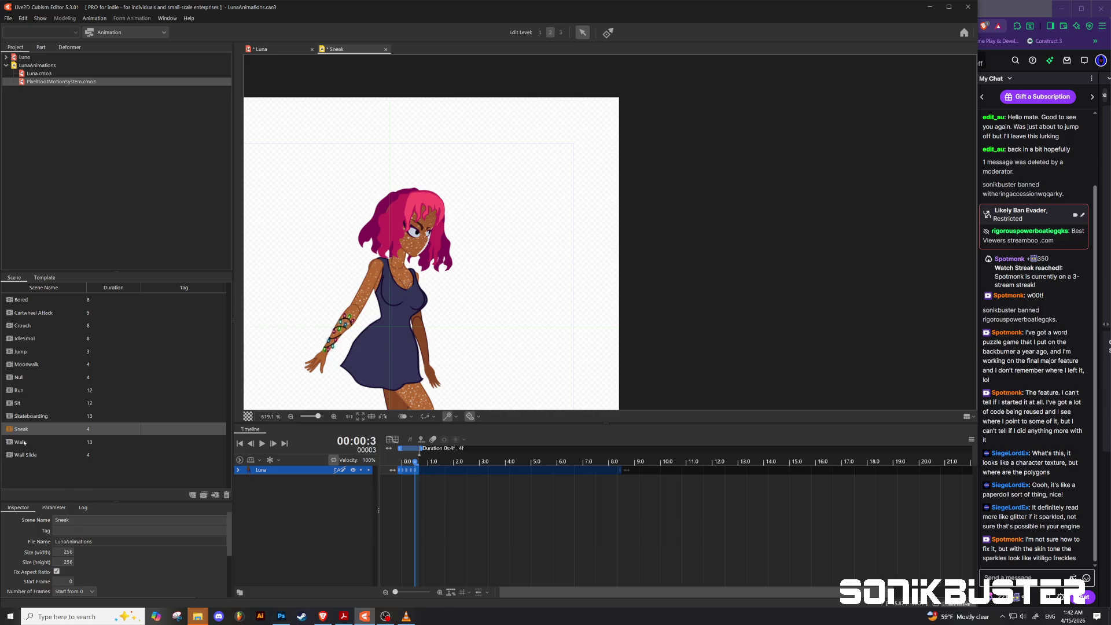
click(24, 442)
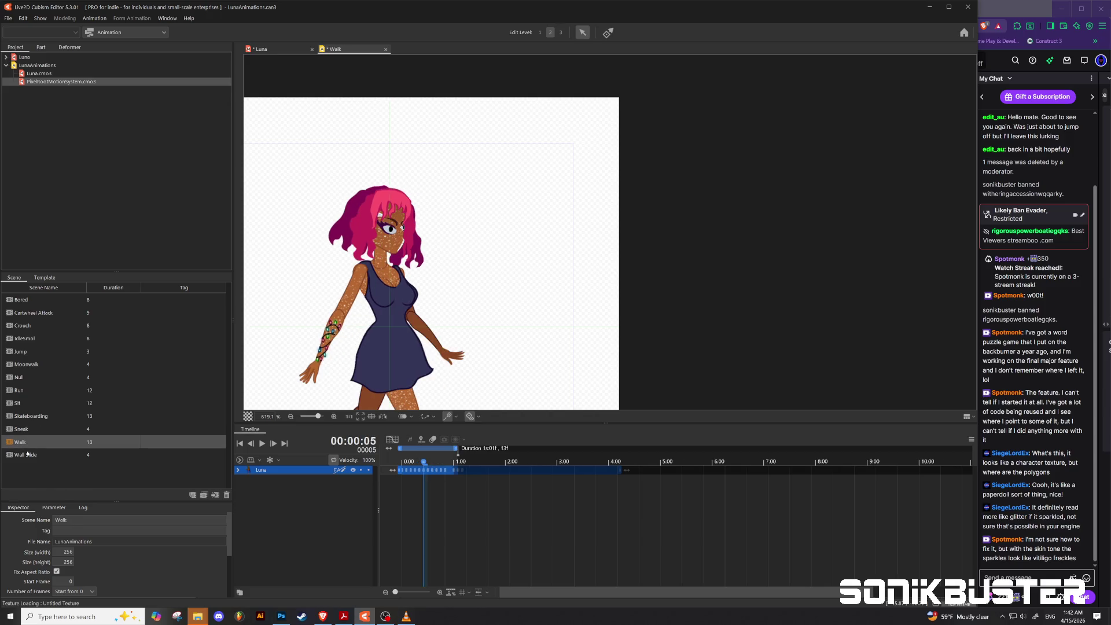
click(27, 454)
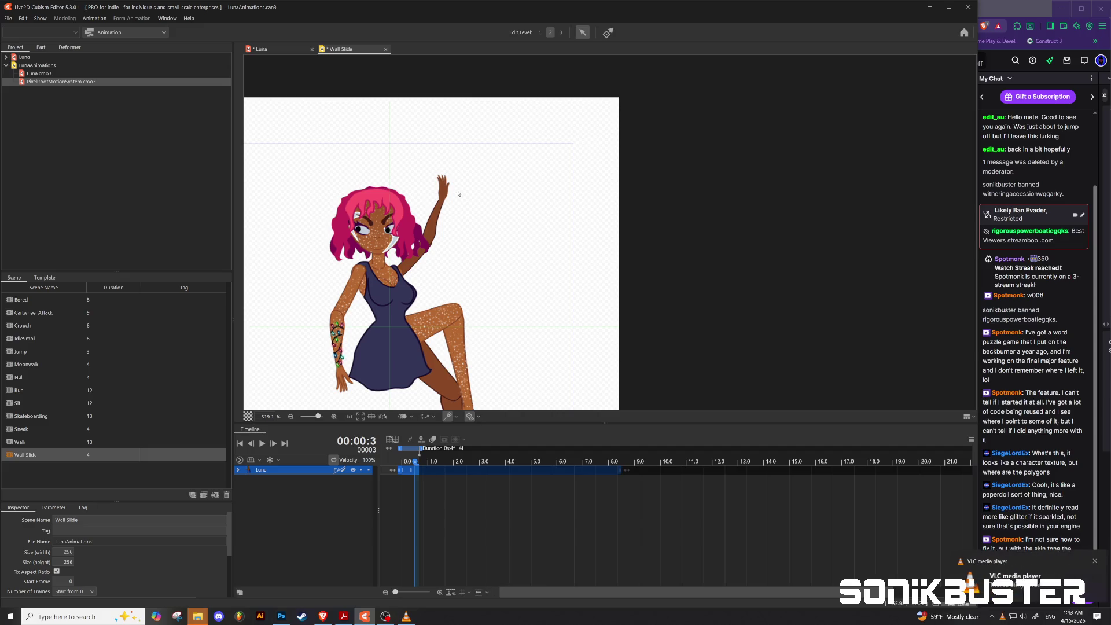
Zoom in on Luna in Wall Slide to inspect the tattoos, then bring the Photoshop atlas forward
scroll(349, 252, up, 5)
scroll(391, 233, up, 2)
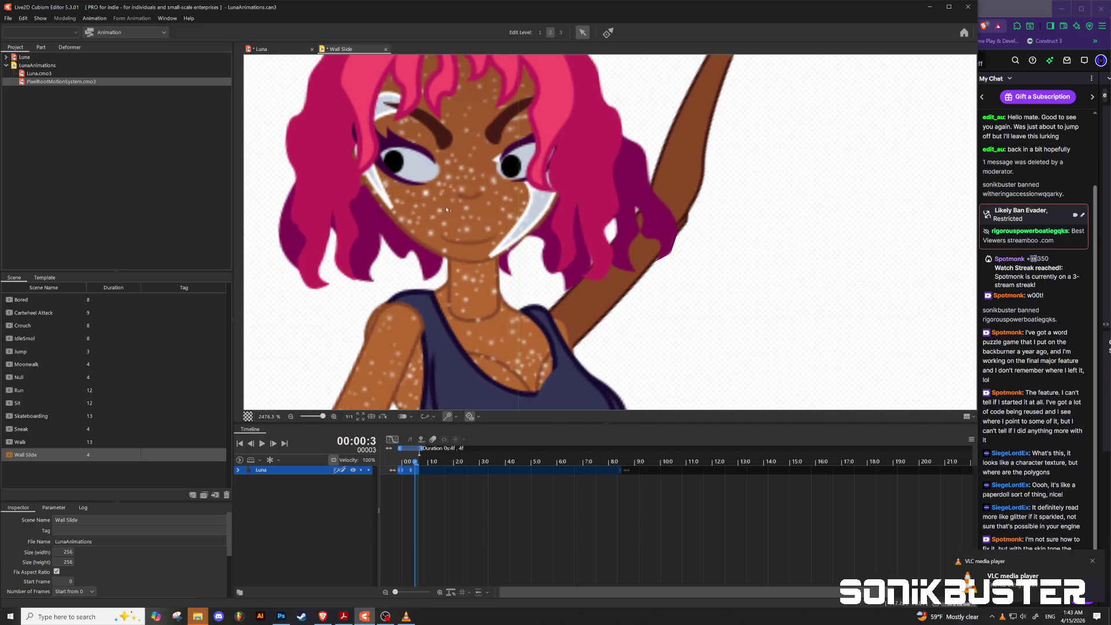
scroll(444, 210, down, 6)
scroll(485, 283, down, 2)
scroll(523, 298, up, 4)
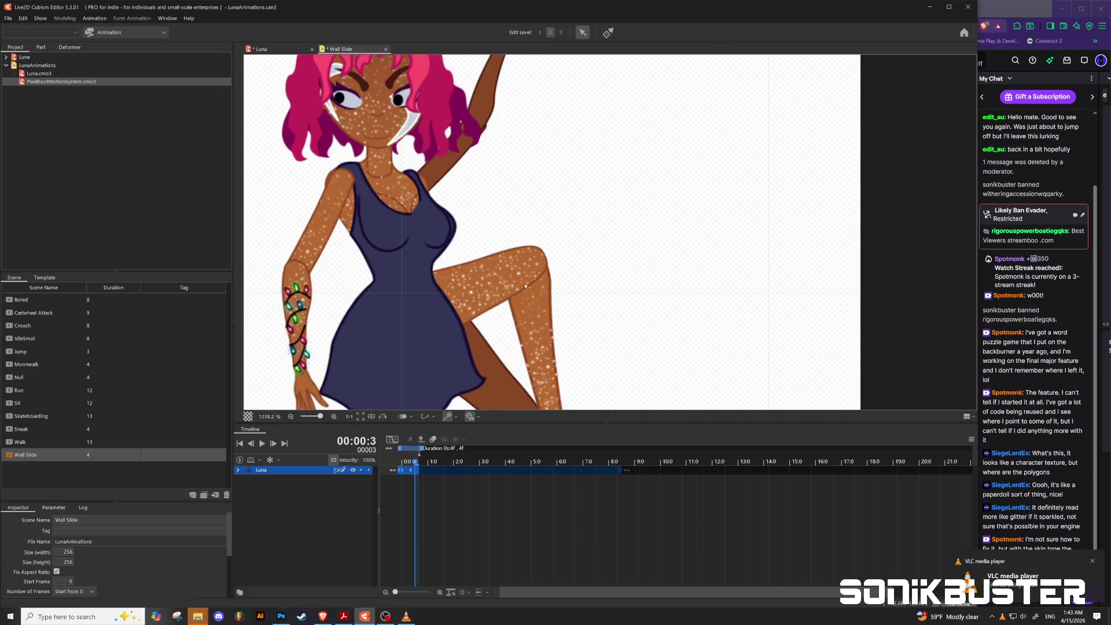
scroll(524, 284, down, 4)
scroll(450, 157, up, 4)
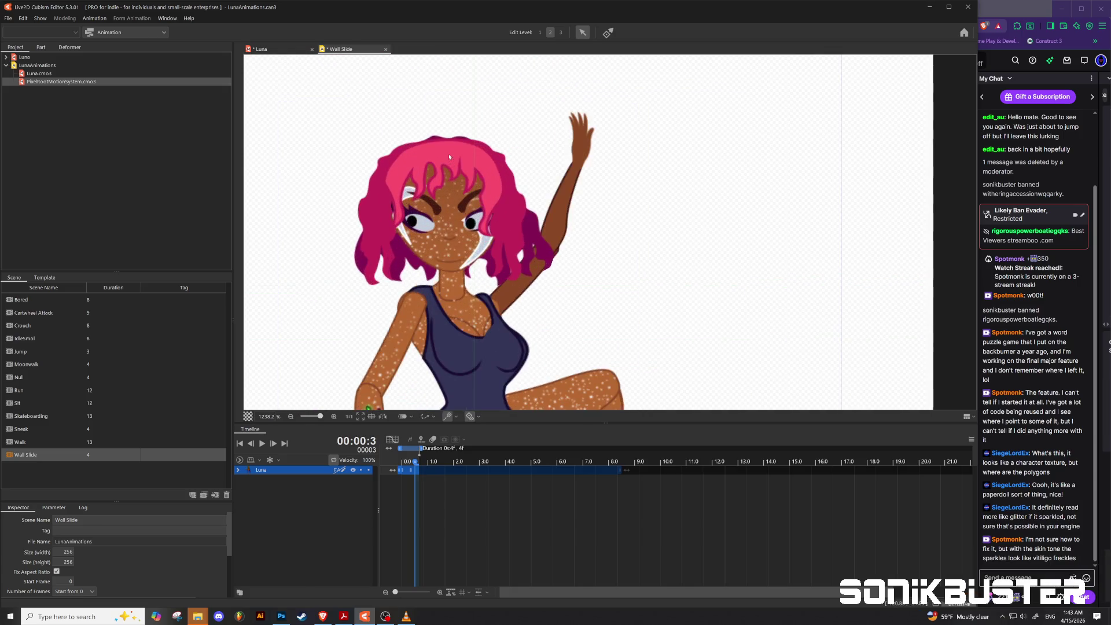
scroll(440, 223, down, 4)
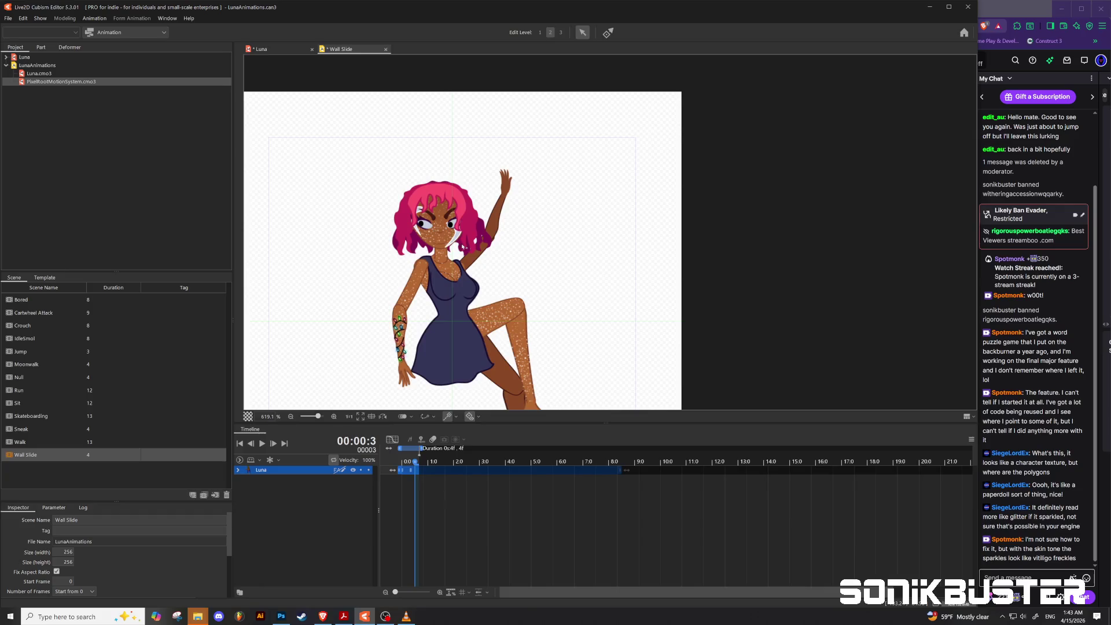
mouse_move(322, 617)
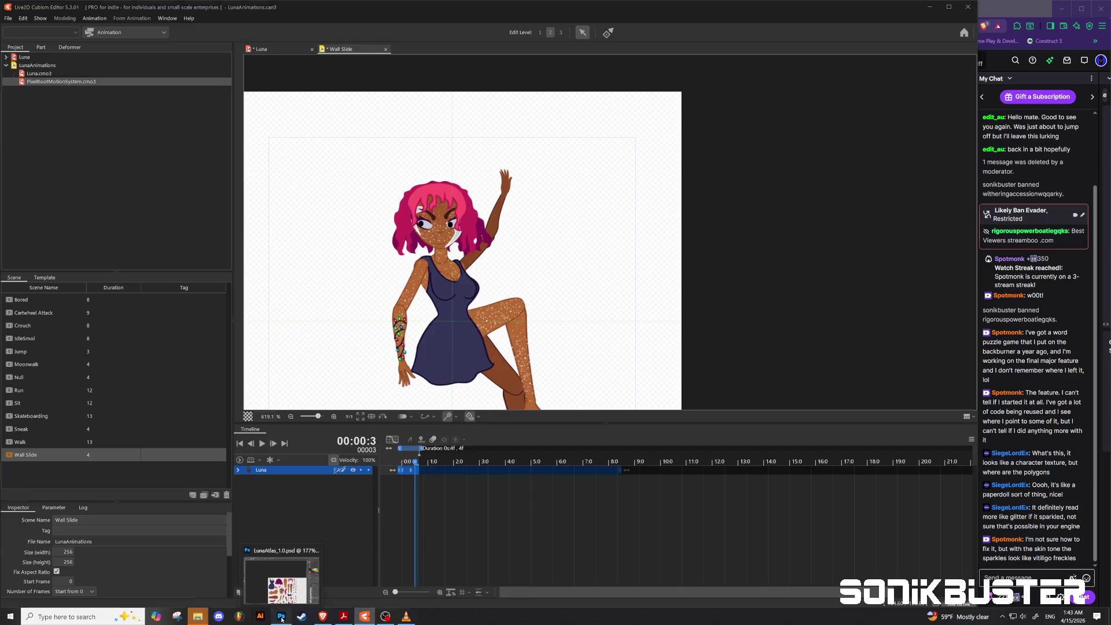
click(281, 620)
On the Tattoo layer, reshape the right crescent's inner curve and lower its top-left point
scroll(513, 463, up, 1)
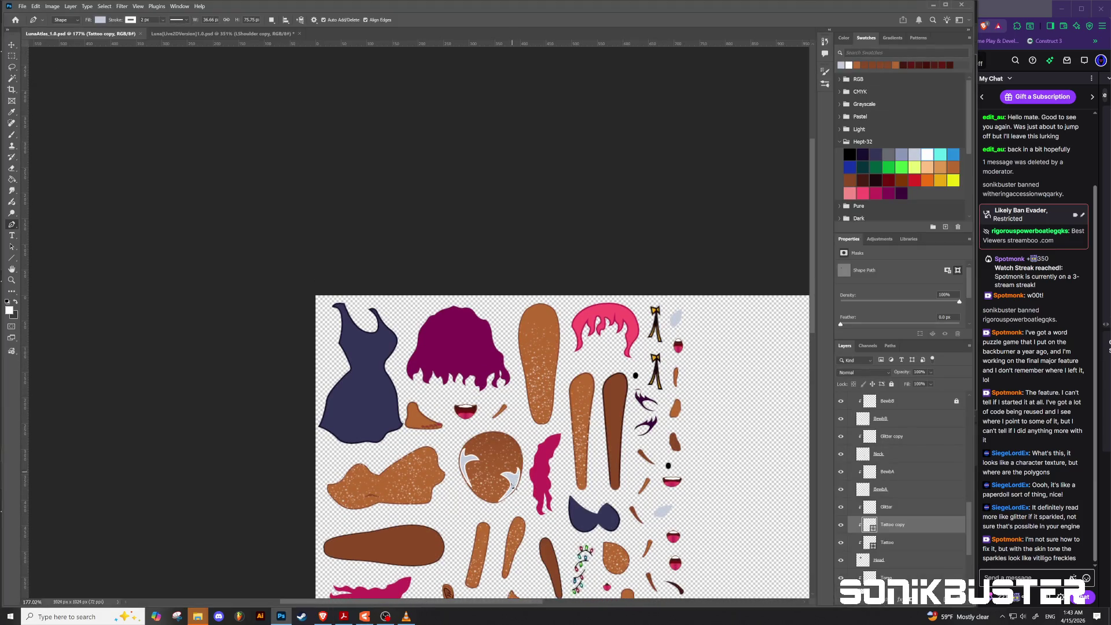
click(912, 543)
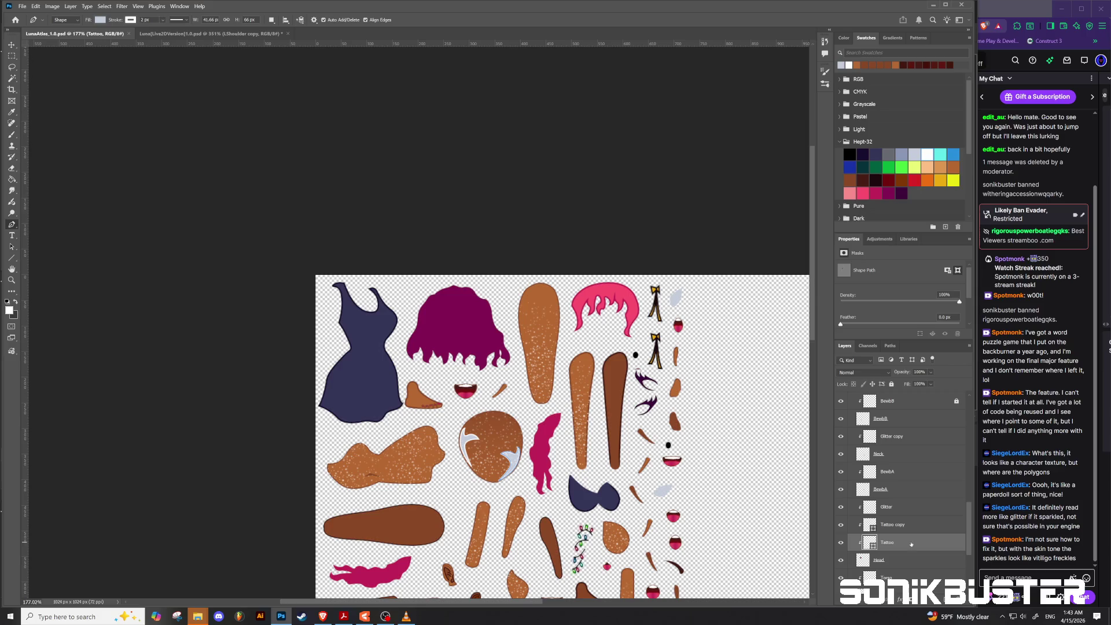
scroll(492, 486, up, 1)
alt+scroll(496, 516, up, 2)
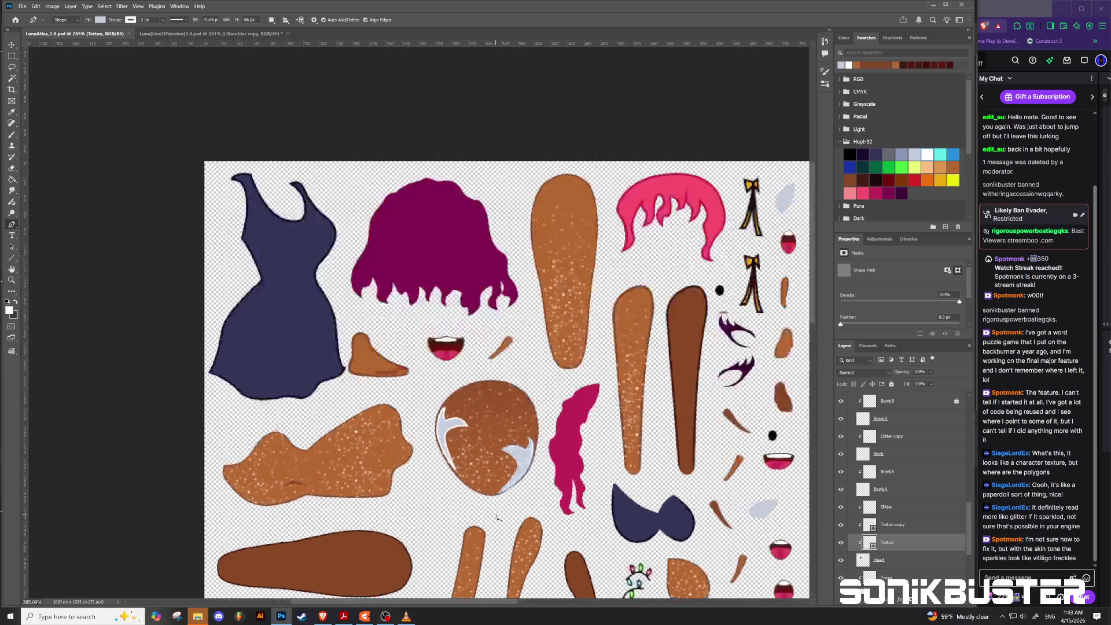
alt+scroll(497, 517, up, 3)
alt+scroll(496, 516, up, 1)
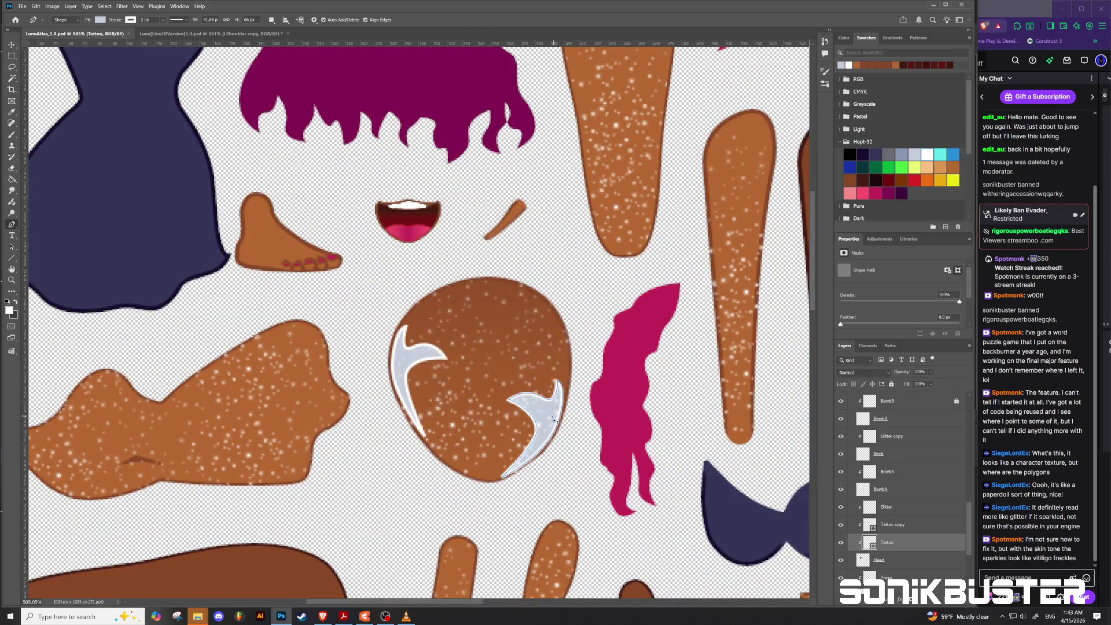
click(541, 419)
drag(538, 430, 528, 444)
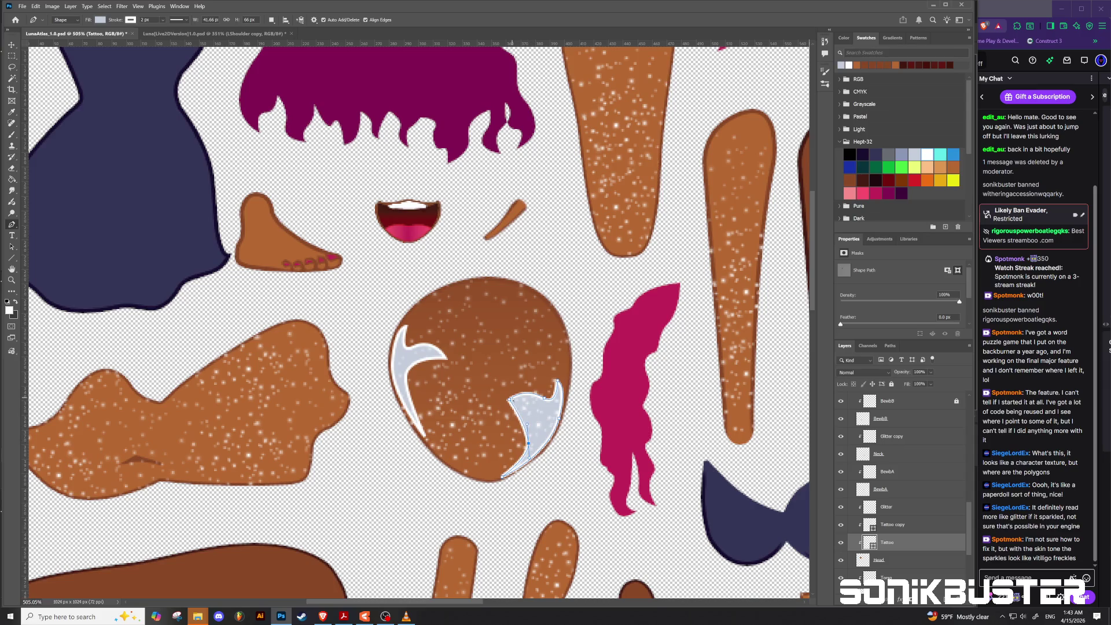
mouse_move(509, 399)
mouse_down()
mouse_move(508, 415)
mouse_move(541, 423)
mouse_up()
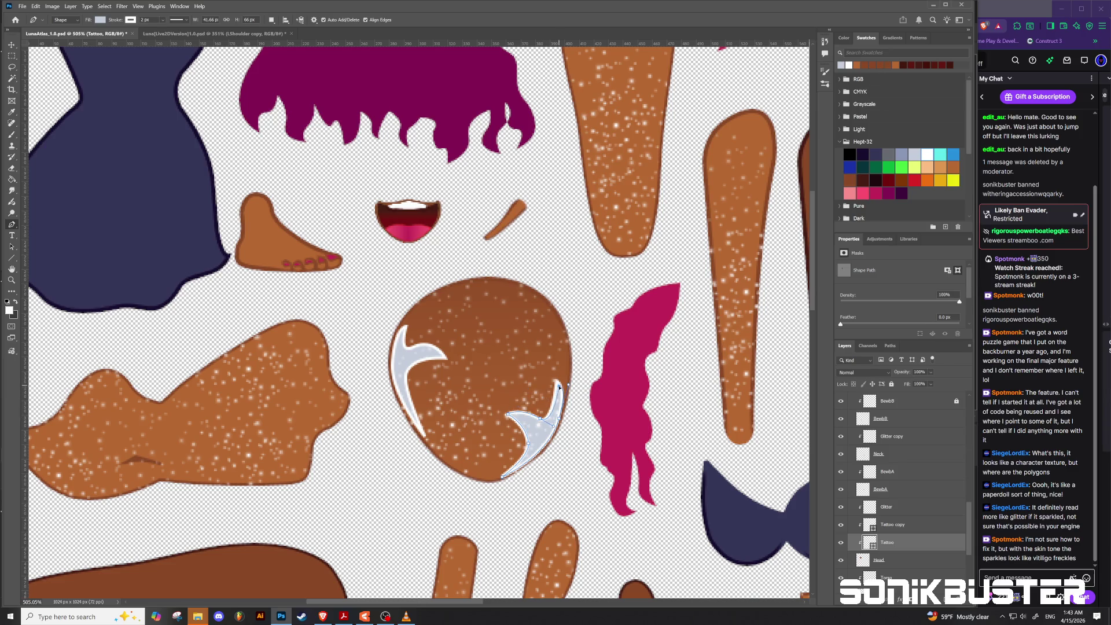
Shorten the crescent's tip, remove a bulge point, bow the right edge outward and reshape both ends
click(557, 398)
drag(557, 399, 558, 397)
click(558, 420)
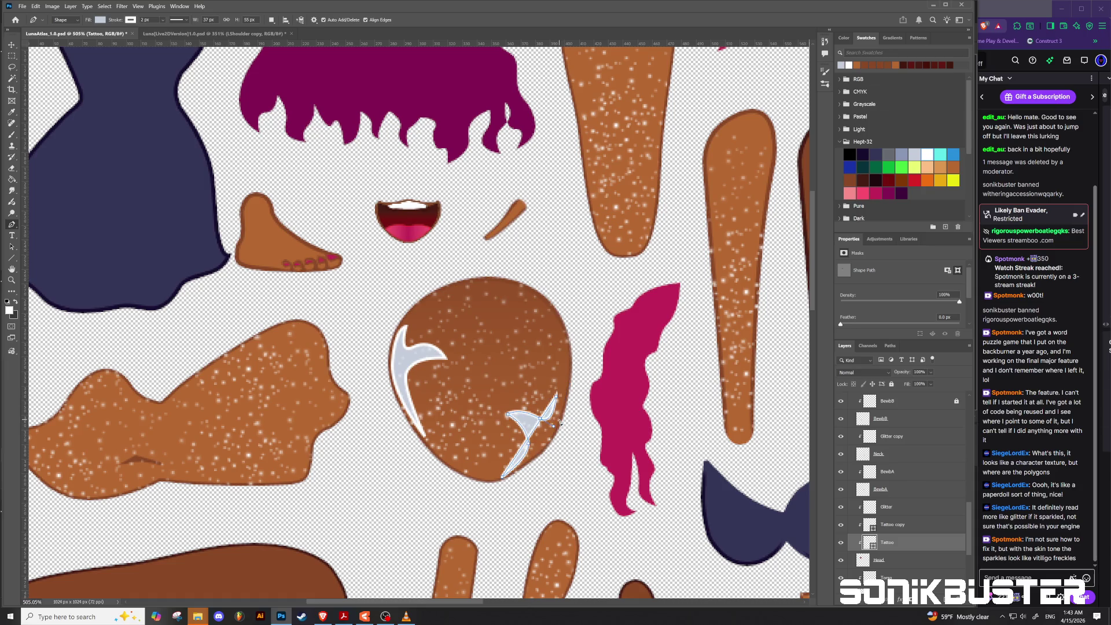
ctrl+click(533, 433)
drag(550, 438, 553, 440)
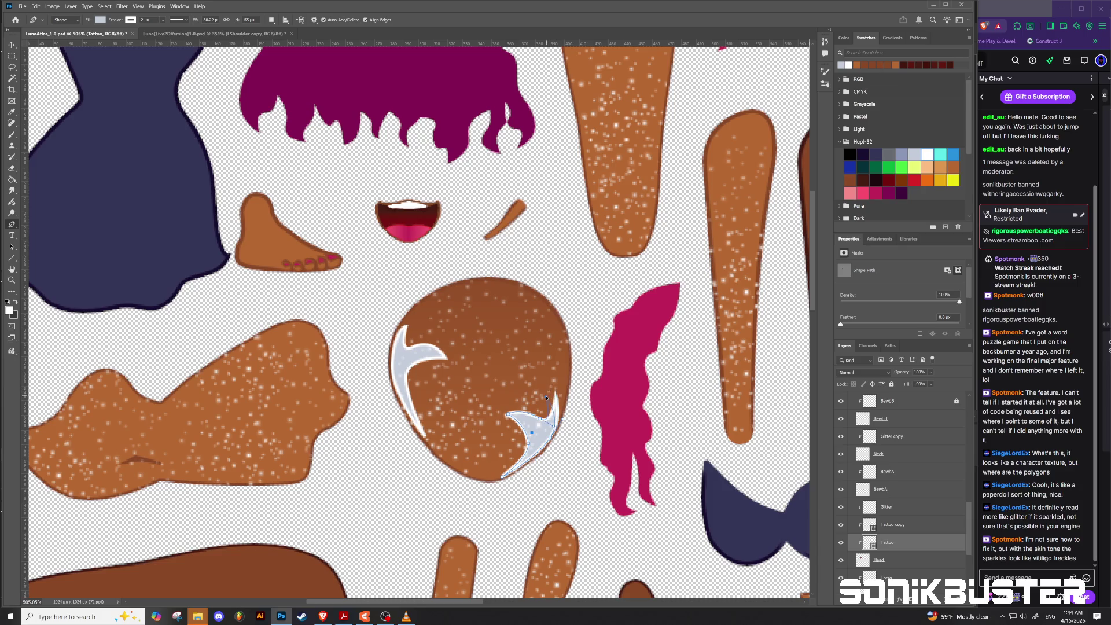
drag(554, 391, 546, 404)
drag(567, 414, 568, 412)
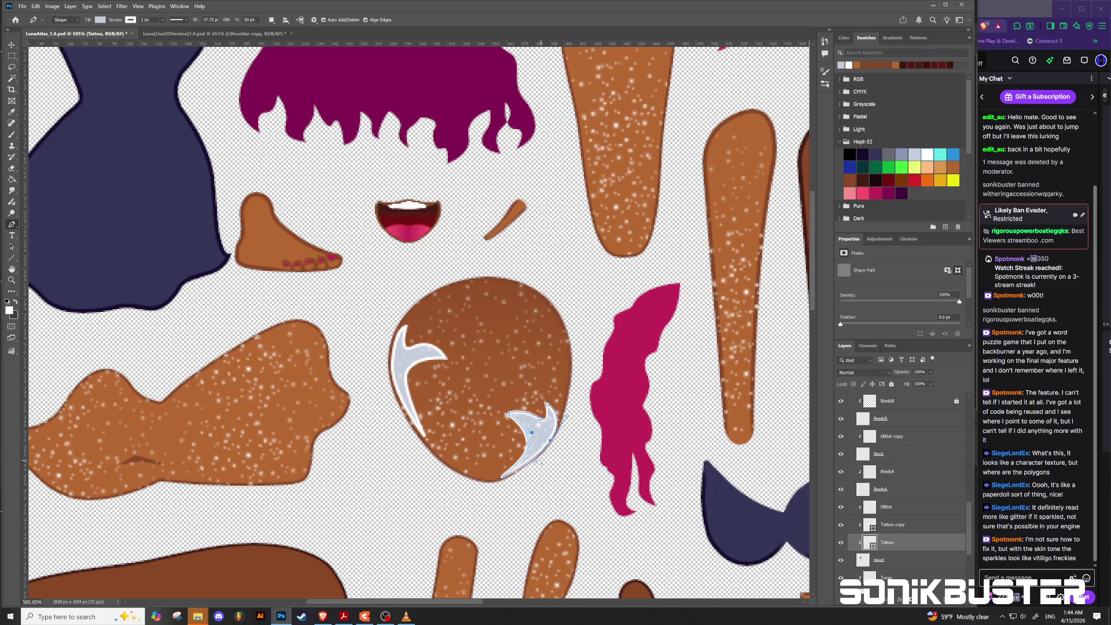
drag(536, 461, 534, 476)
drag(565, 416, 568, 413)
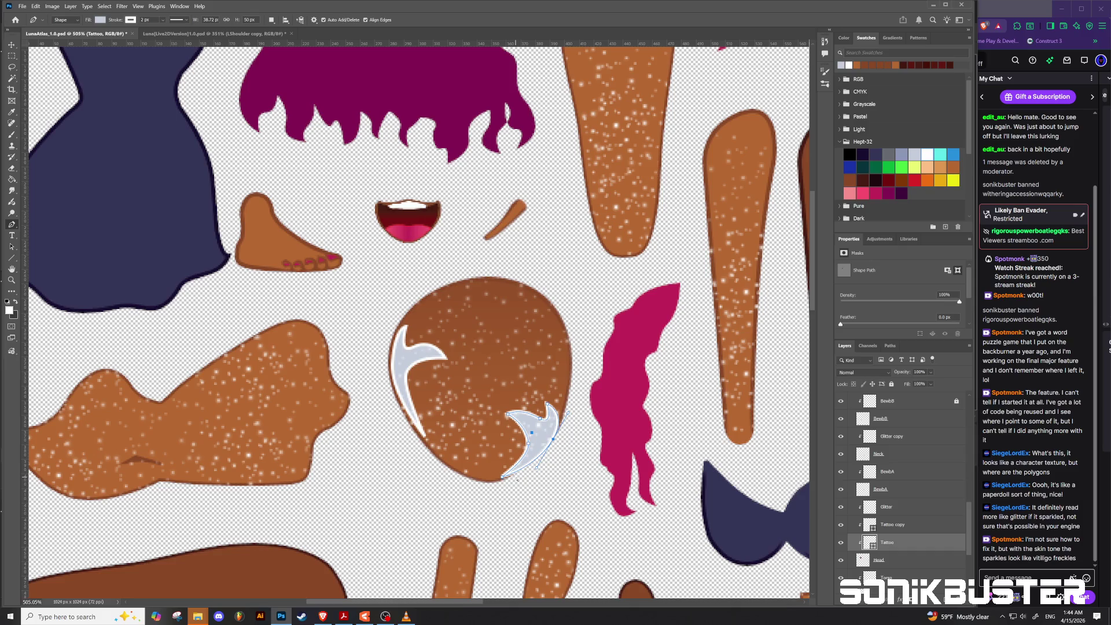
Undo the last two tip edits and re-bow the crescent's right edge outward
key(ctrl+z)
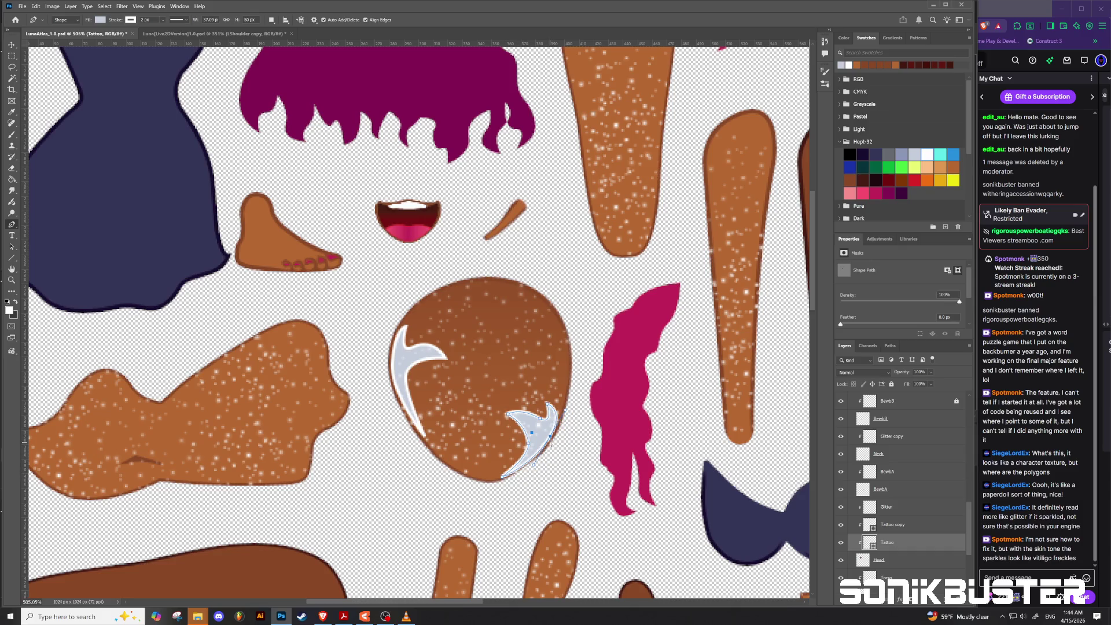
key(ctrl+z)
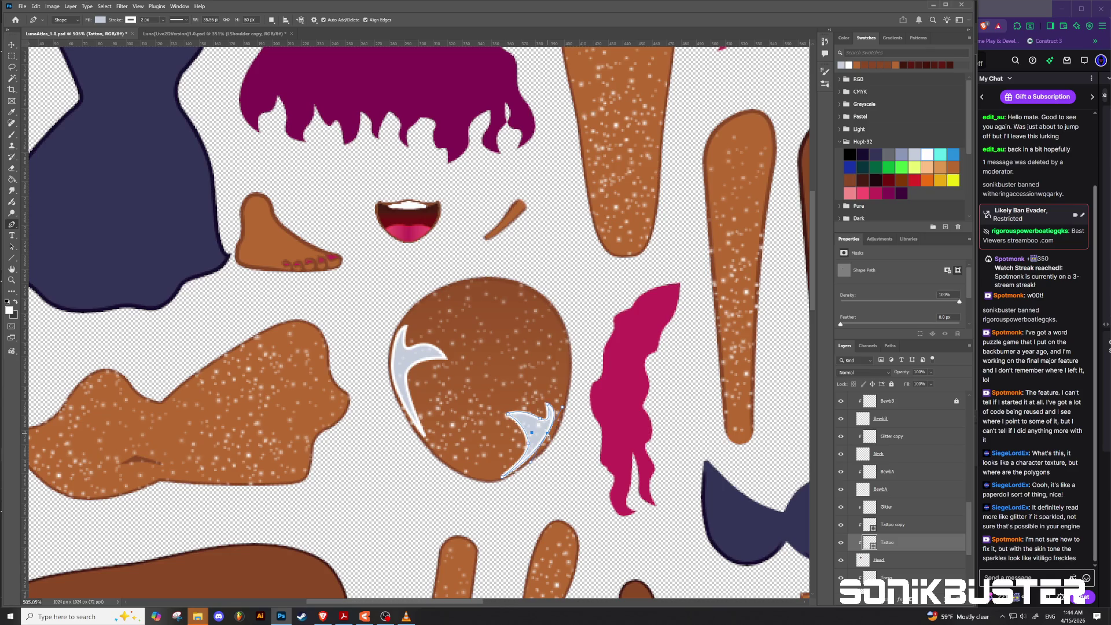
drag(548, 432, 549, 433)
drag(550, 437, 552, 435)
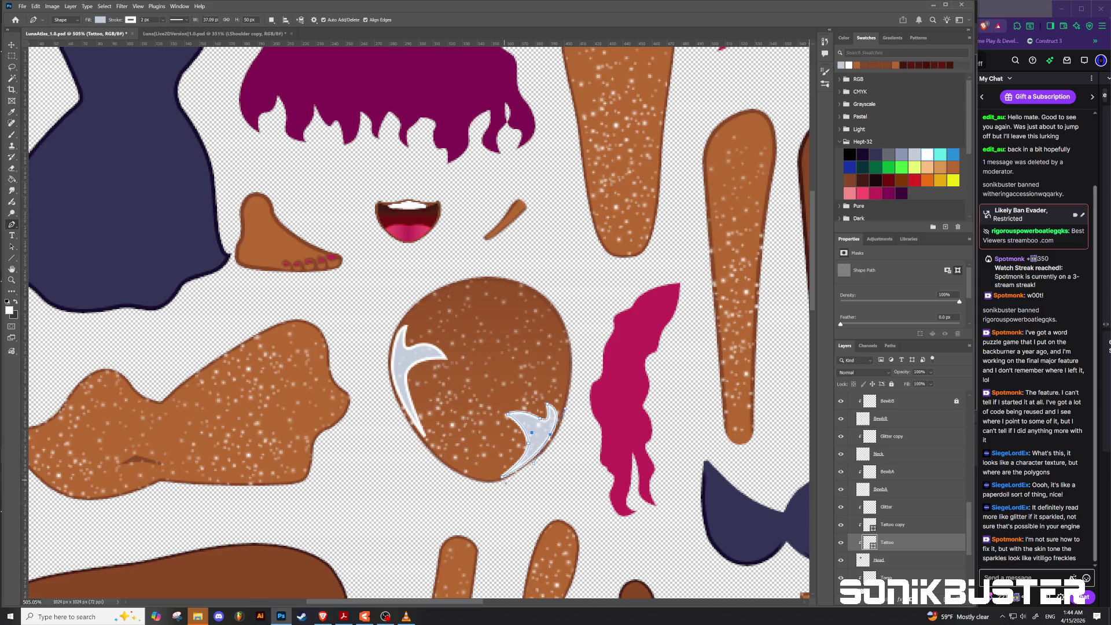
click(531, 432)
Reshape the right crescent's inner curve near the tip, then fine-tune the top tip and outer curve
drag(531, 432, 508, 429)
drag(548, 404, 572, 407)
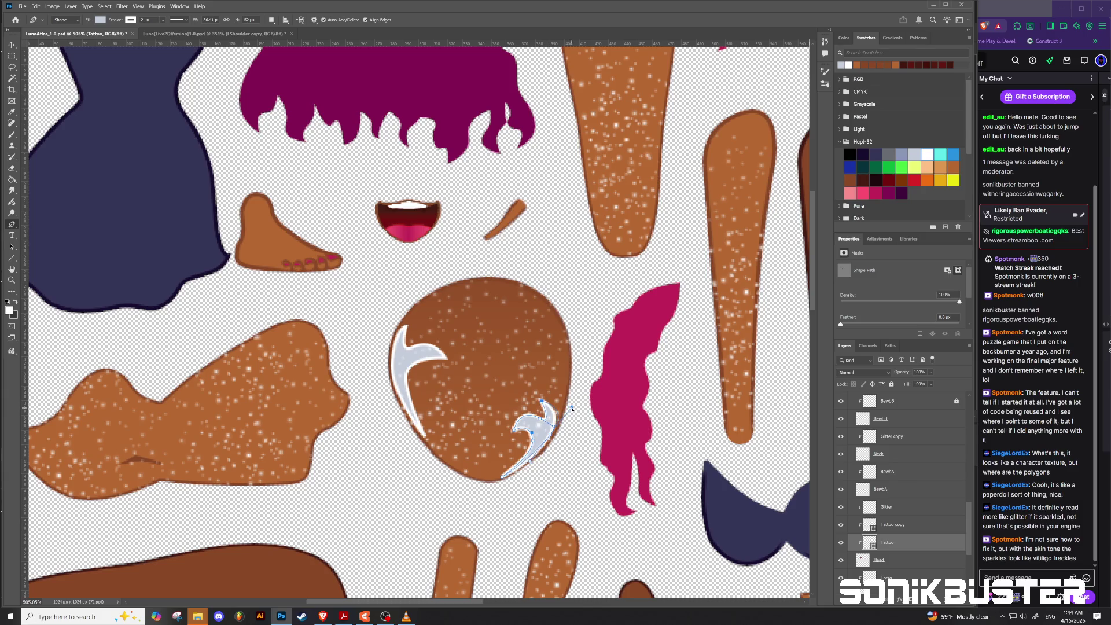
click(551, 437)
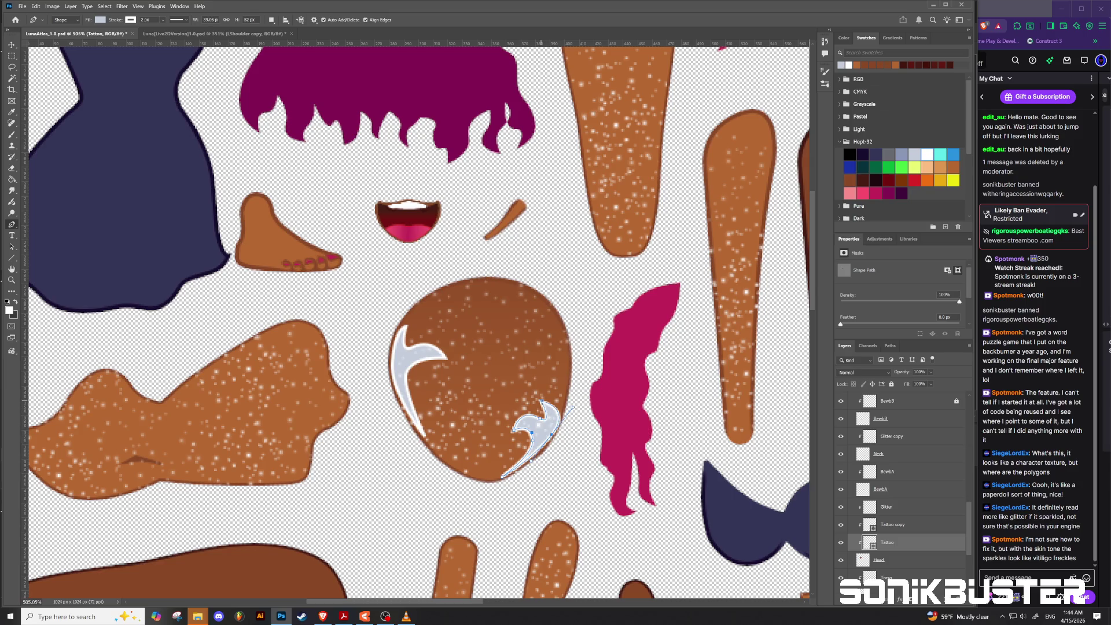
drag(542, 400, 554, 409)
drag(544, 411, 548, 405)
On the Tattoo layer, add points on the right and lower edges and notch the lower inner curve
click(897, 526)
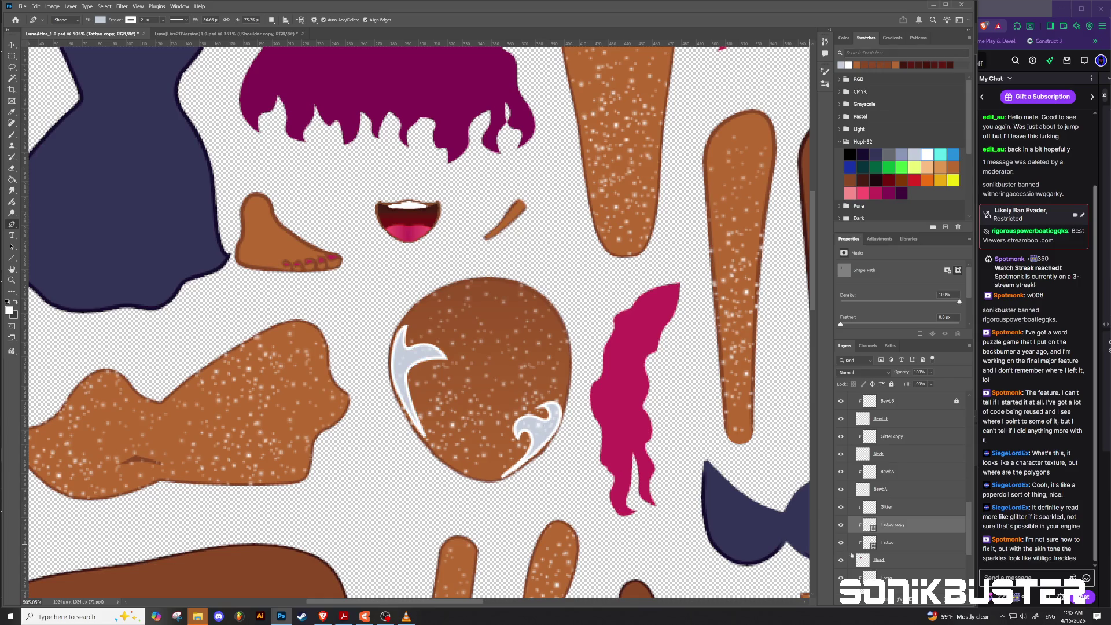
click(894, 546)
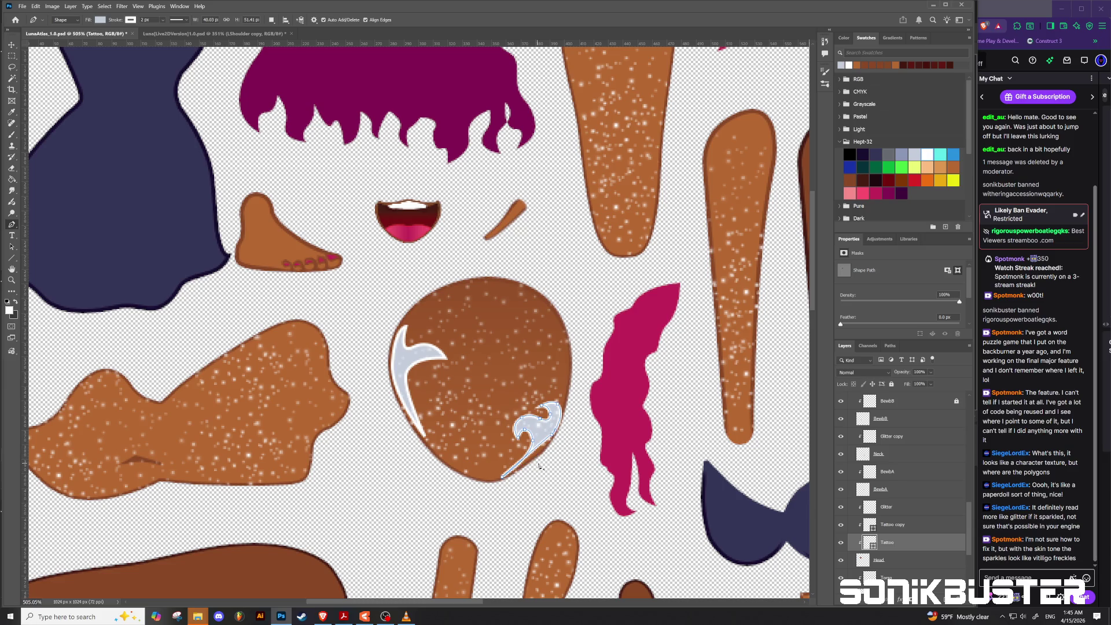
click(550, 435)
click(530, 466)
click(532, 462)
drag(532, 463, 512, 459)
Cut off the tattoo's thin lower tail, smooth the lower curve, commit and save
click(517, 456)
mouse_move(517, 456)
mouse_down()
mouse_move(518, 485)
mouse_move(518, 467)
mouse_up()
key(Return)
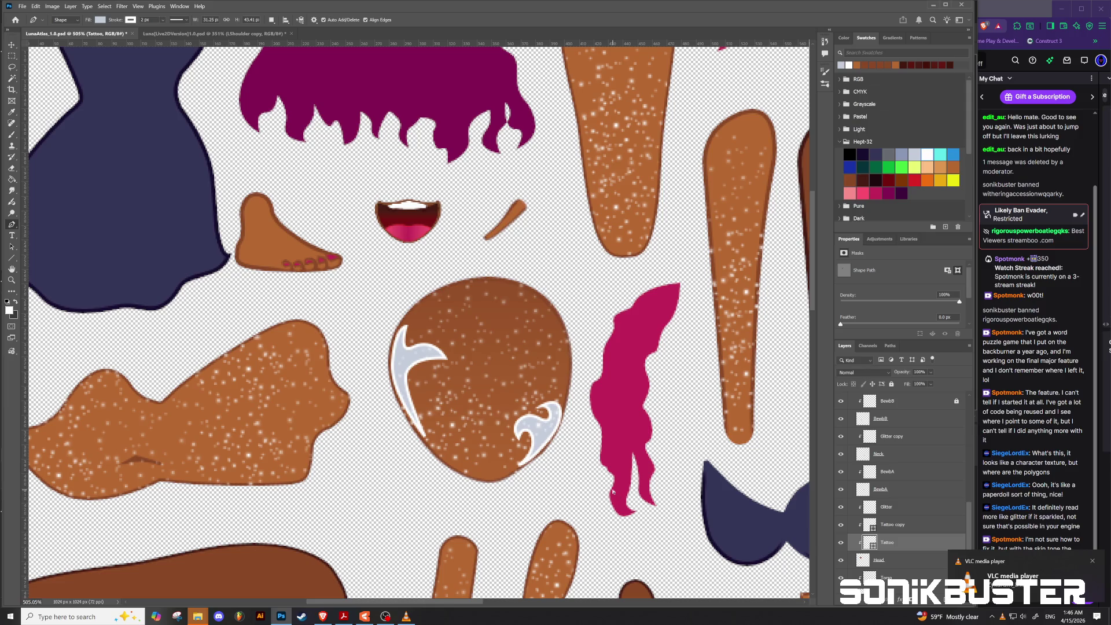
key(ctrl+s)
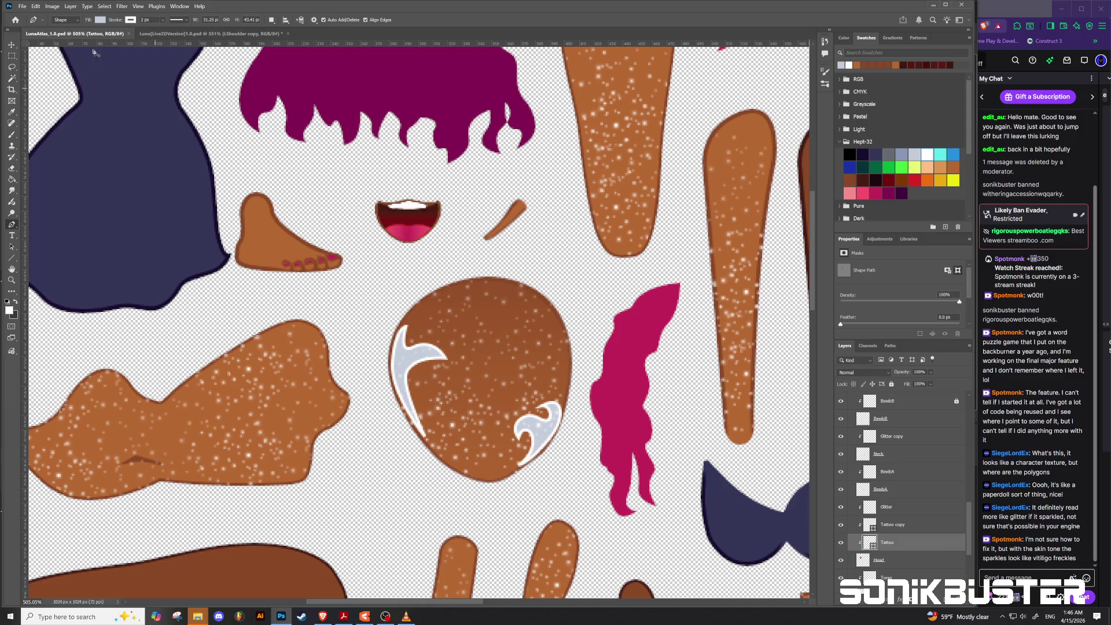
click(22, 6)
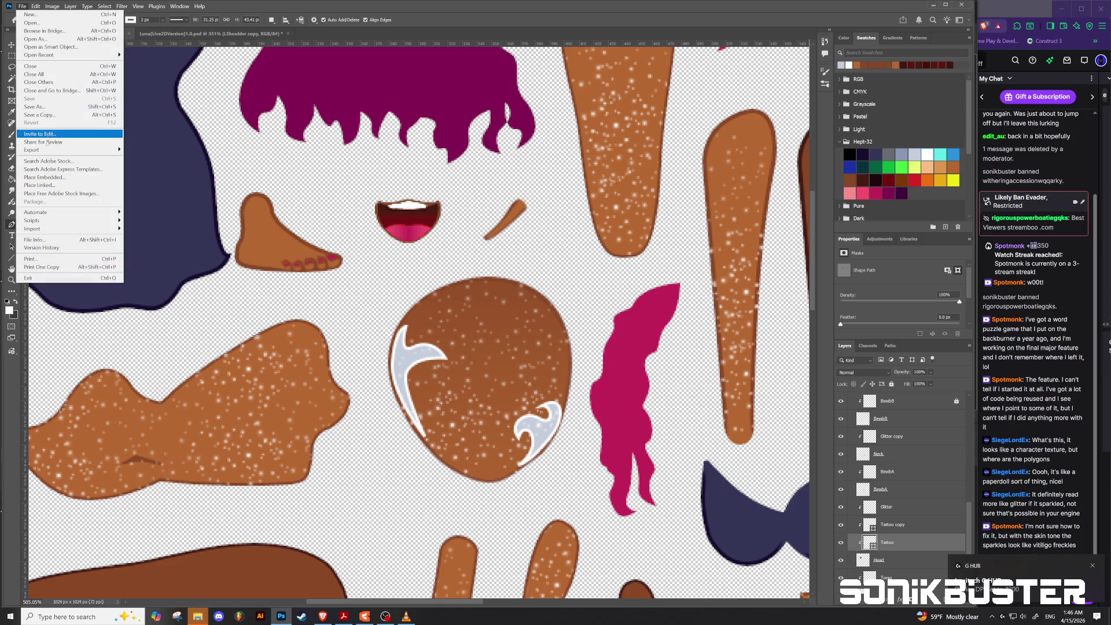
Quick Export the atlas as PNG over LunaAtlas_1.0.png and return to Live2D Cubism Editor
mouse_move(42, 151)
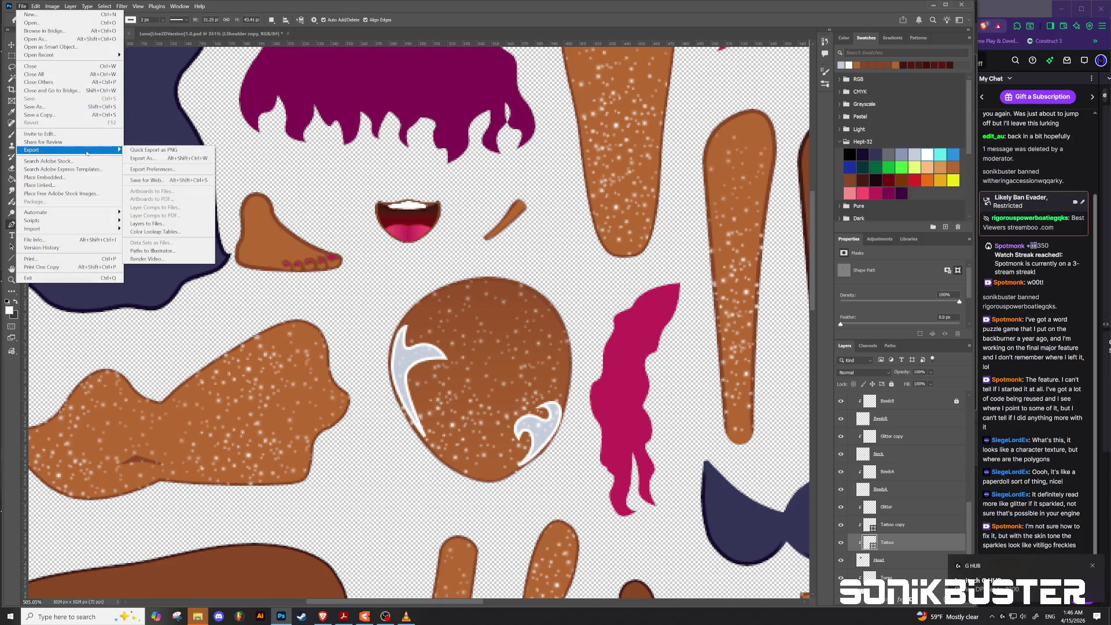
click(151, 150)
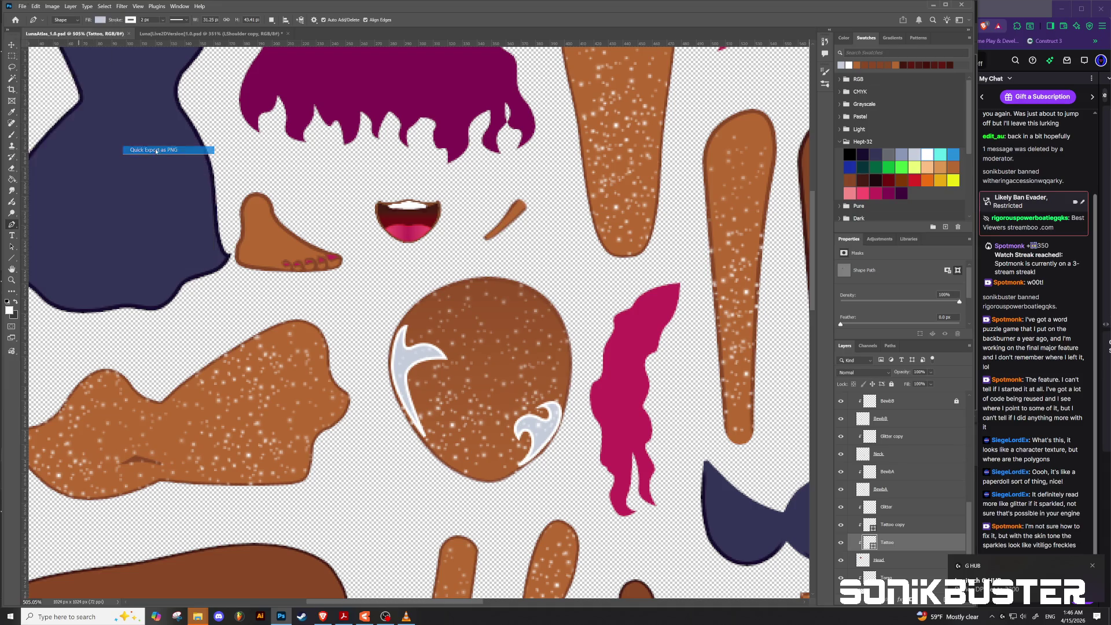
click(98, 61)
click(277, 249)
click(576, 310)
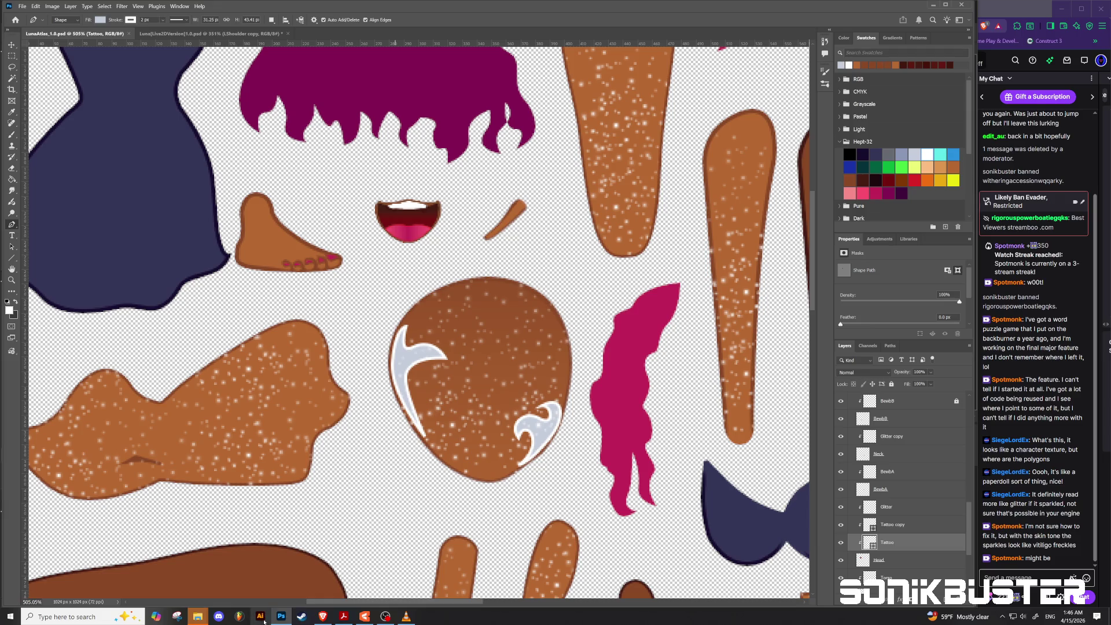
click(365, 617)
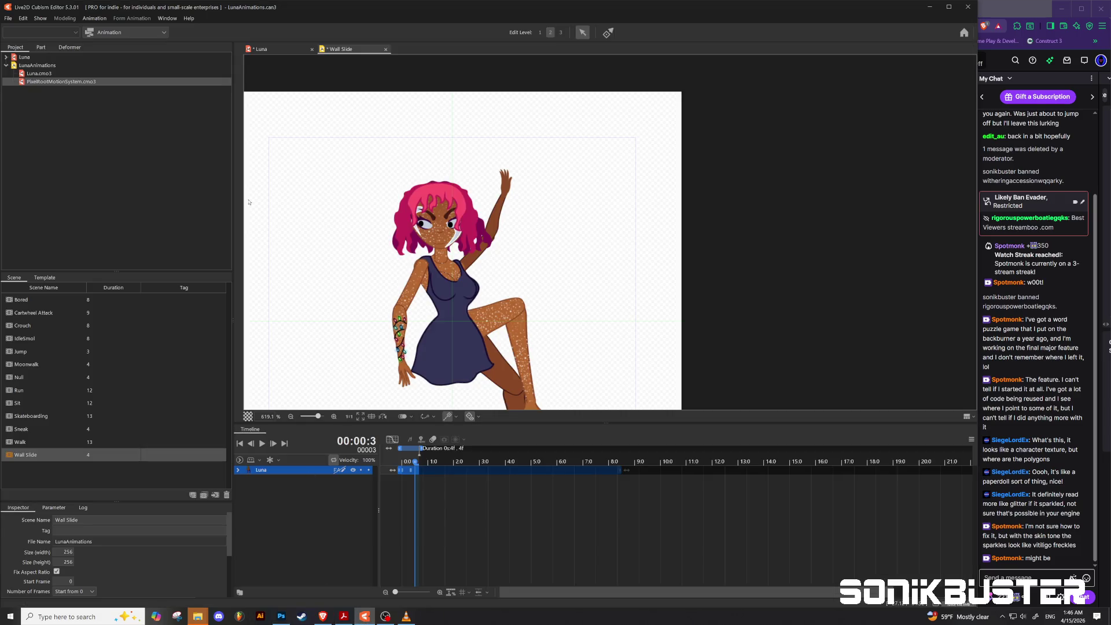
Unlock the Luna texture atlas, replace its image with LunaAtlas_1.0.png, and return to Wall Slide
click(283, 50)
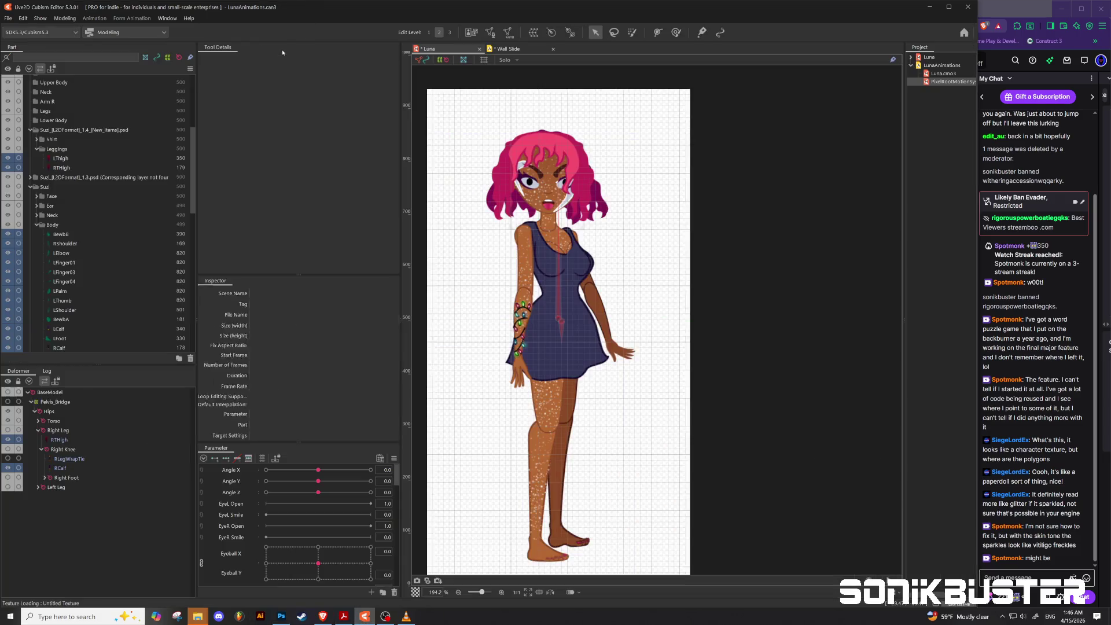
click(65, 18)
mouse_move(84, 39)
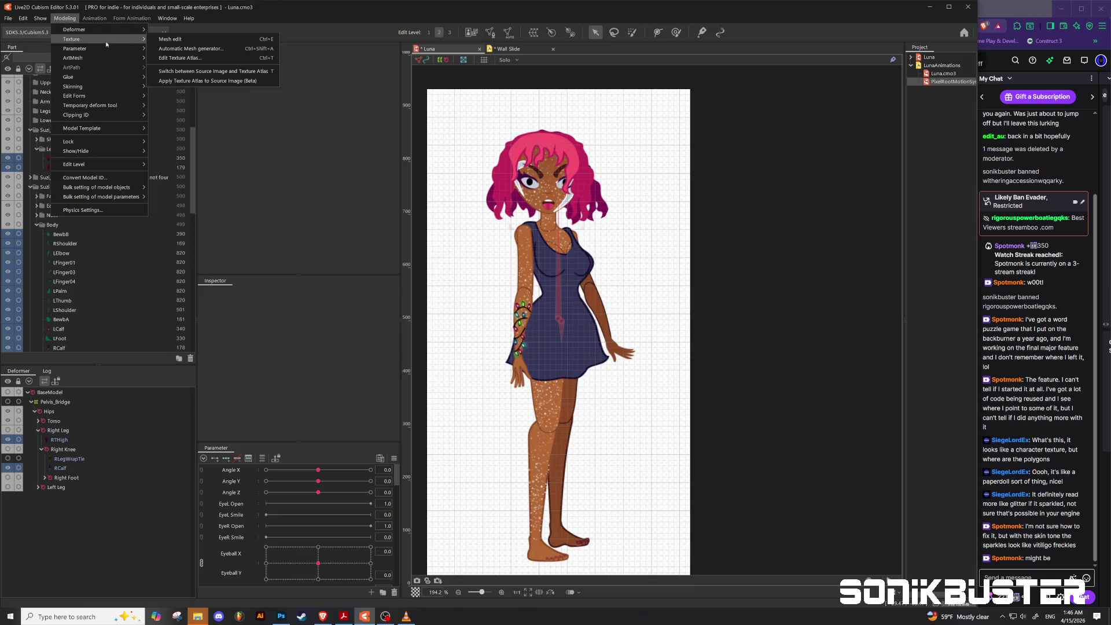
click(185, 50)
click(386, 220)
click(488, 318)
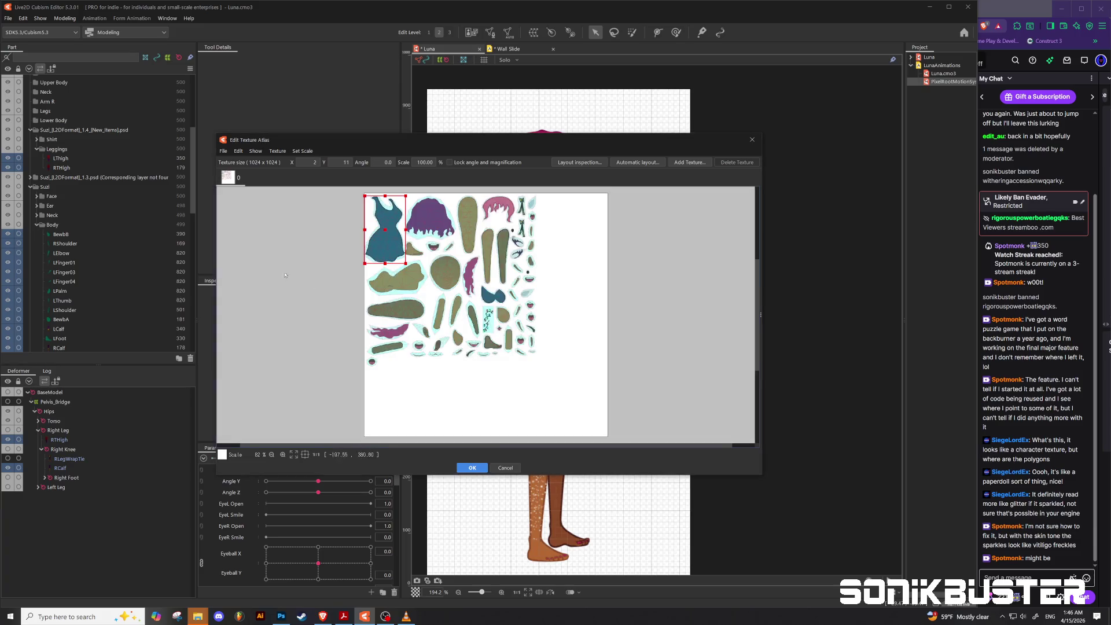
click(223, 151)
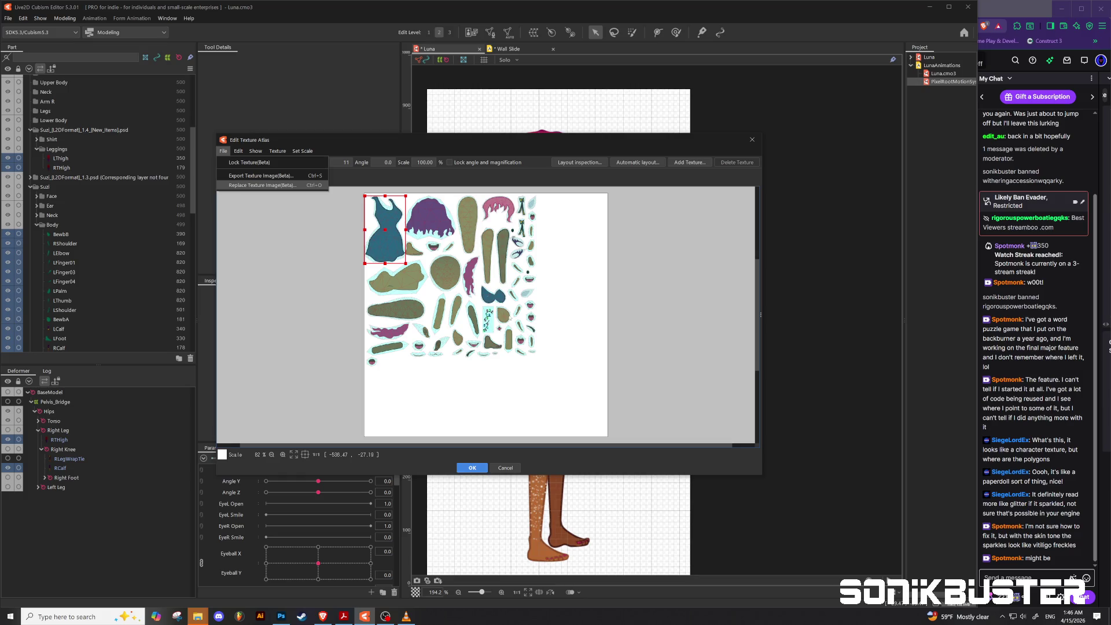
key(Return)
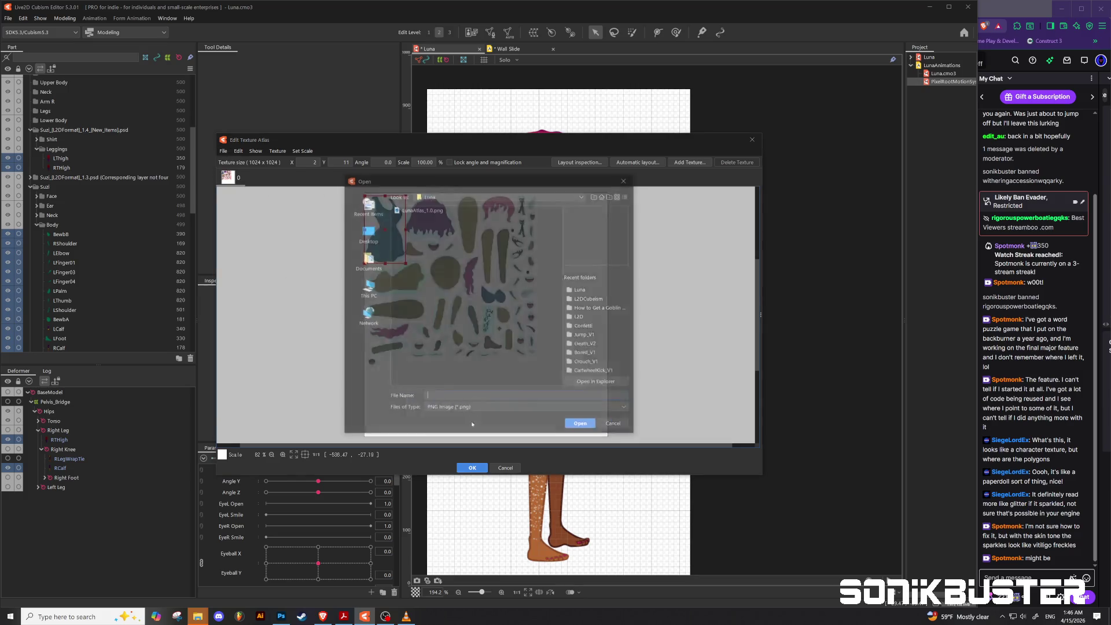
click(579, 426)
click(473, 467)
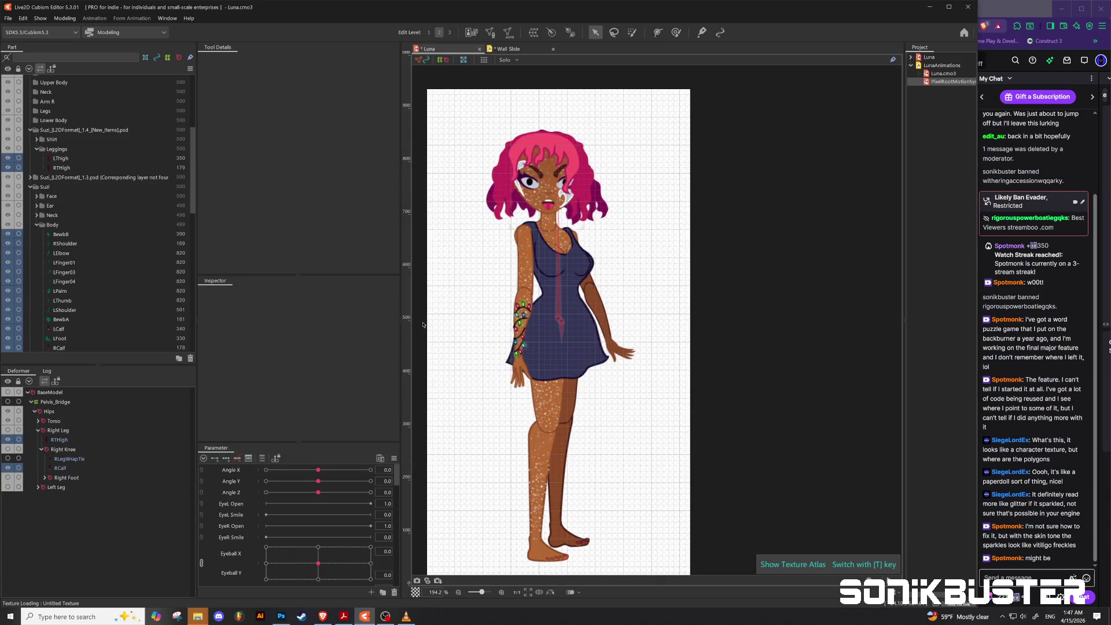
click(508, 49)
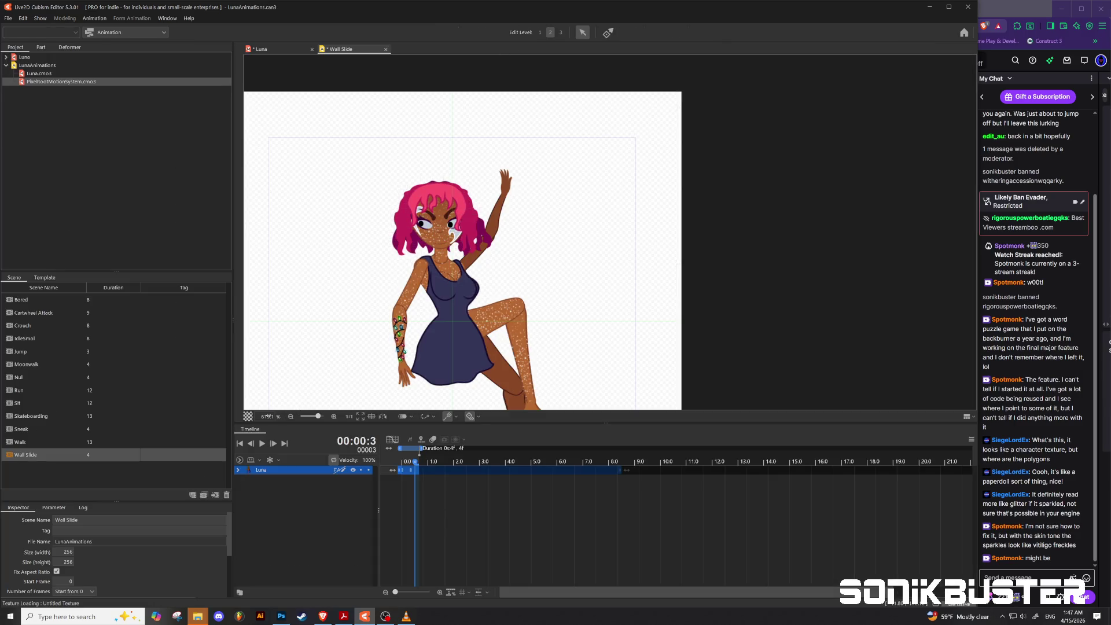
Play the Wall Slide animation and scroll the timeline while it runs
click(262, 444)
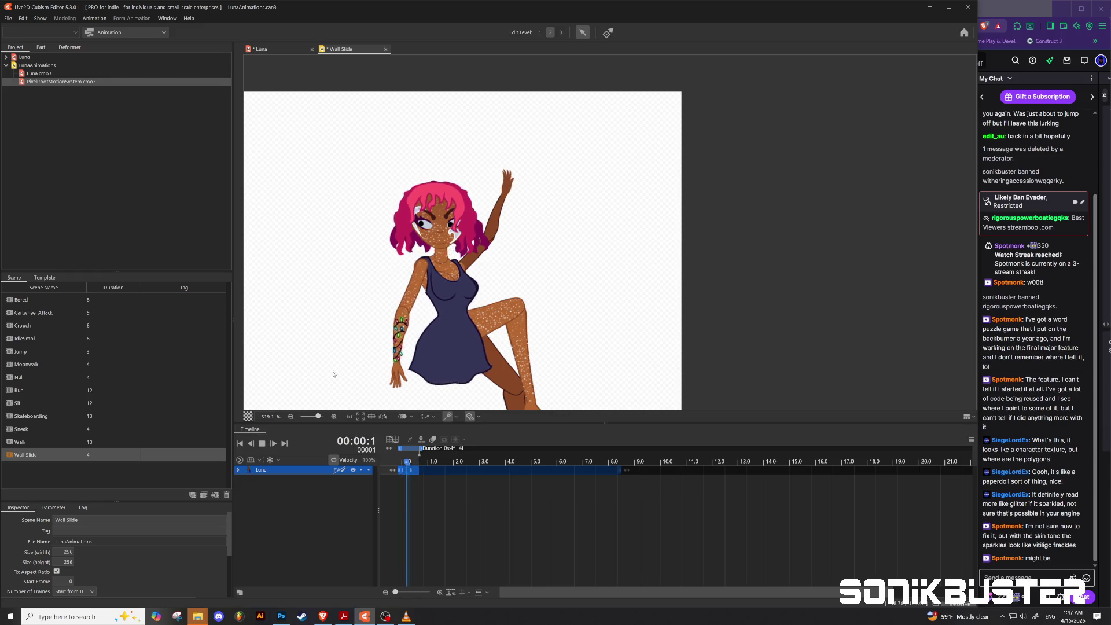
scroll(450, 307, down, 3)
scroll(450, 307, down, 5)
scroll(450, 307, up, 2)
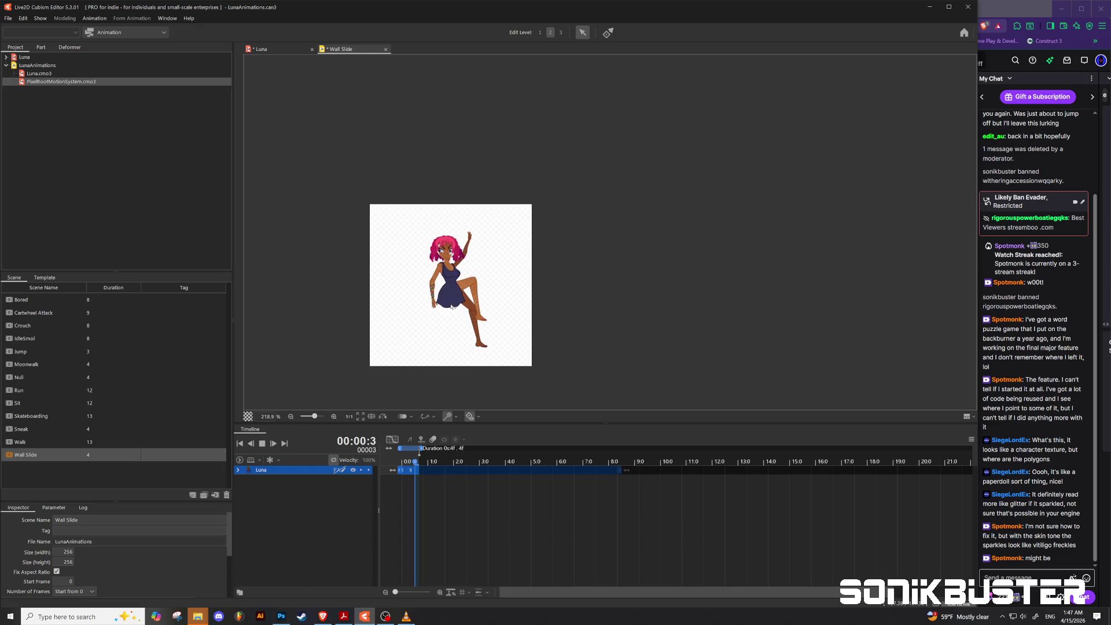
scroll(452, 307, up, 4)
scroll(476, 332, down, 2)
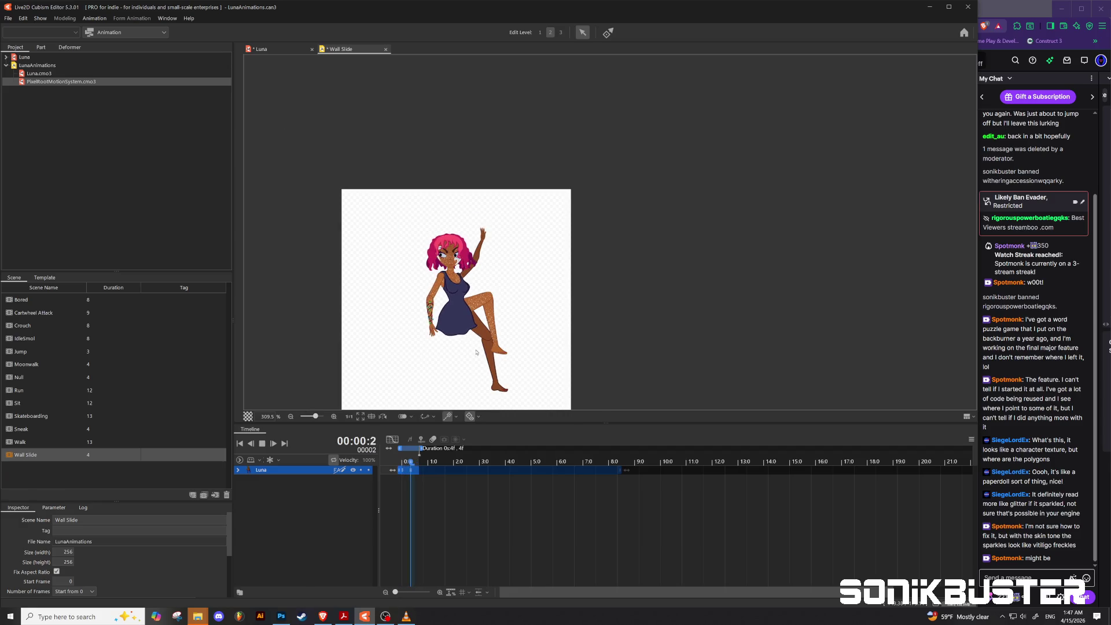
scroll(477, 356, up, 1)
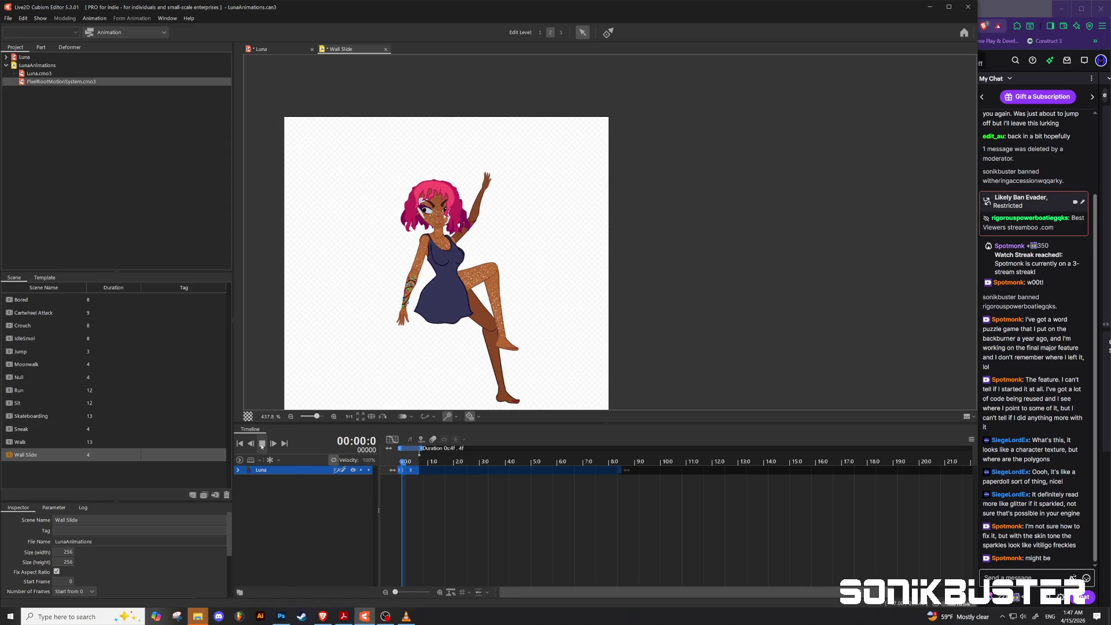
Stop playback and expand the Luna track's Live2D Parameters group
click(262, 444)
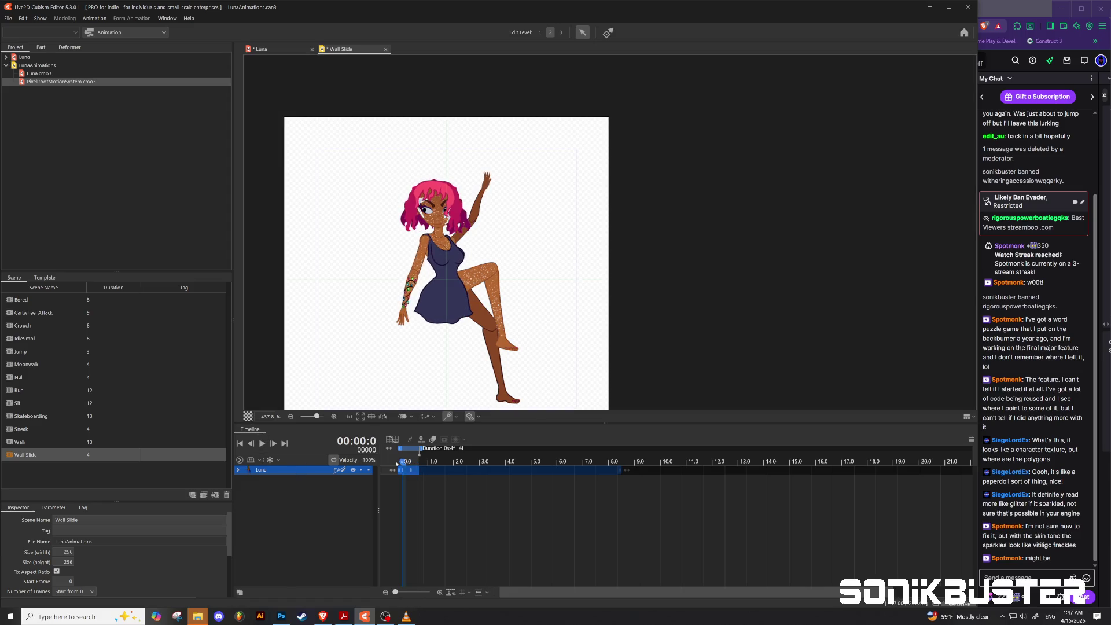
click(238, 470)
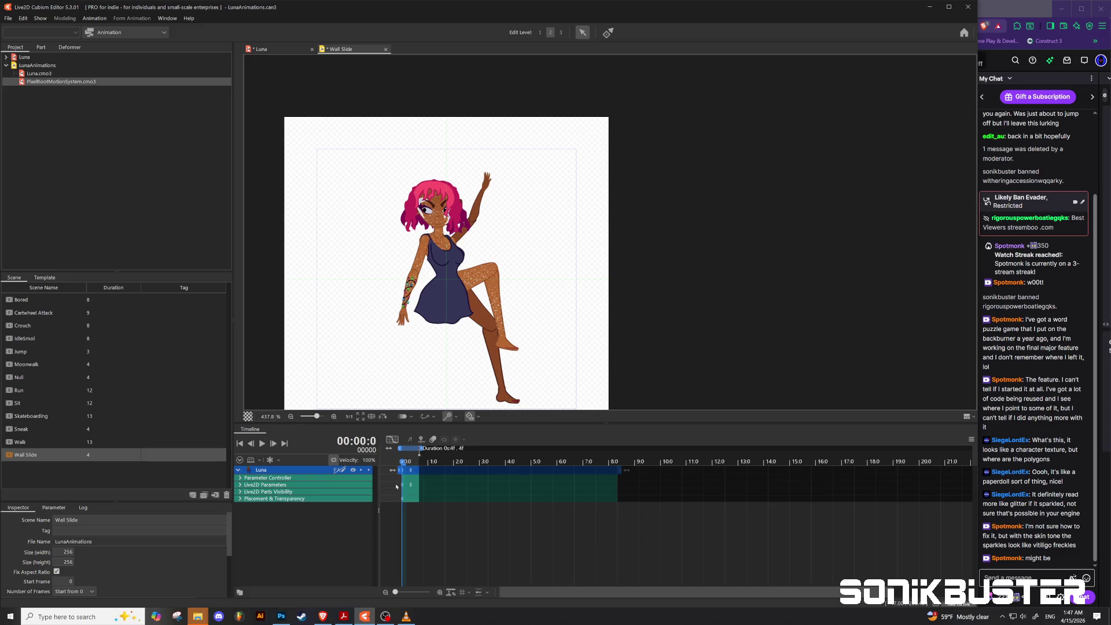
click(240, 485)
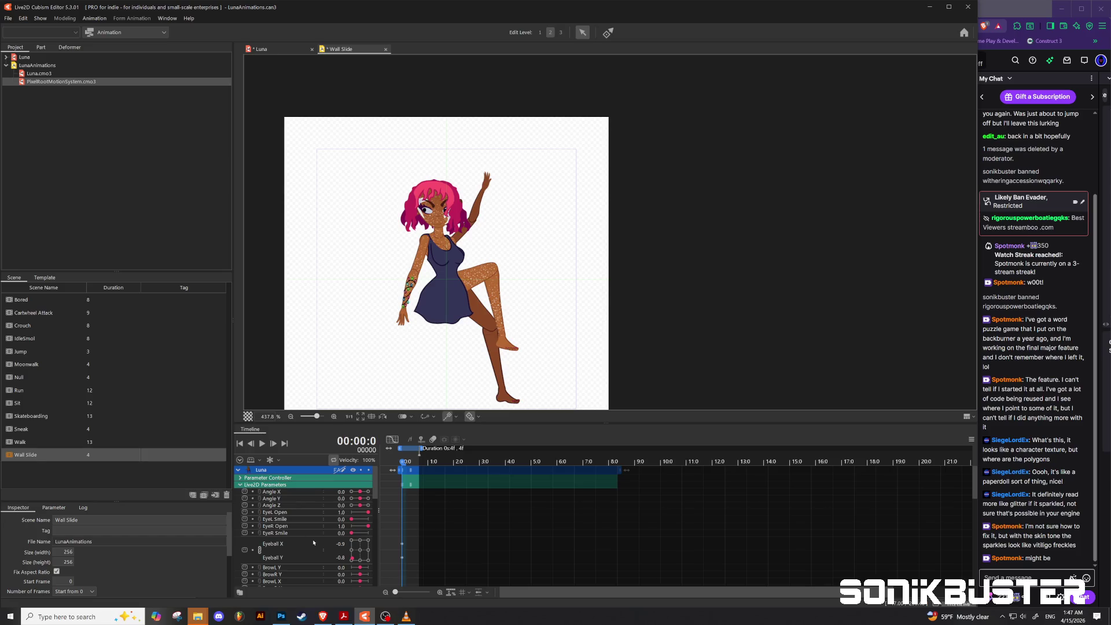
scroll(313, 543, down, 5)
scroll(313, 541, down, 2)
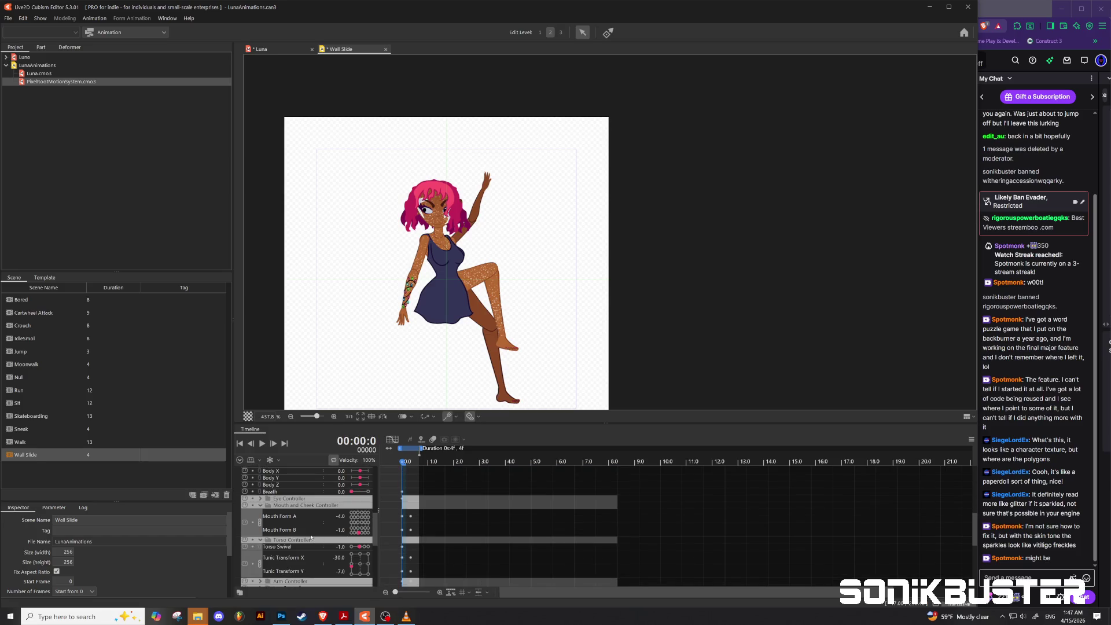
scroll(311, 537, down, 2)
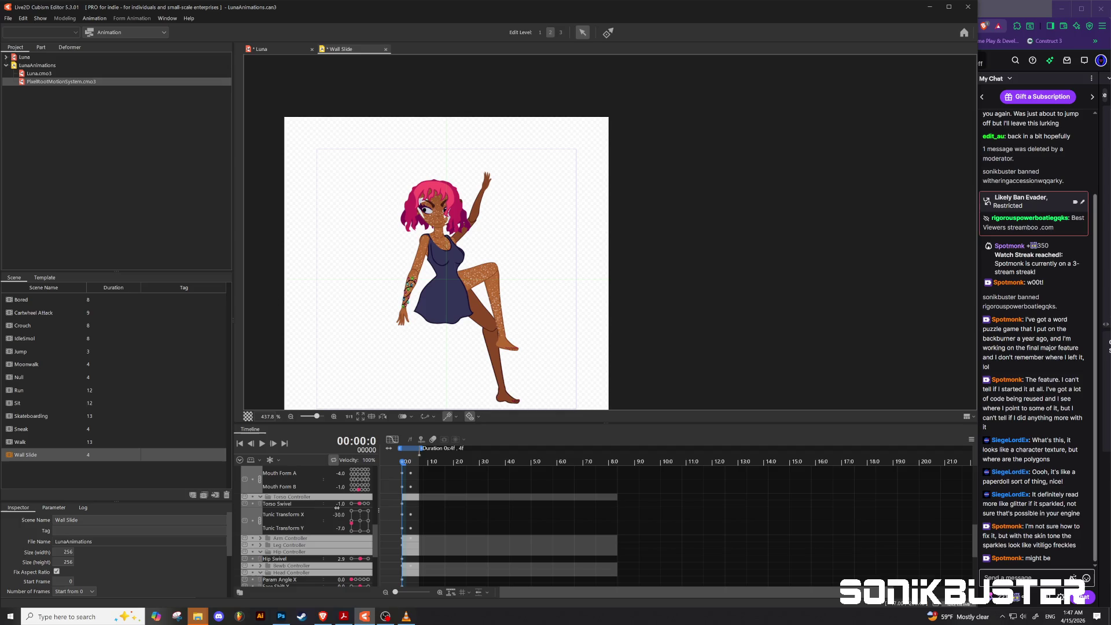
Browse Luna's parameter rows and select the Left Leg parameter
scroll(319, 522, down, 4)
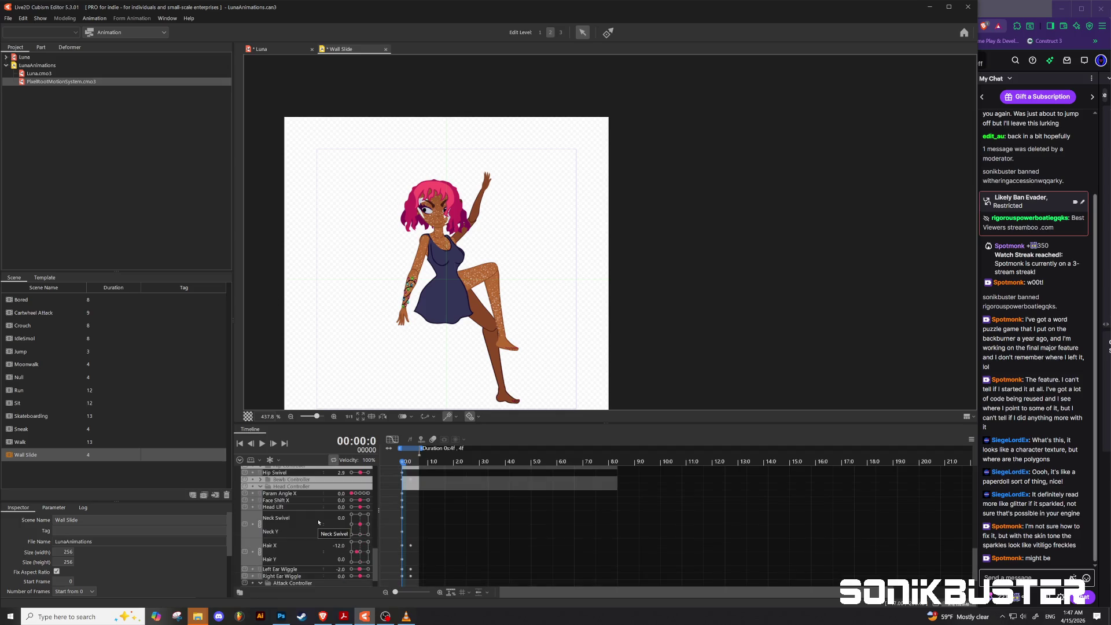
scroll(286, 516, up, 2)
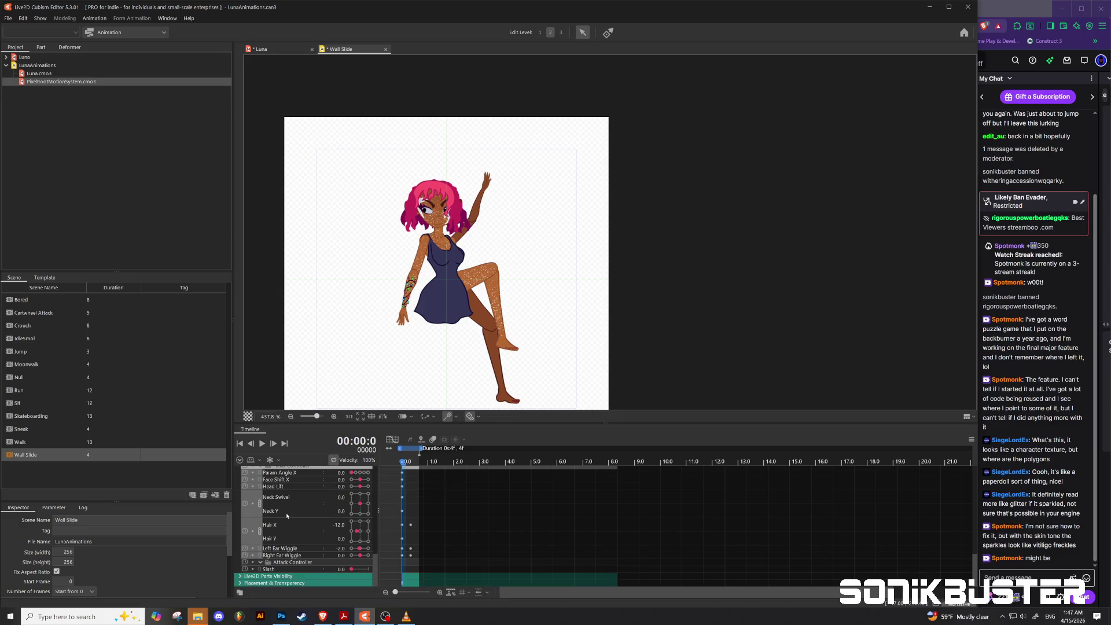
scroll(285, 533, up, 3)
scroll(285, 534, up, 3)
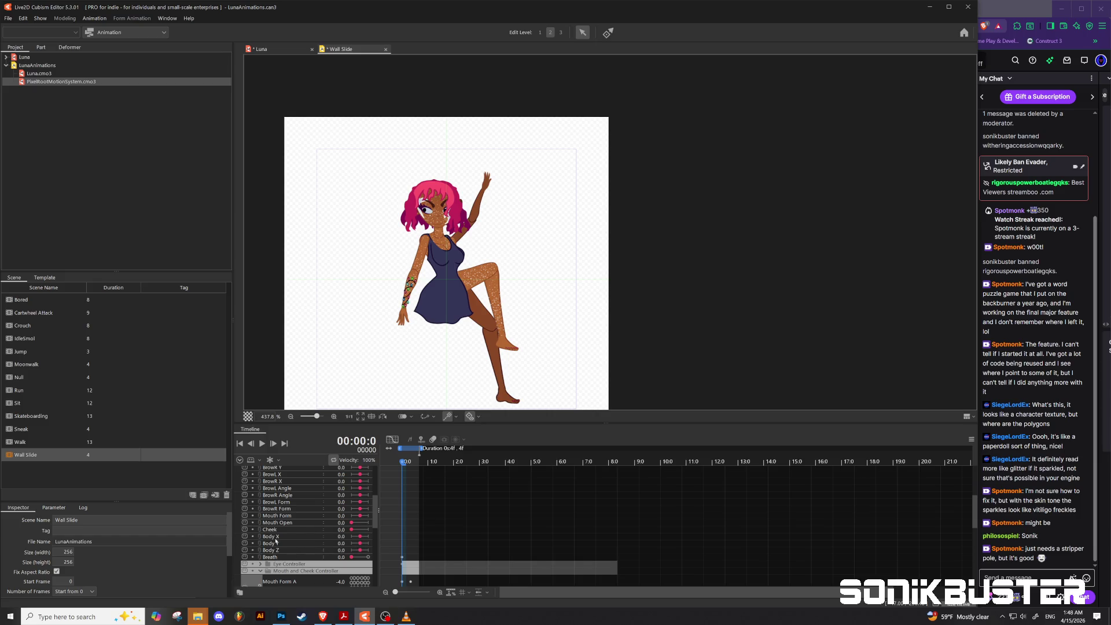
scroll(301, 526, up, 5)
scroll(285, 532, down, 5)
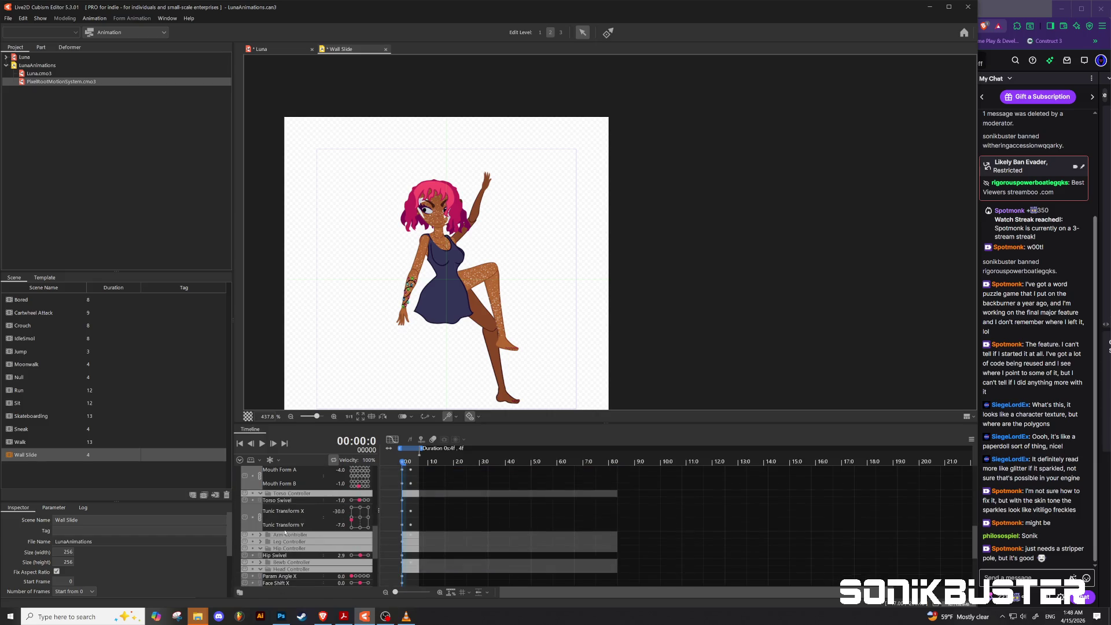
scroll(285, 531, down, 3)
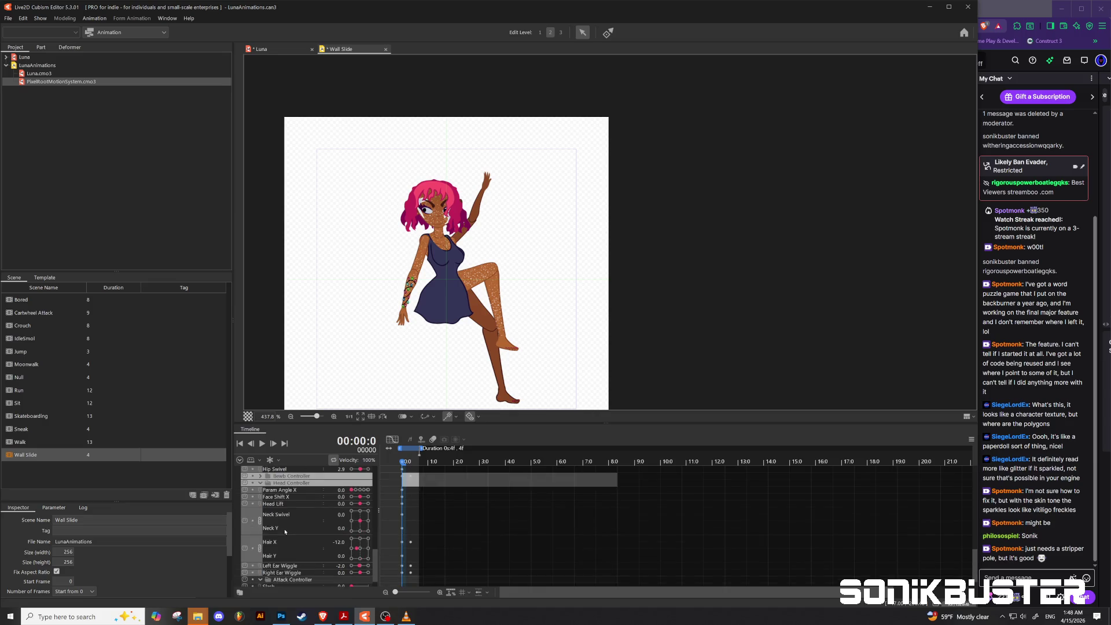
scroll(286, 532, down, 1)
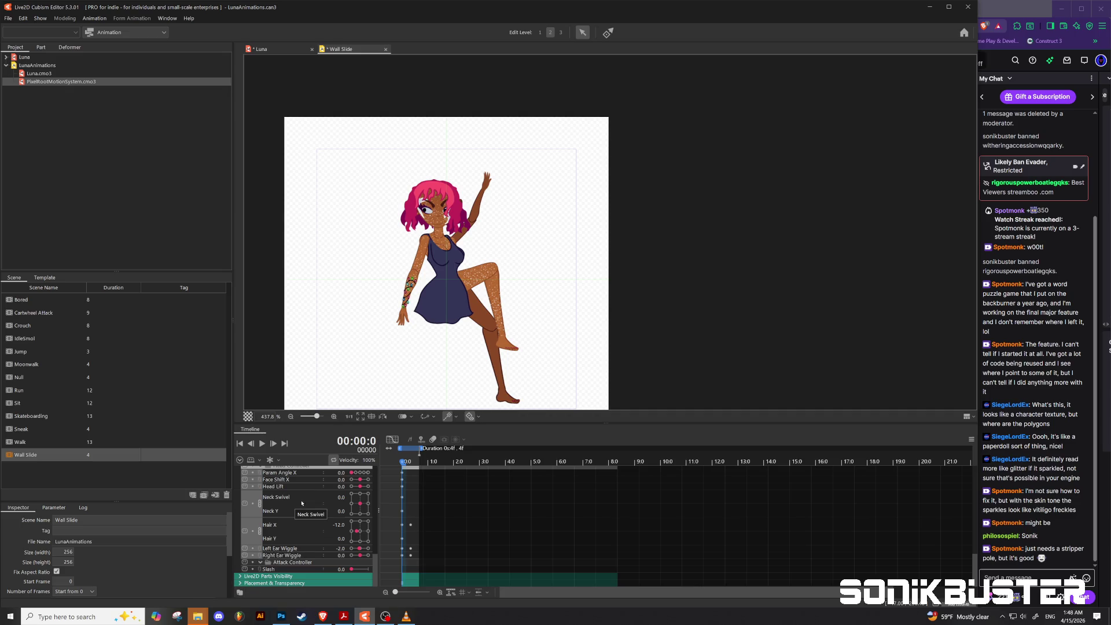
scroll(306, 494, up, 5)
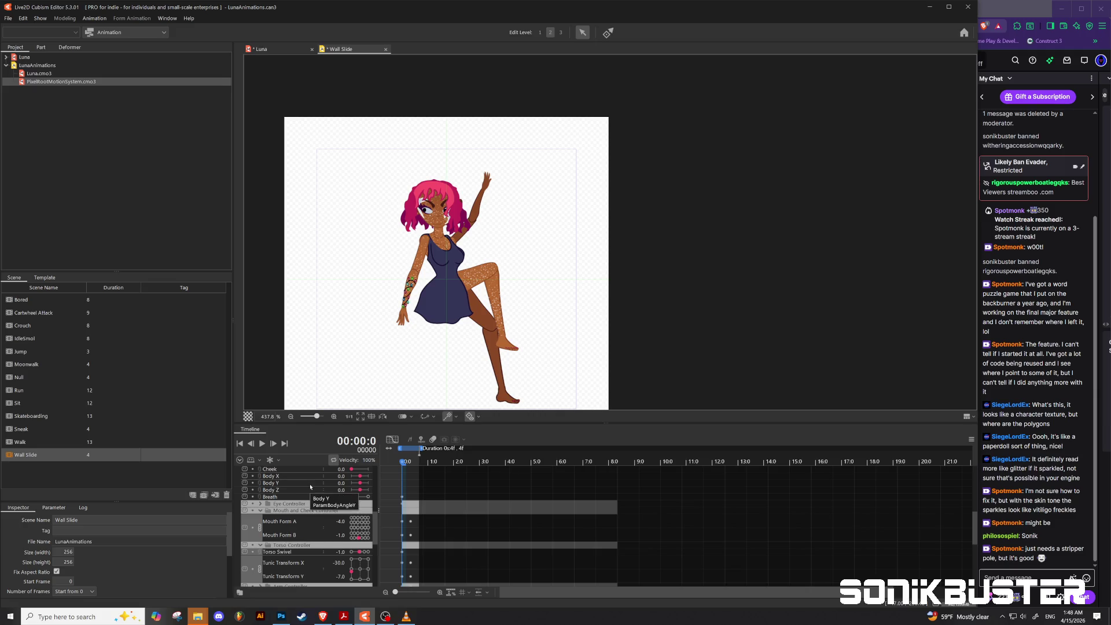
scroll(319, 530, down, 3)
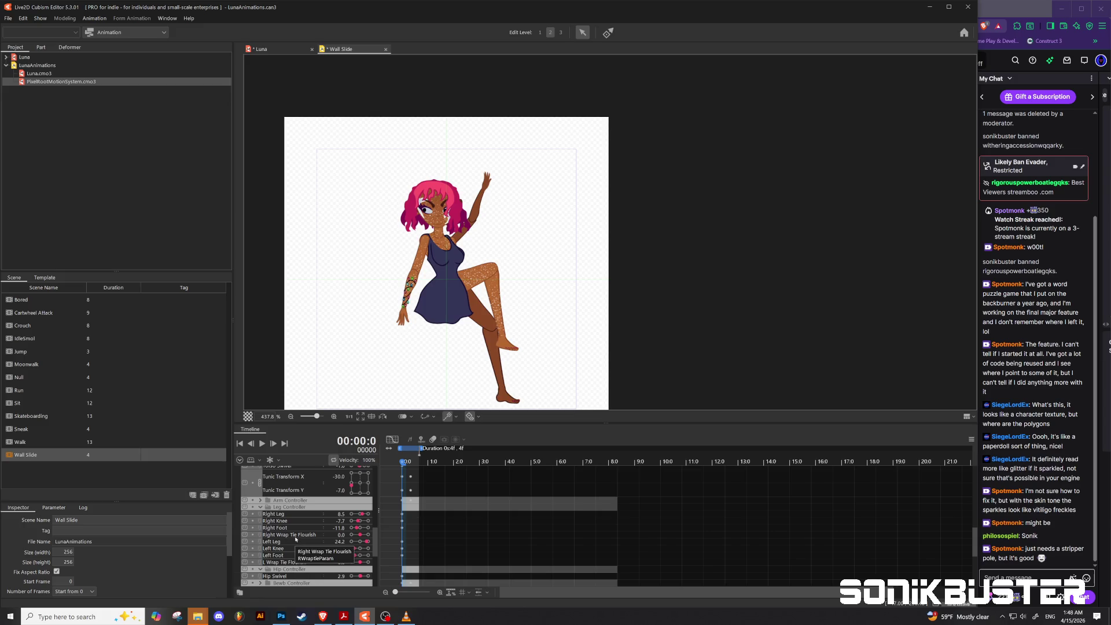
click(274, 542)
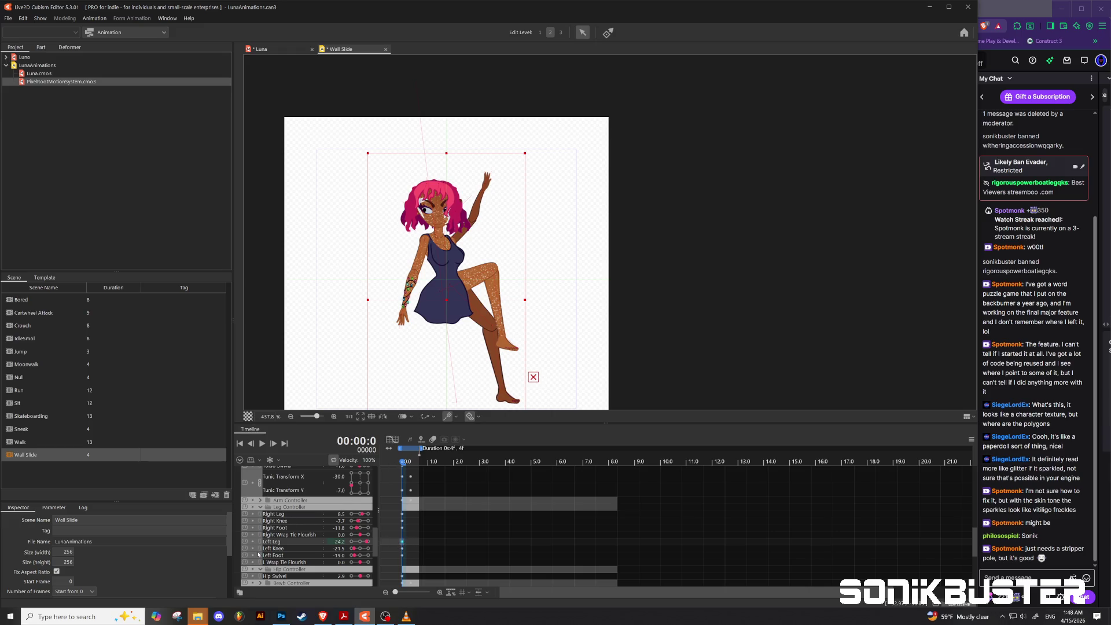
At frame 0, adjust Left Leg, Left Knee, Left Foot and Right Leg, ending with Left Leg -7.6 and Right Leg 0.8
drag(340, 542, 312, 542)
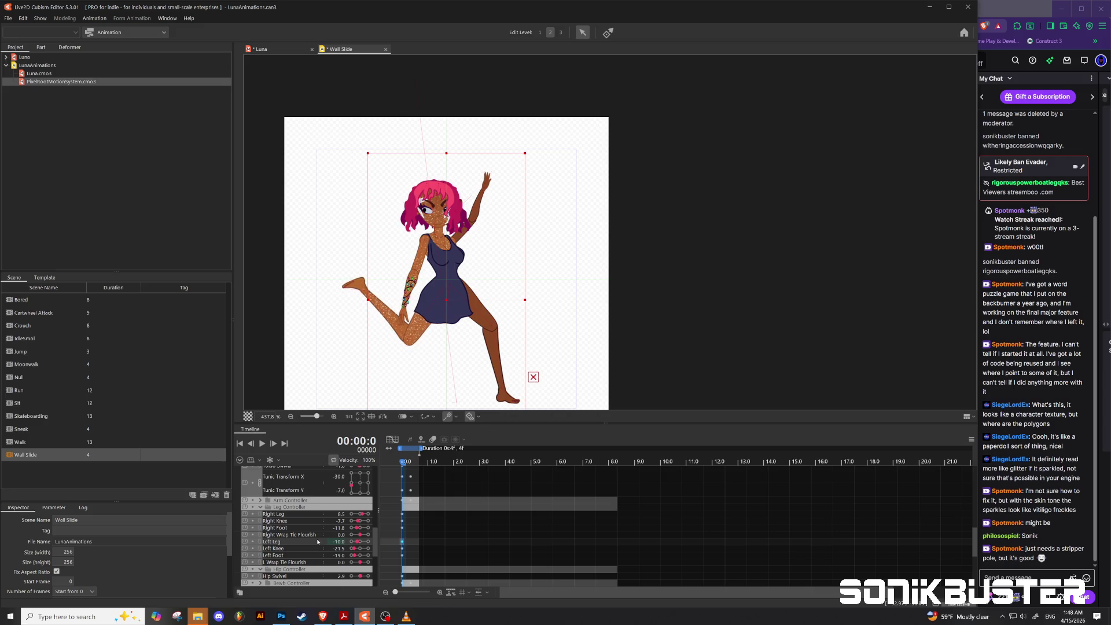
drag(344, 549, 368, 548)
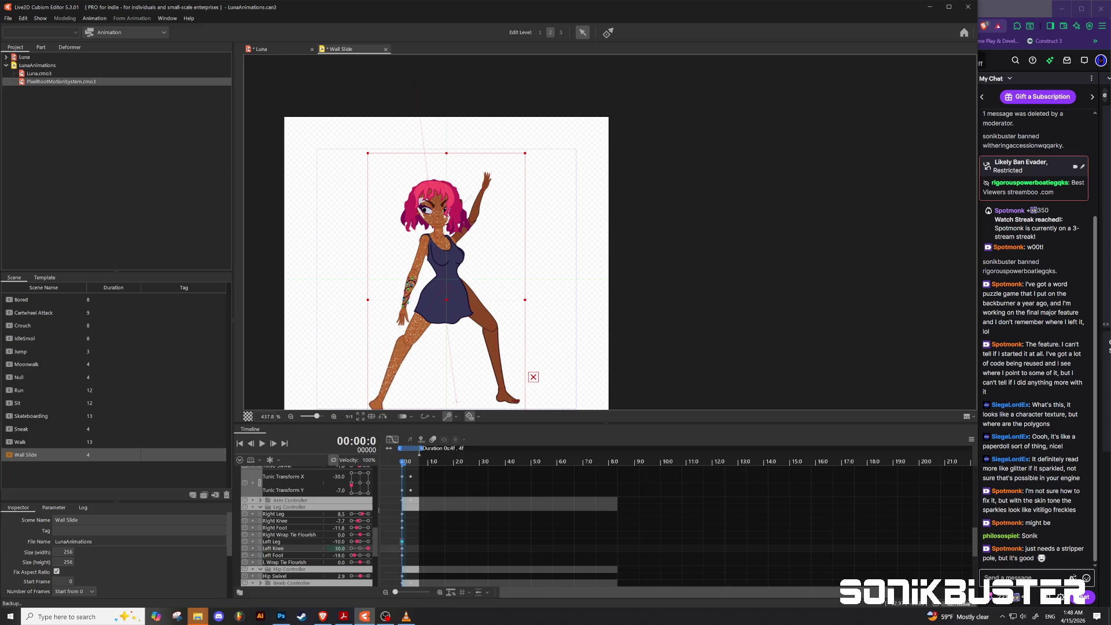
drag(344, 555, 351, 555)
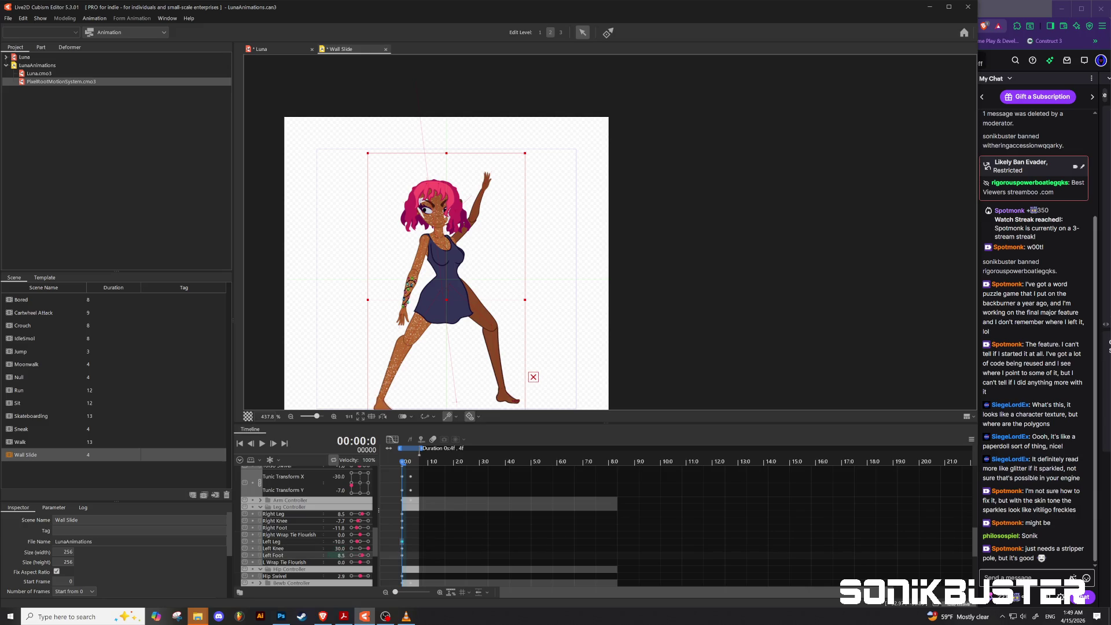
scroll(456, 262, down, 3)
scroll(456, 320, up, 3)
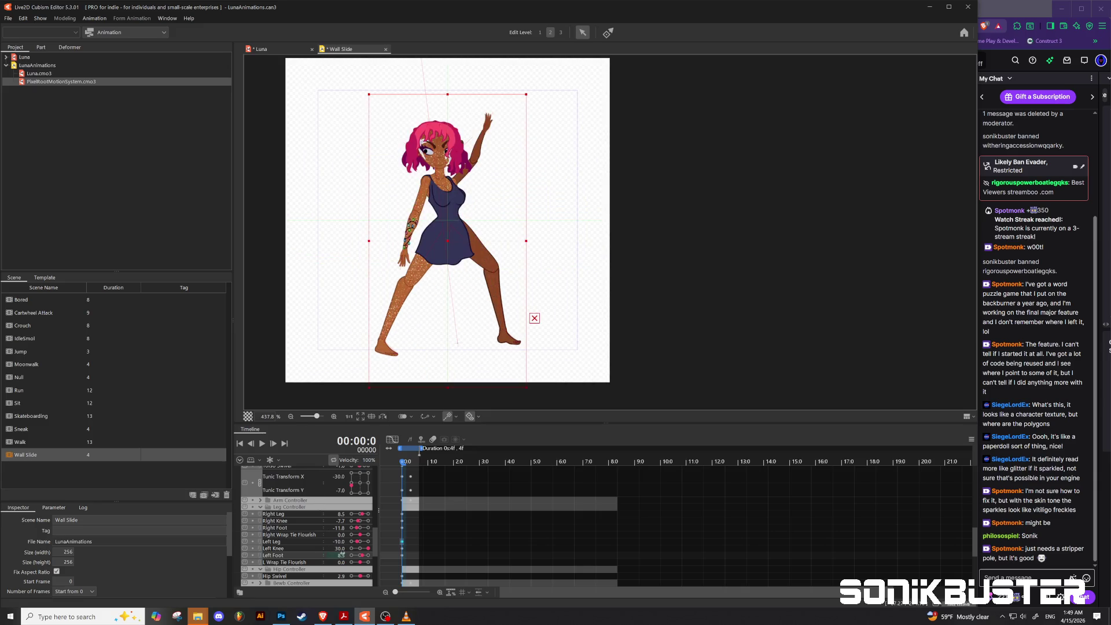
drag(340, 542, 348, 541)
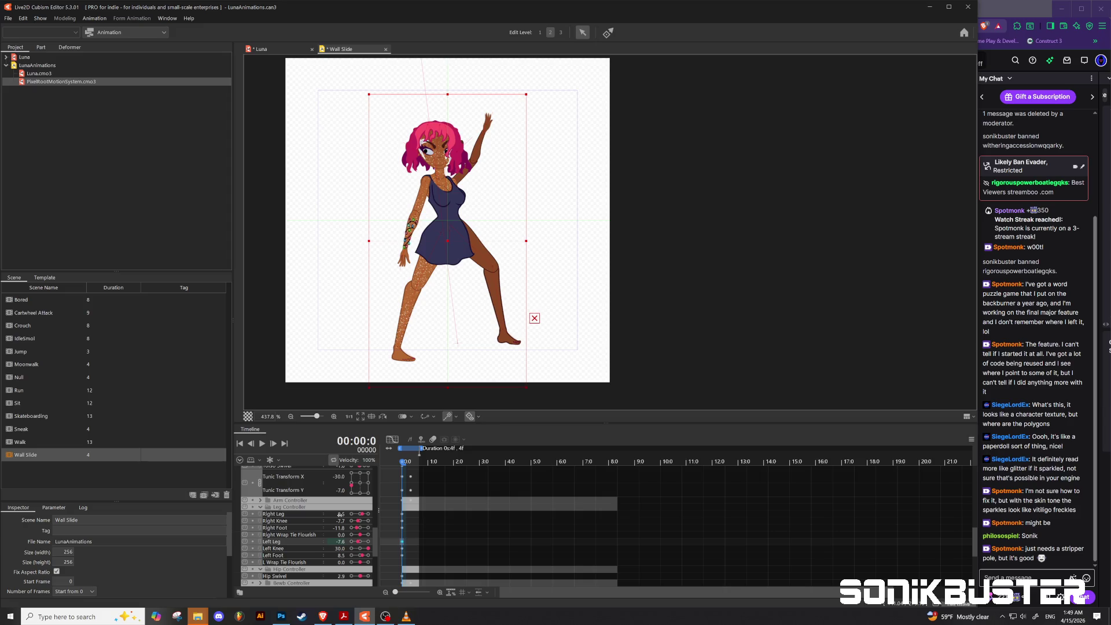
mouse_move(340, 515)
mouse_down()
mouse_move(319, 515)
mouse_move(347, 523)
mouse_up()
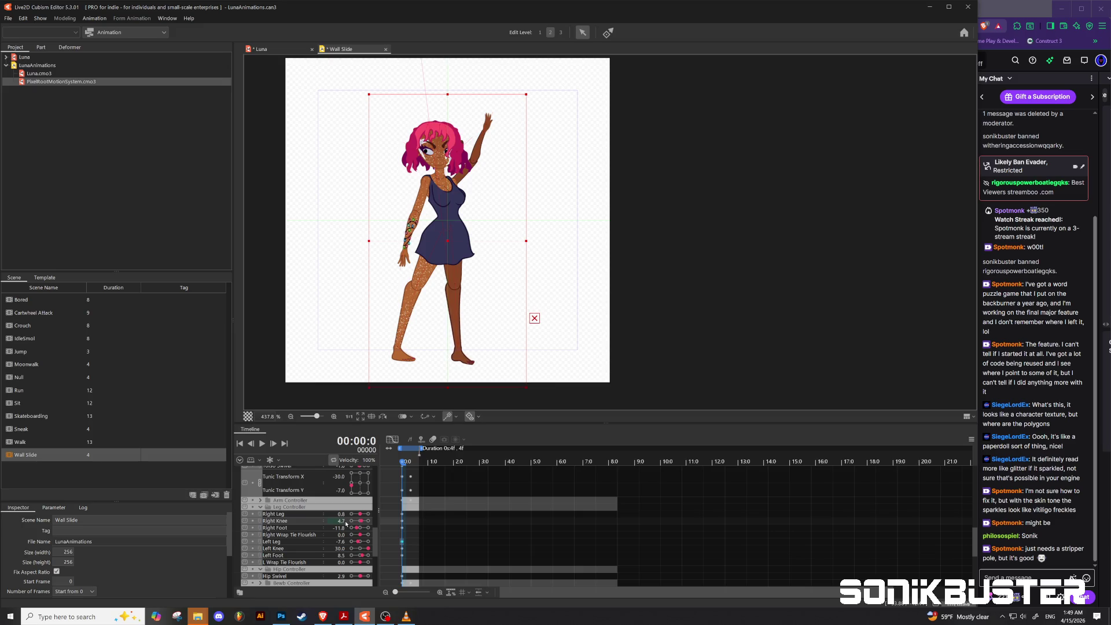
Tilt Right Foot and set Left Leg 1.4, Left Foot -19.4, Left Knee -8.4 at frame 0
drag(343, 527, 347, 530)
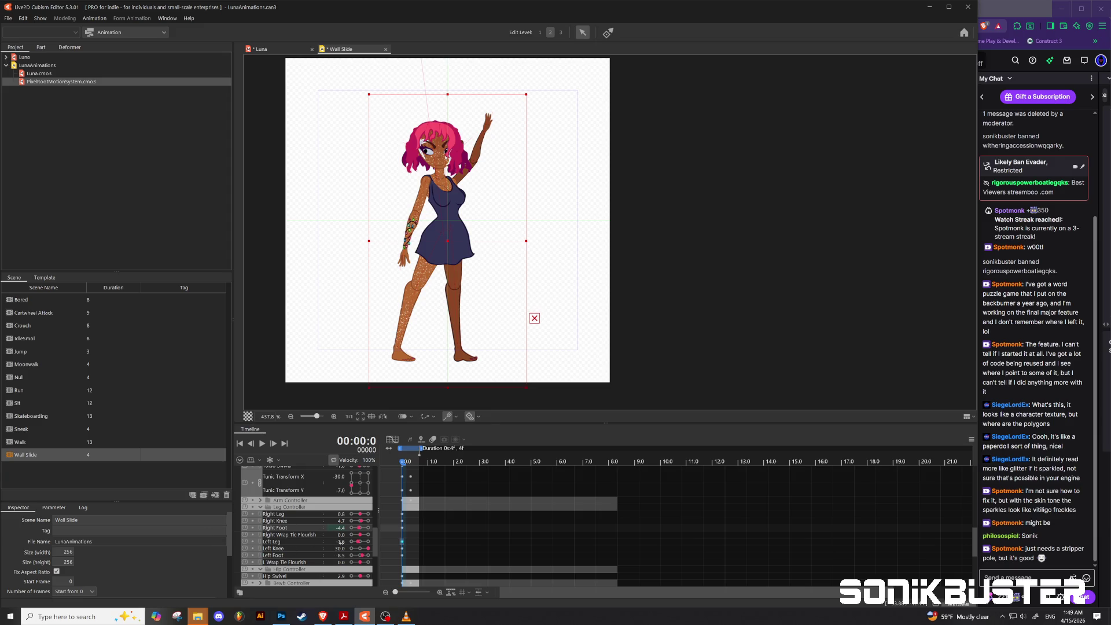
mouse_move(341, 542)
mouse_down()
mouse_move(353, 541)
mouse_move(318, 548)
mouse_up()
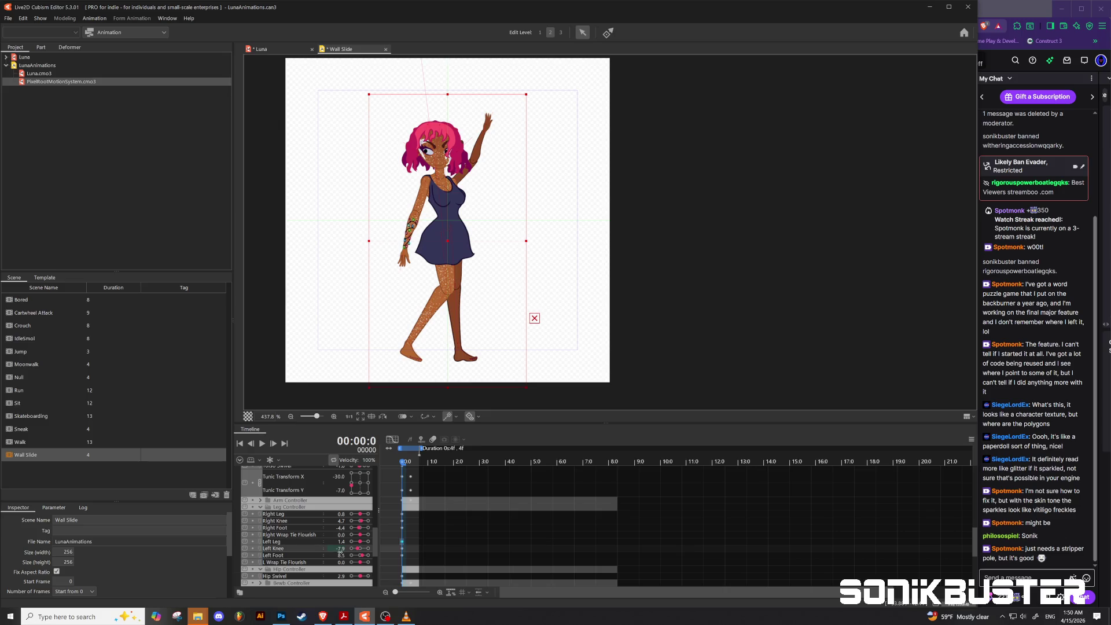
drag(341, 555, 325, 555)
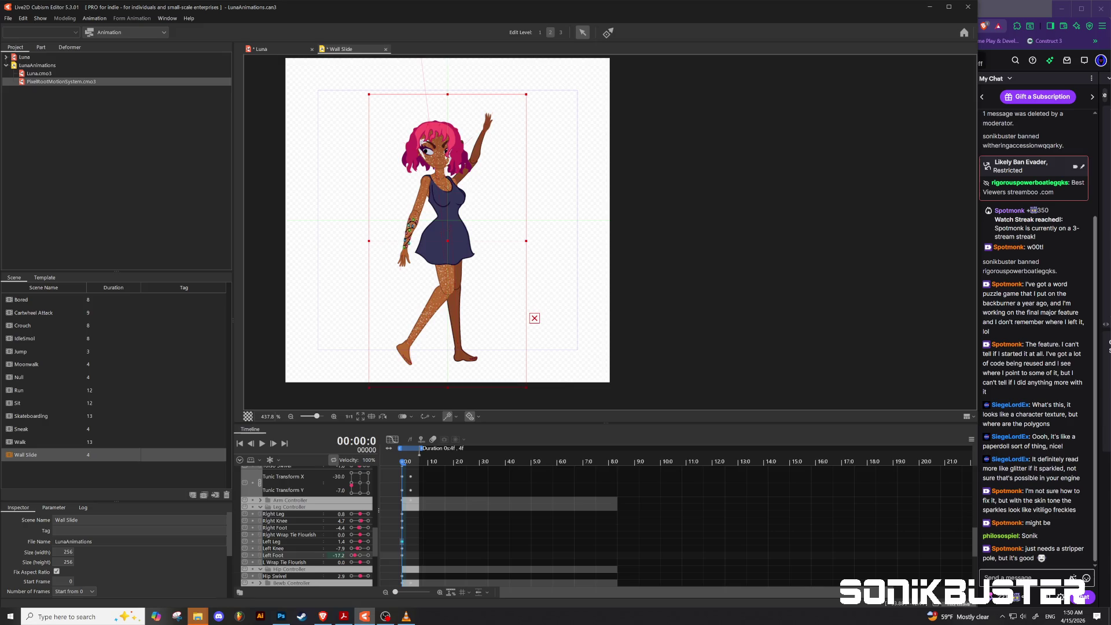
drag(324, 555, 322, 555)
drag(340, 548, 335, 548)
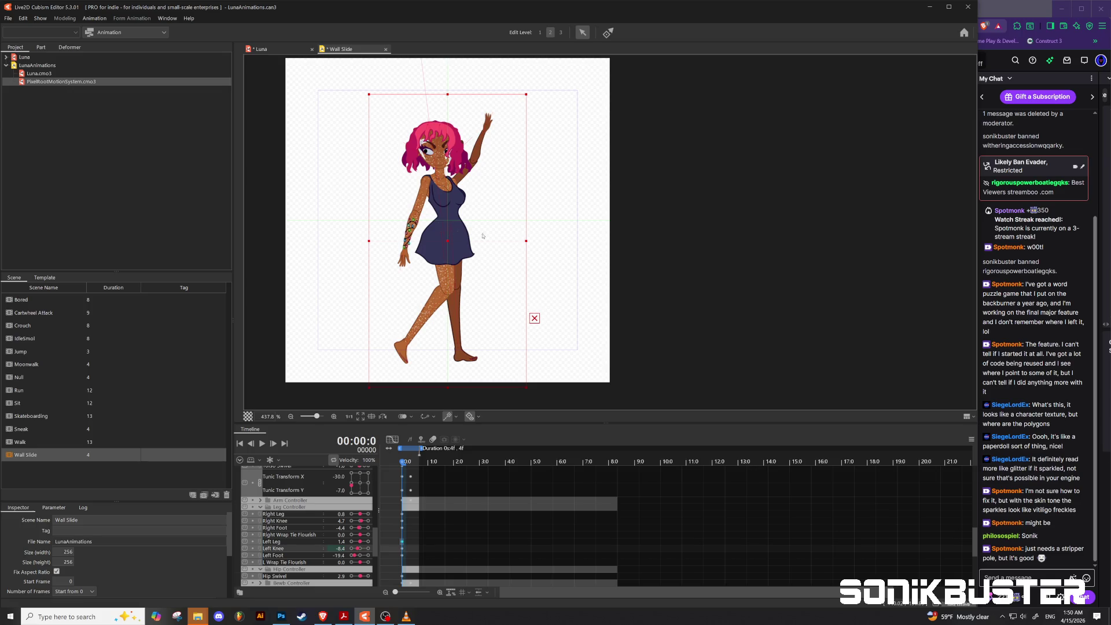
Deselect the character, play and stop the Wall Slide preview, then expand the Arm Controller group
click(587, 198)
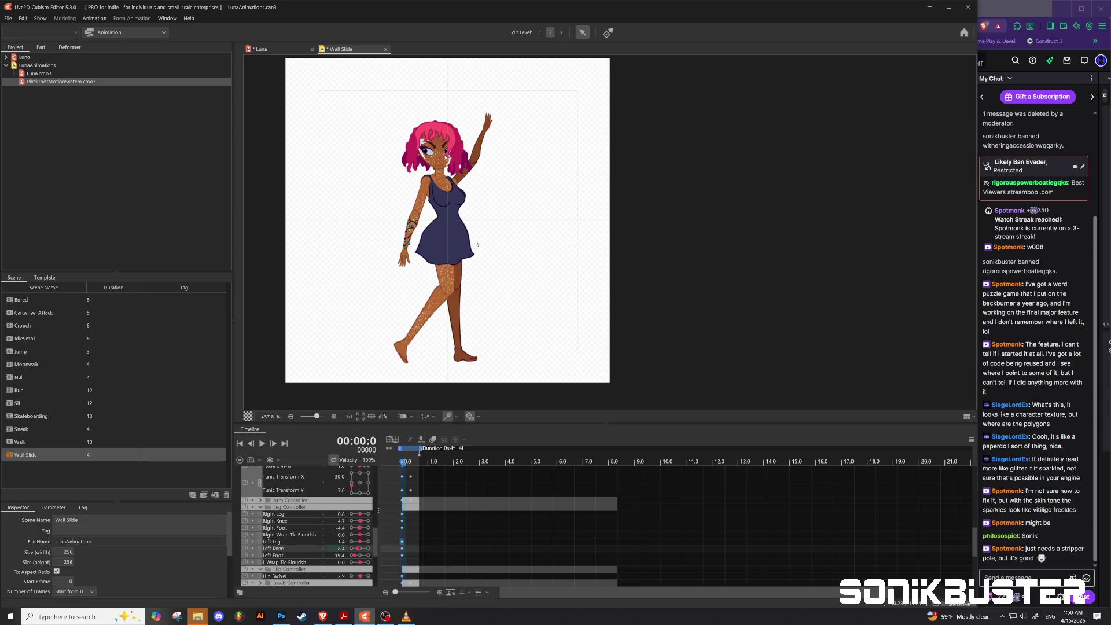
scroll(476, 243, up, 2)
scroll(457, 260, down, 3)
scroll(441, 279, down, 3)
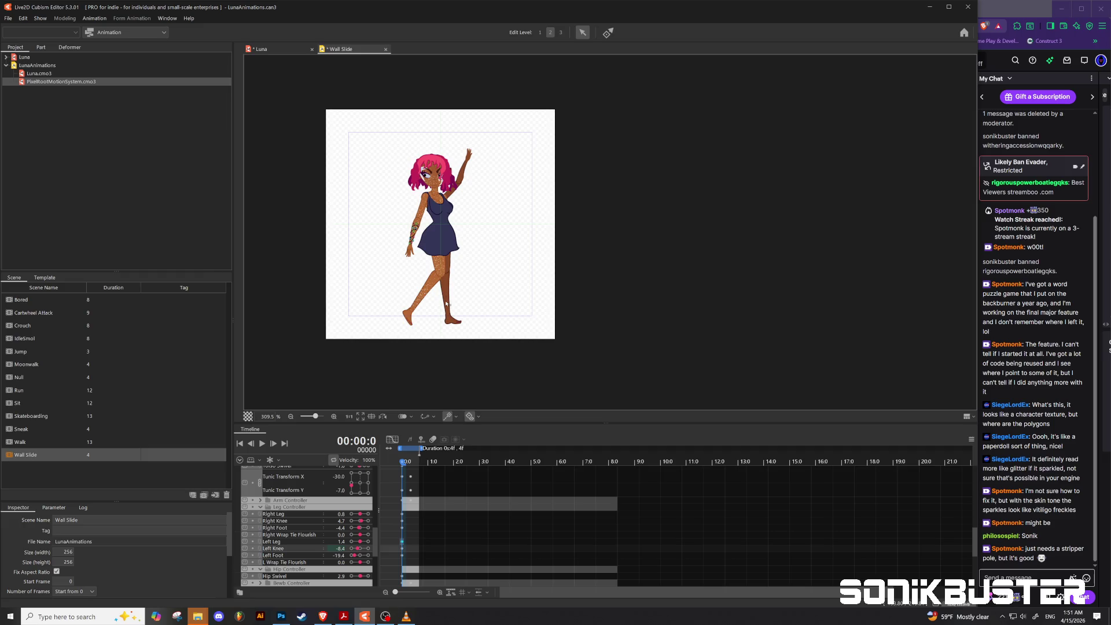
scroll(446, 301, up, 2)
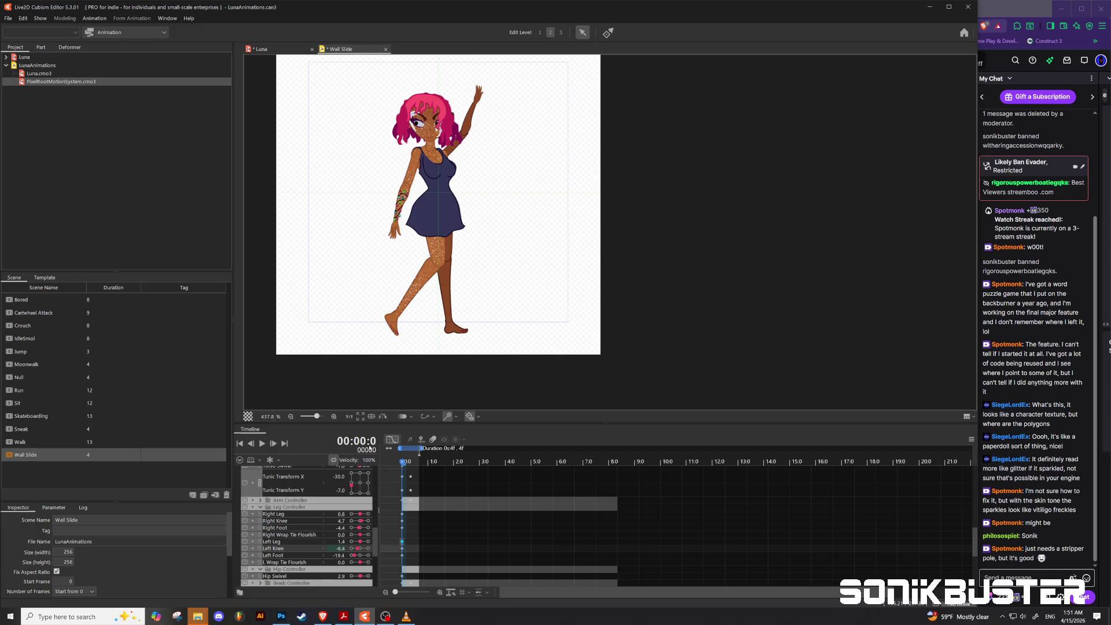
click(262, 444)
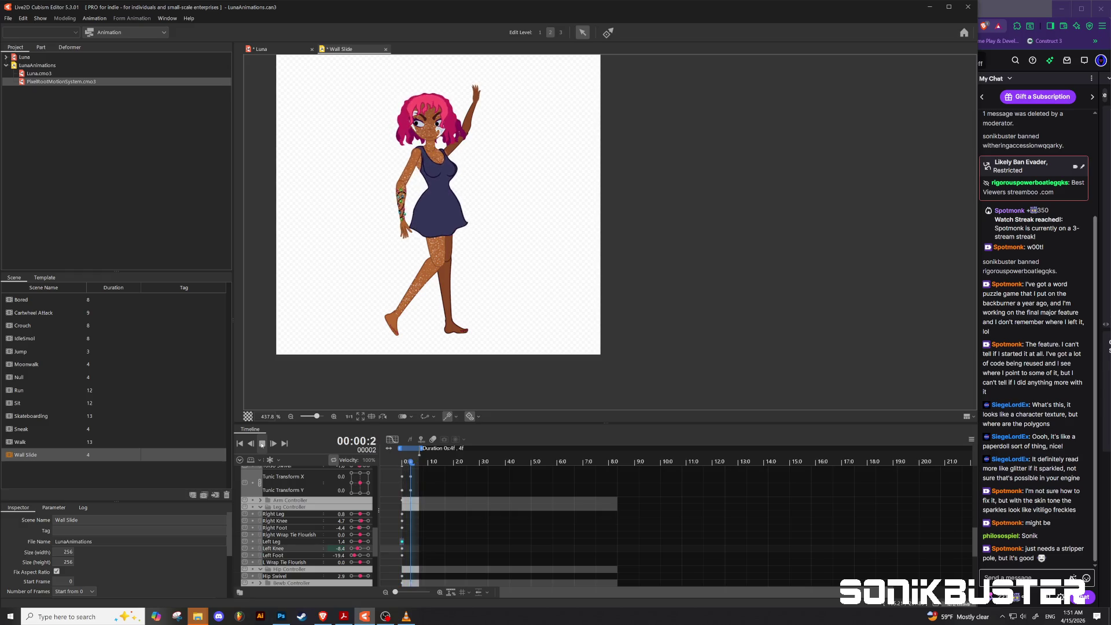
click(261, 443)
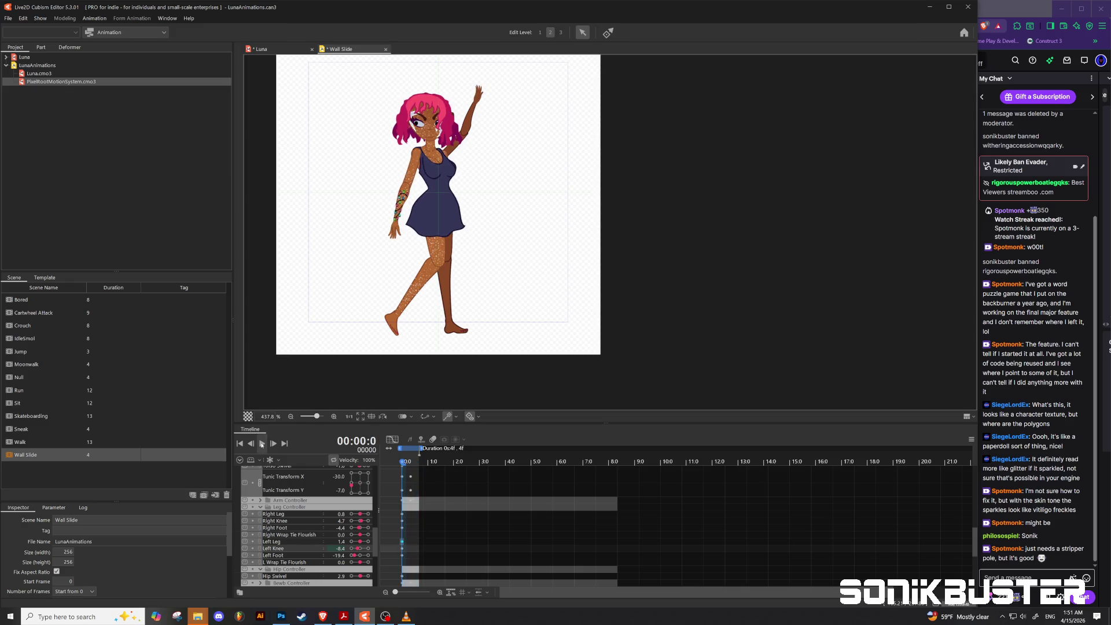
click(260, 500)
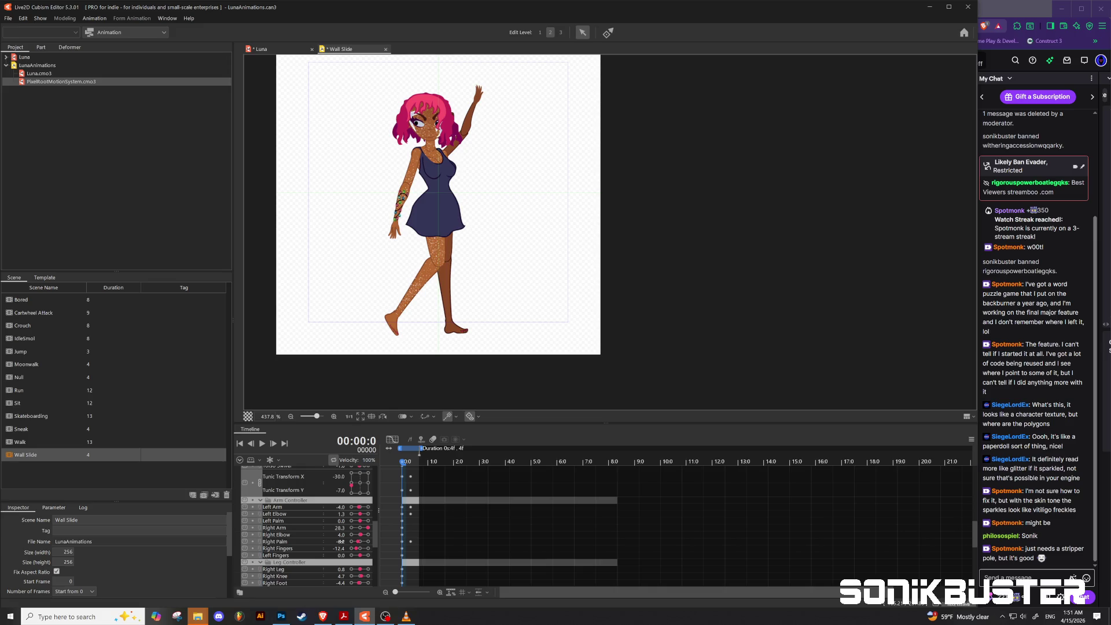
Set Right Palm to -6.2 and raise Right Arm slightly at frame 0, then preview
drag(338, 541, 332, 528)
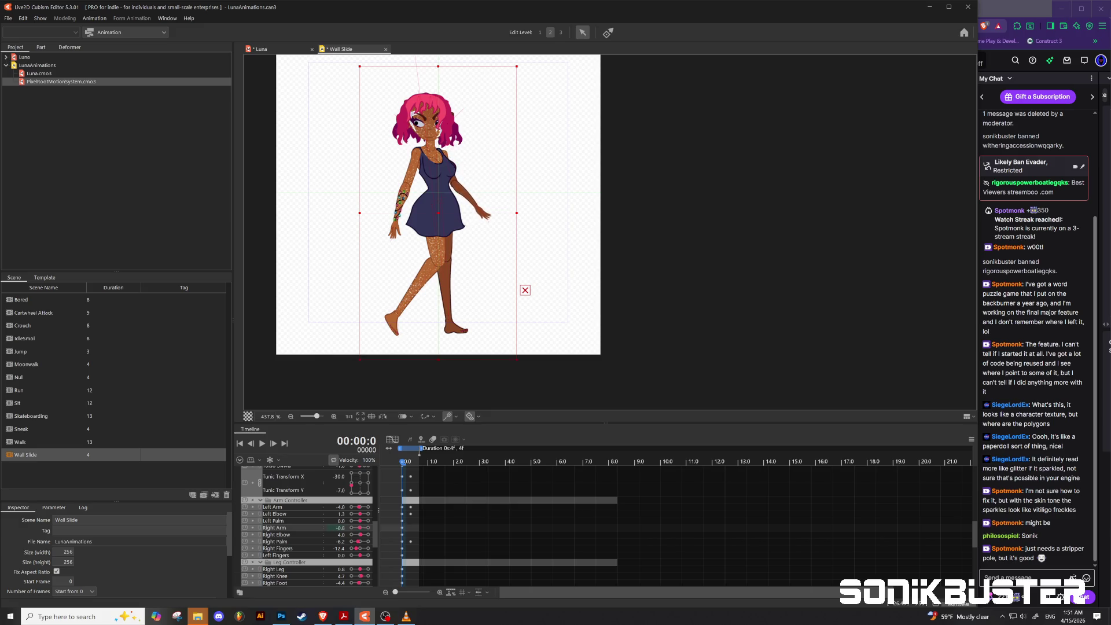
drag(359, 528, 361, 527)
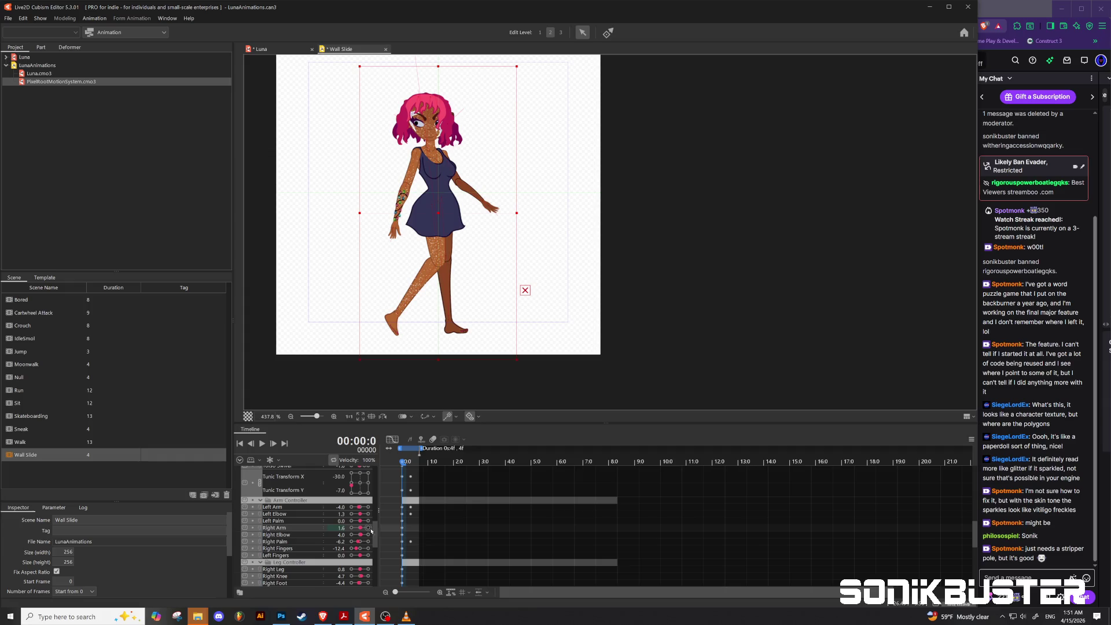
click(262, 444)
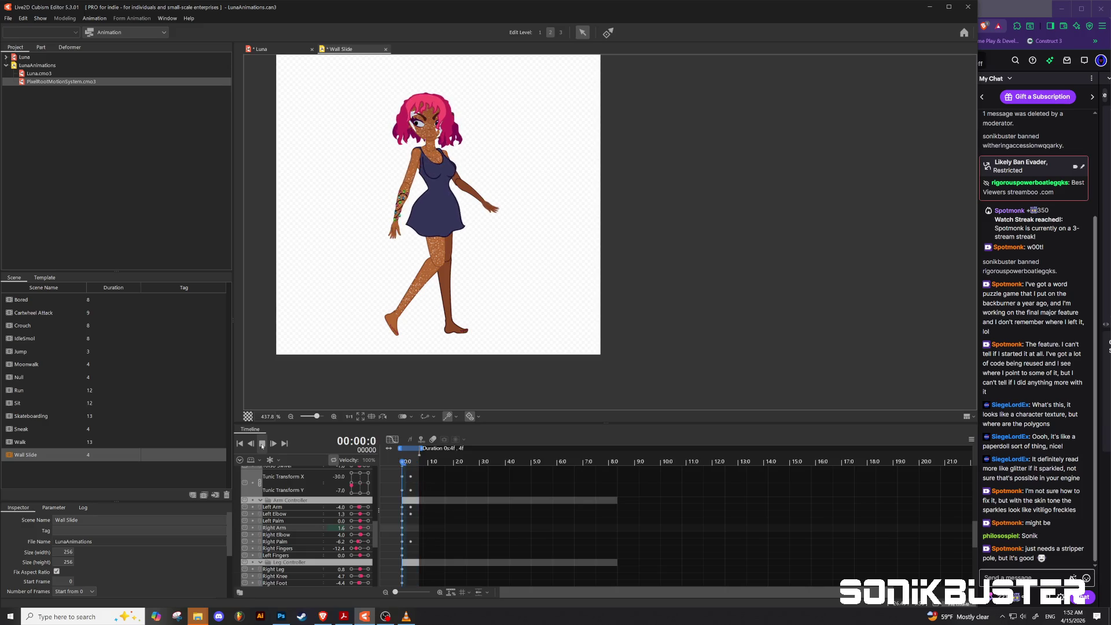
click(262, 446)
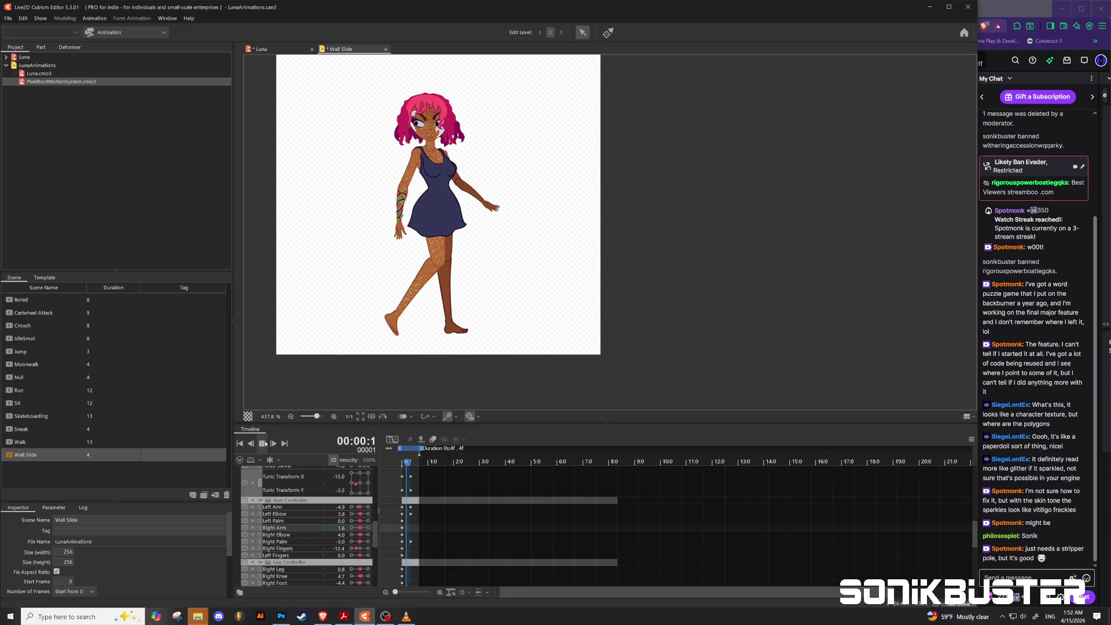
key(space)
Back at frame 0, reduce Right Elbow to about 3.0 and replay the animation
drag(408, 463, 401, 463)
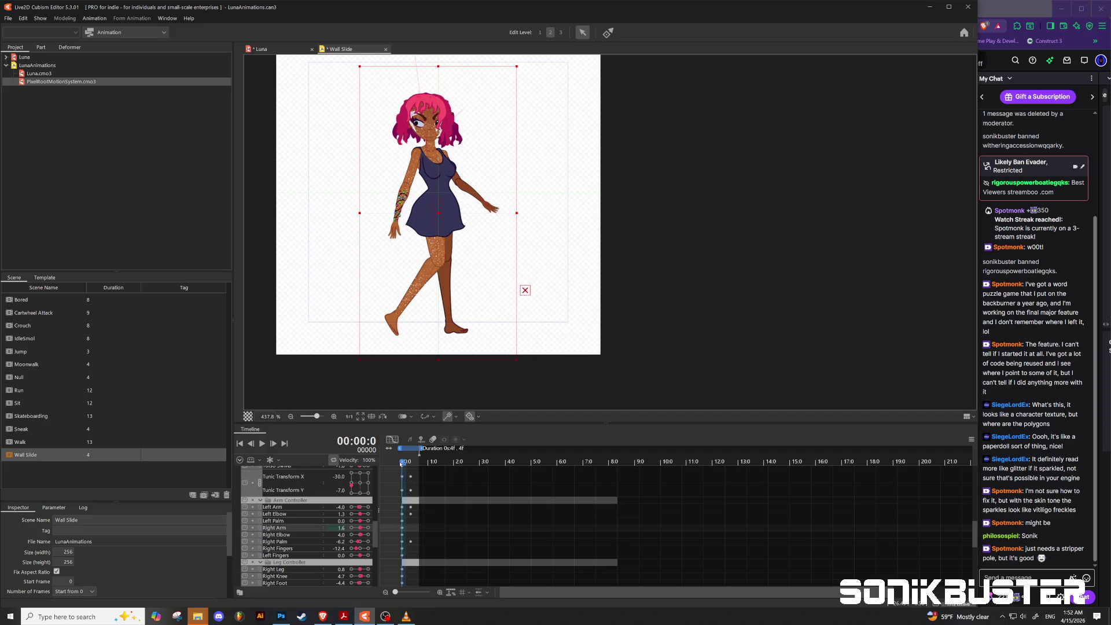
drag(341, 535, 337, 535)
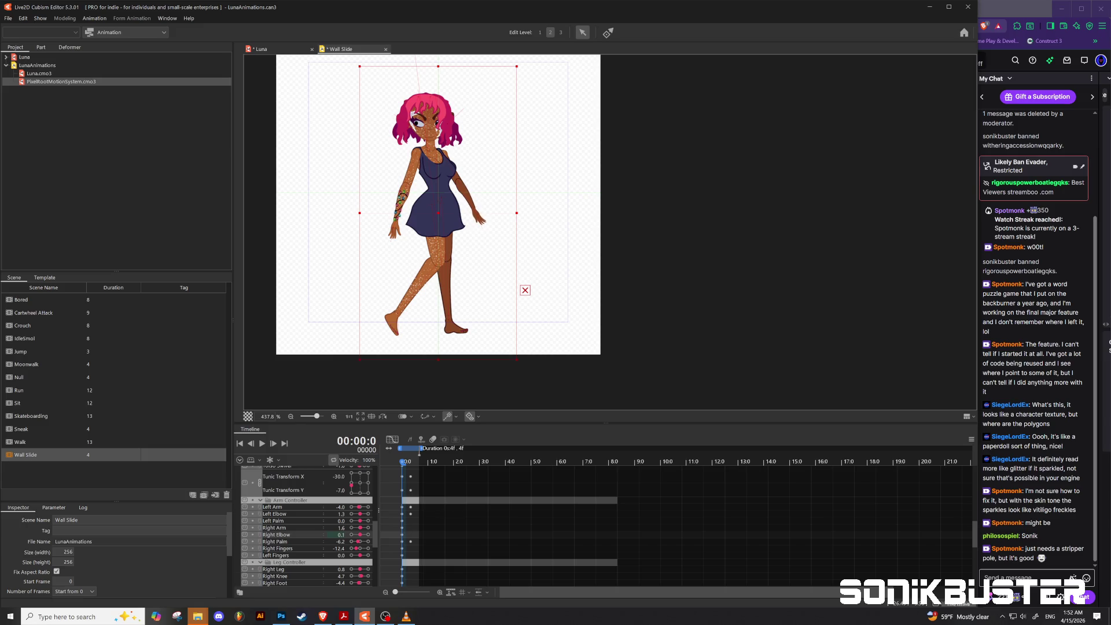
click(261, 443)
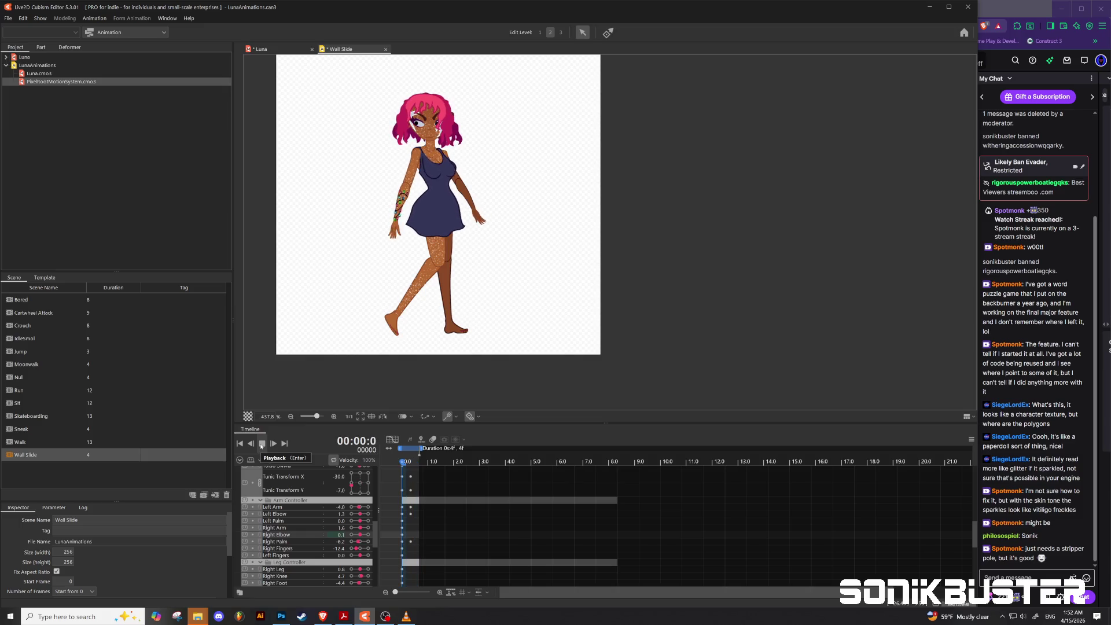
click(262, 444)
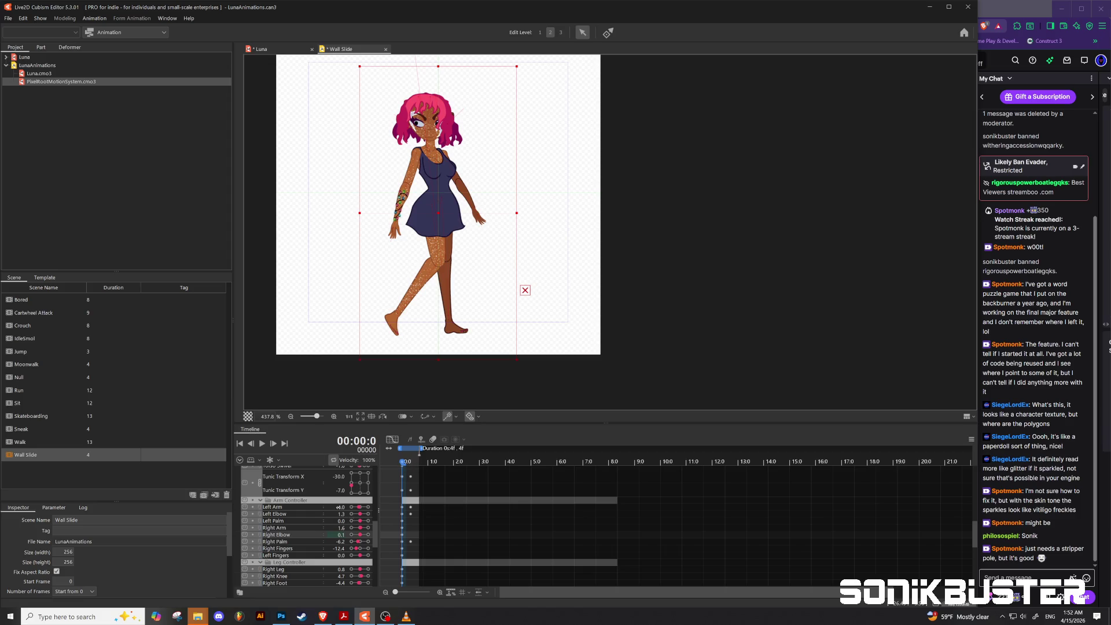
Set Left Arm to about -2.5 and preview the animation twice
drag(339, 507, 330, 507)
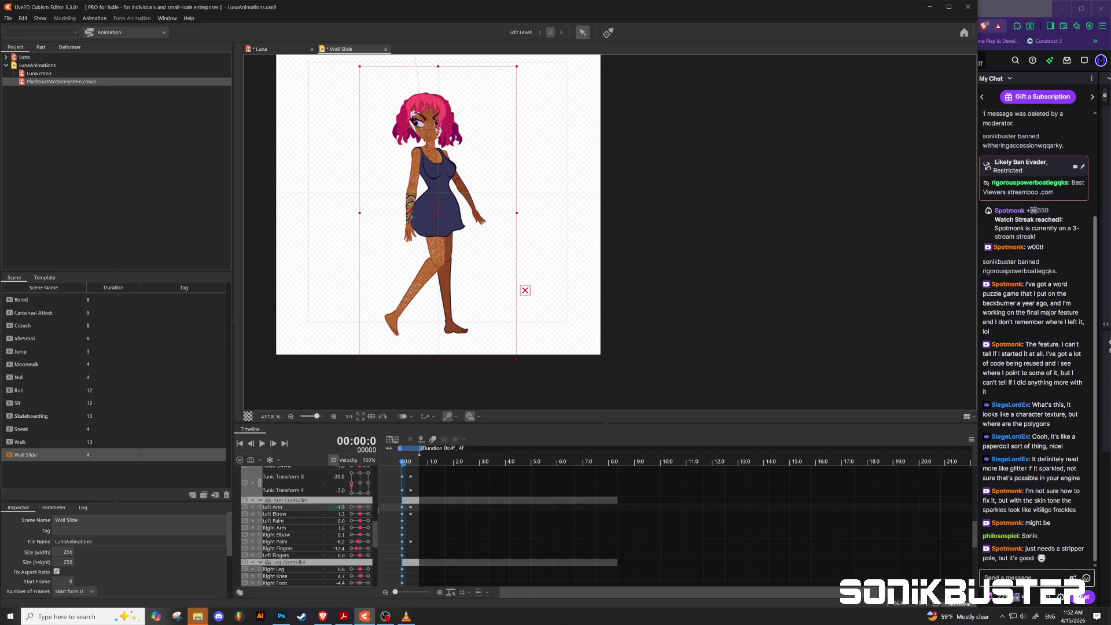
drag(340, 507, 335, 507)
click(262, 443)
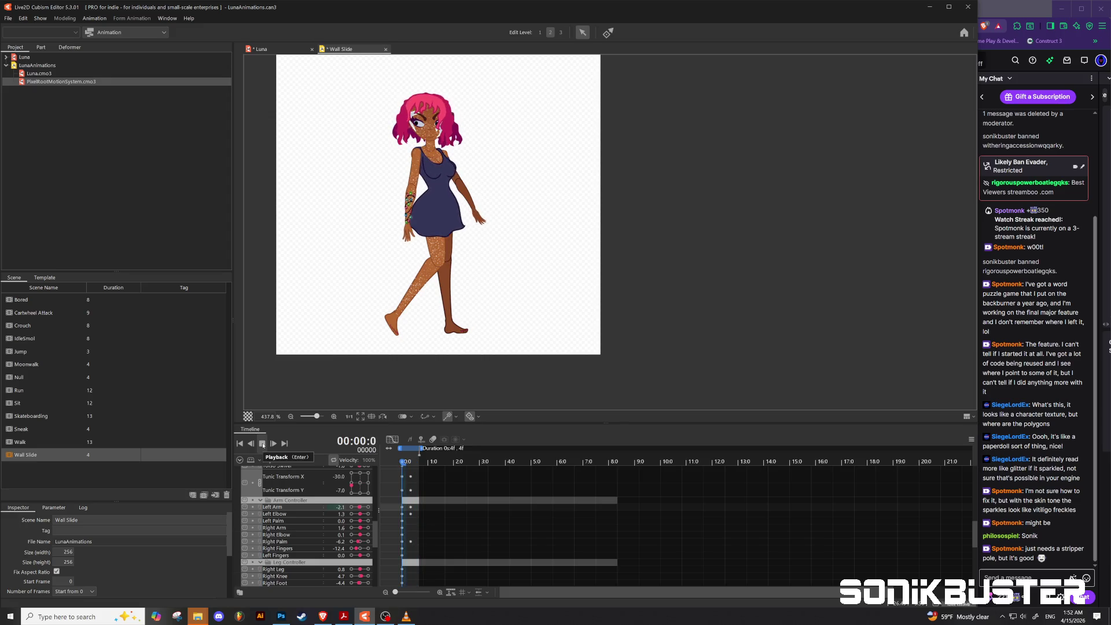
click(262, 443)
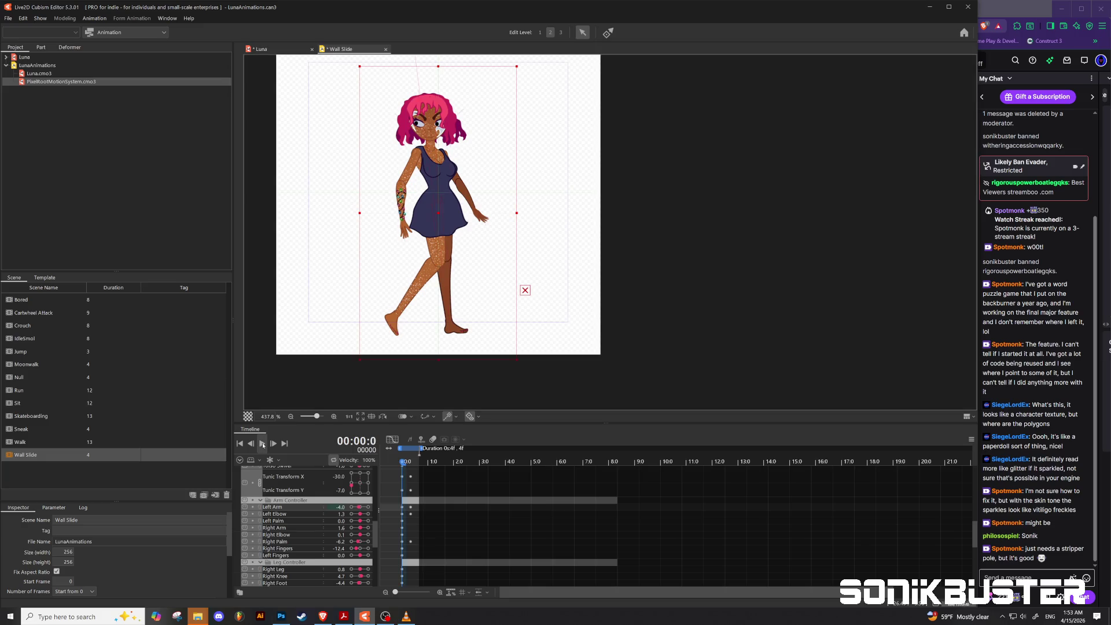
click(262, 443)
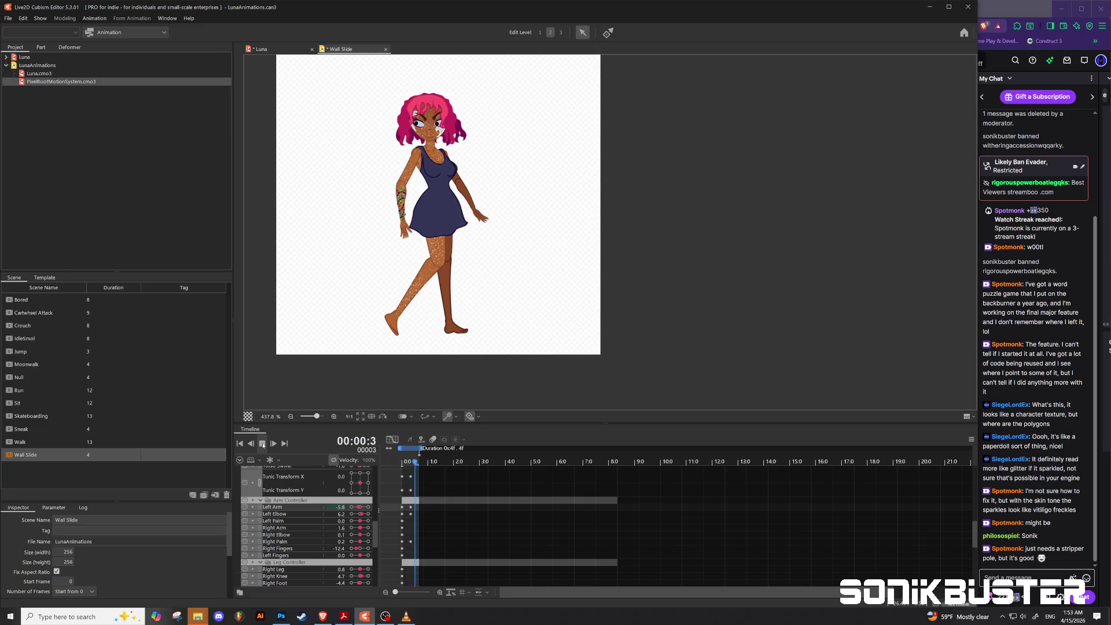
click(262, 443)
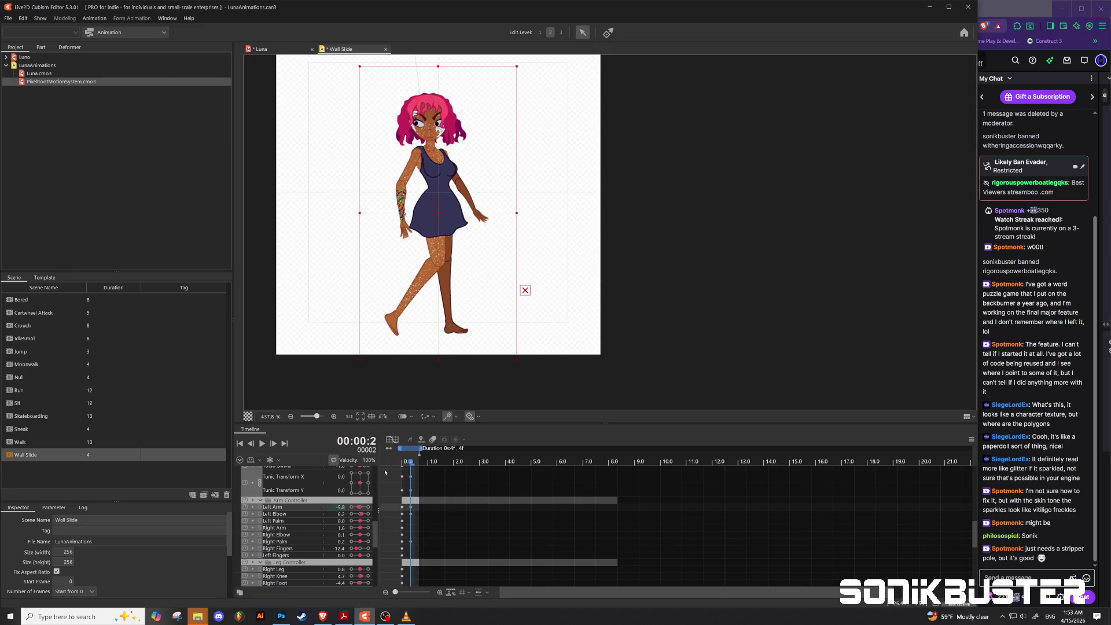
At frame 0, set Right Arm to about -2.8 and Right Elbow to 8.2, then preview
drag(411, 461, 404, 462)
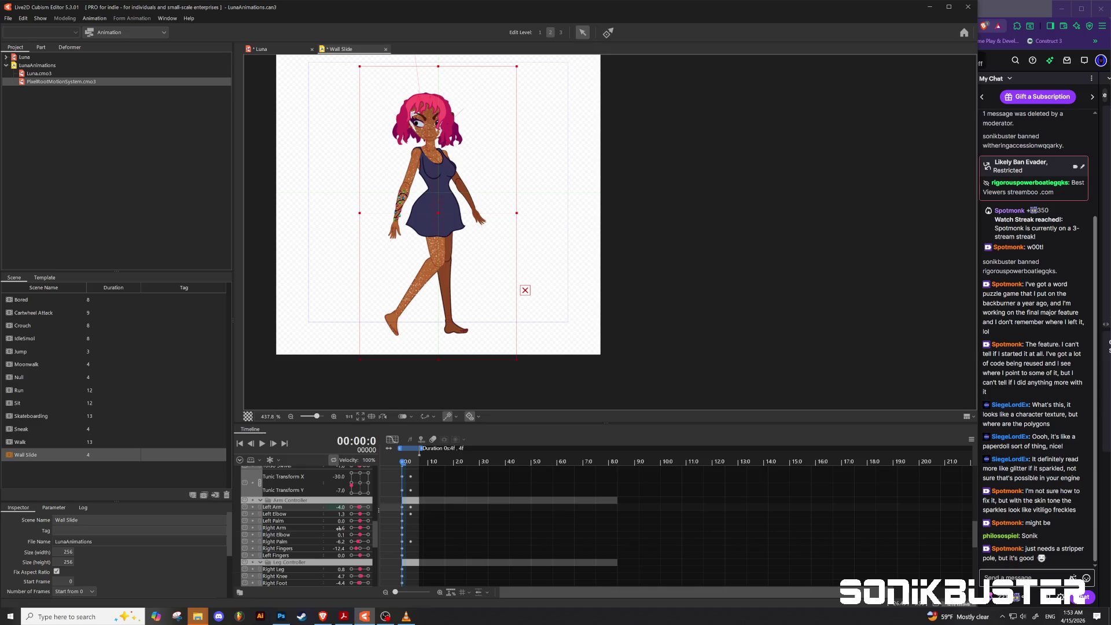
drag(341, 529, 333, 528)
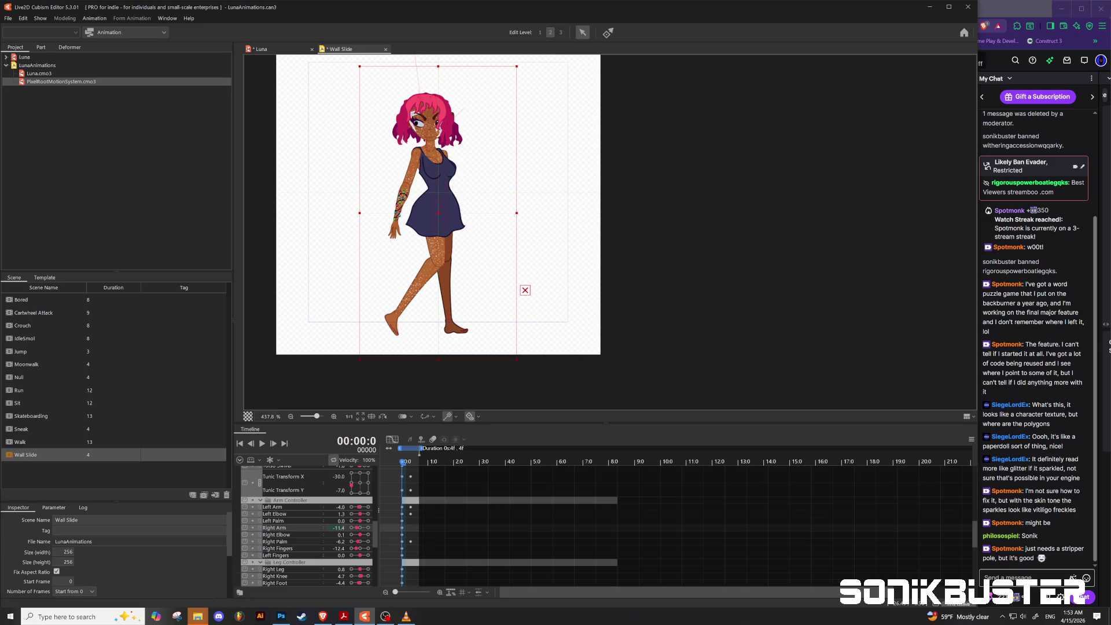
mouse_move(341, 528)
mouse_down()
mouse_move(353, 528)
mouse_move(333, 528)
mouse_up()
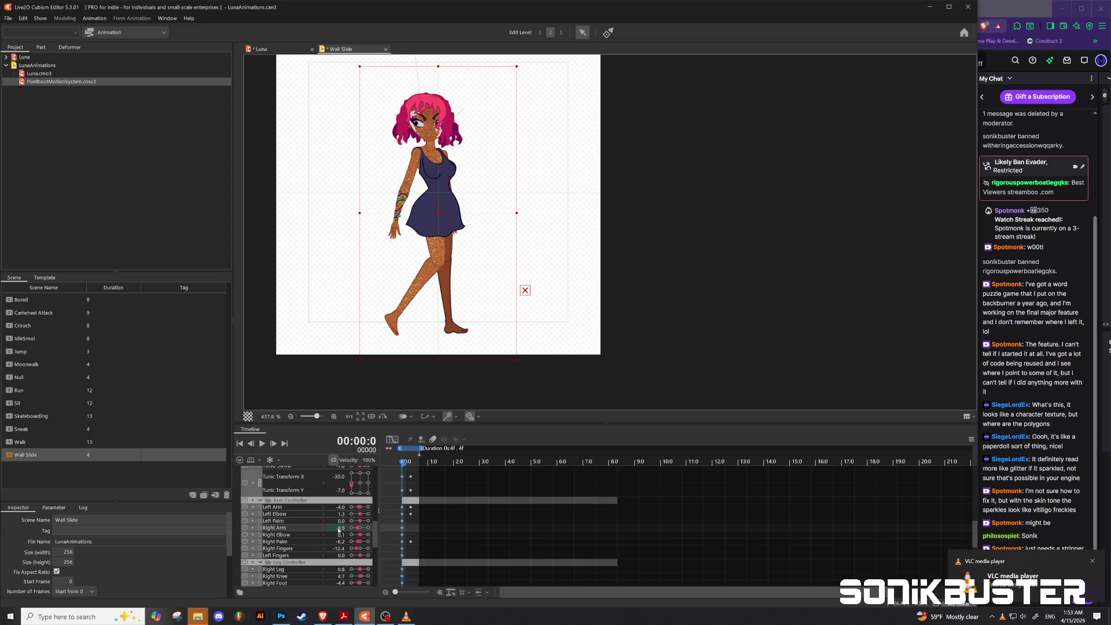
drag(341, 534, 347, 534)
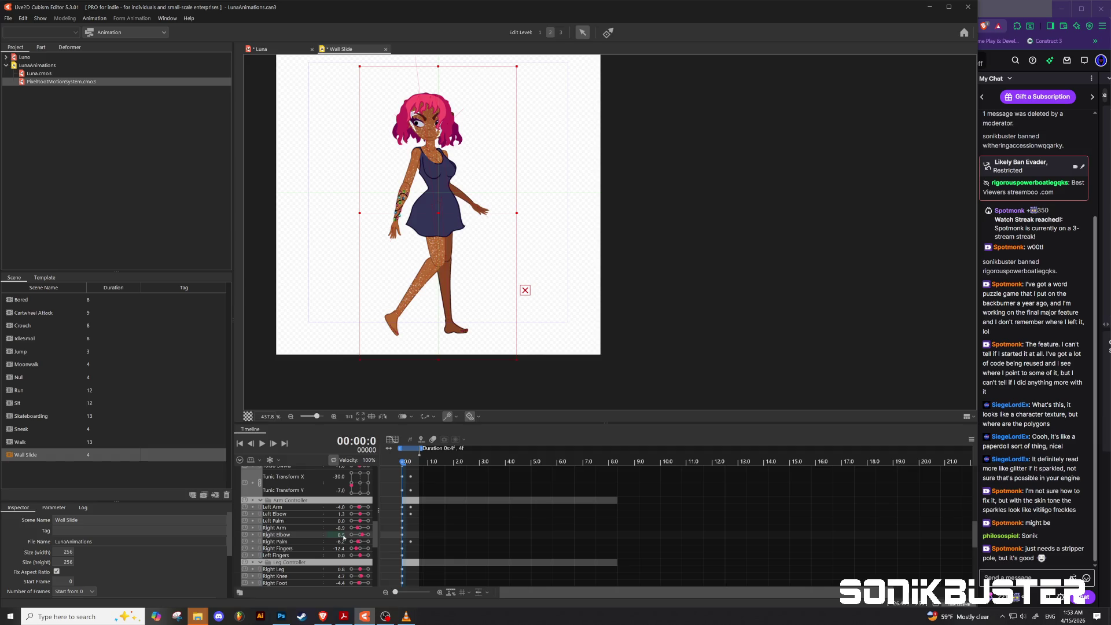
click(262, 443)
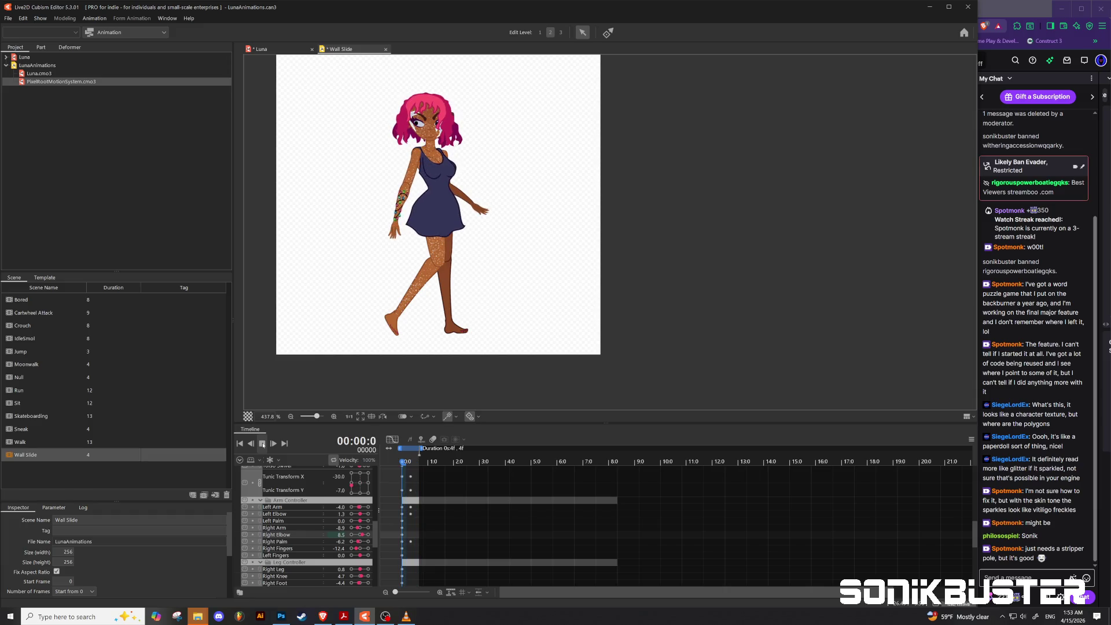
click(262, 444)
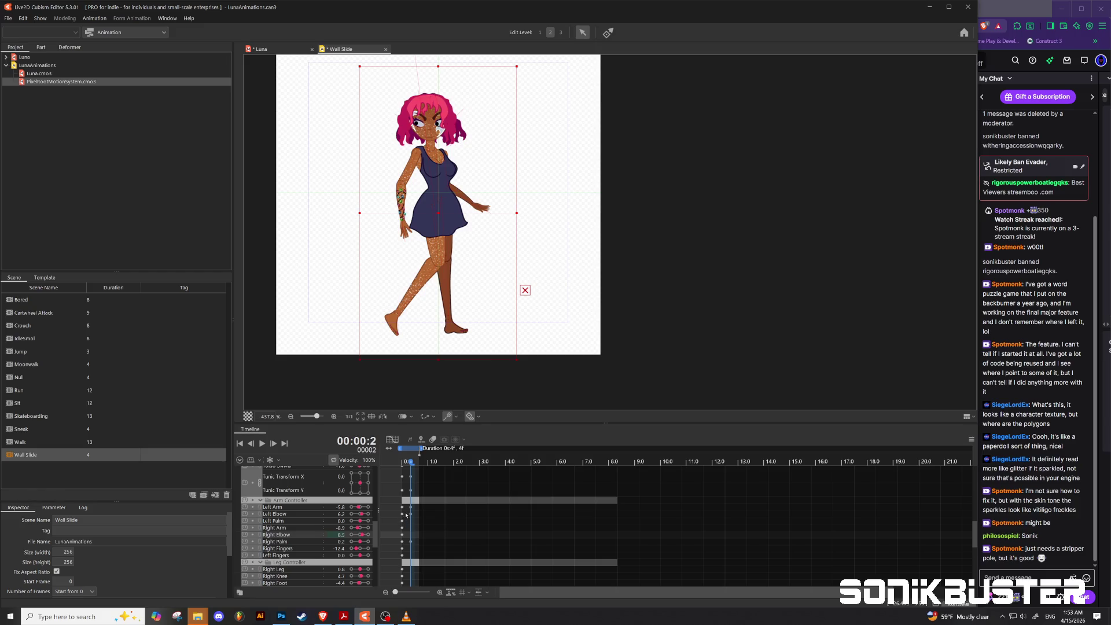
Move the frame-2 Right Palm keyframe later and preview the palm timing
mouse_move(410, 462)
mouse_down()
mouse_move(401, 462)
mouse_move(410, 462)
mouse_up()
click(410, 543)
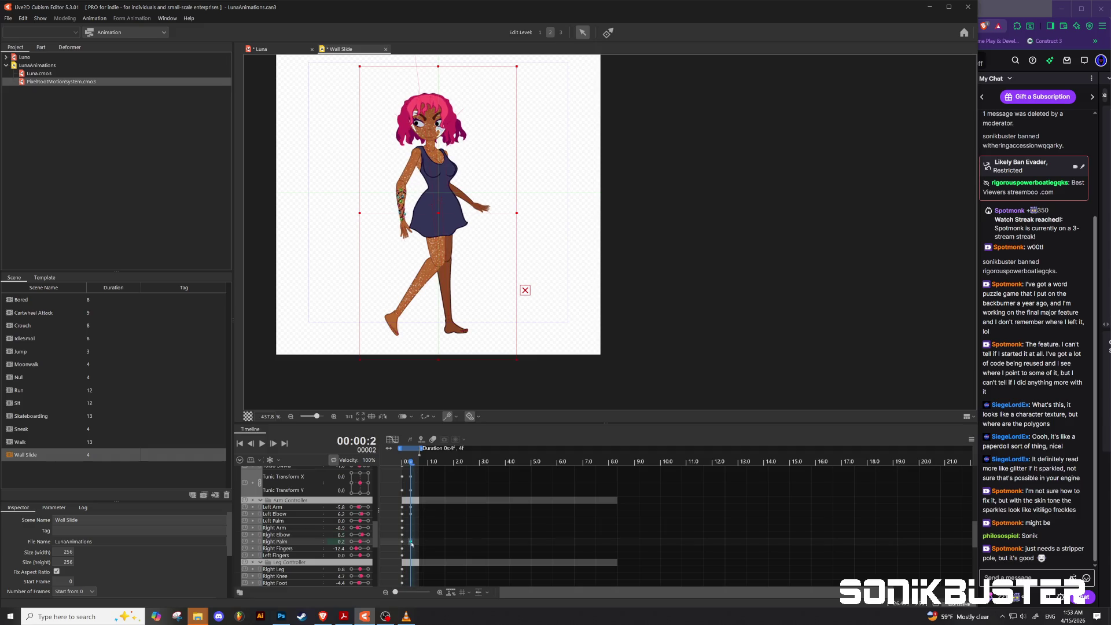
drag(411, 542, 415, 542)
click(262, 443)
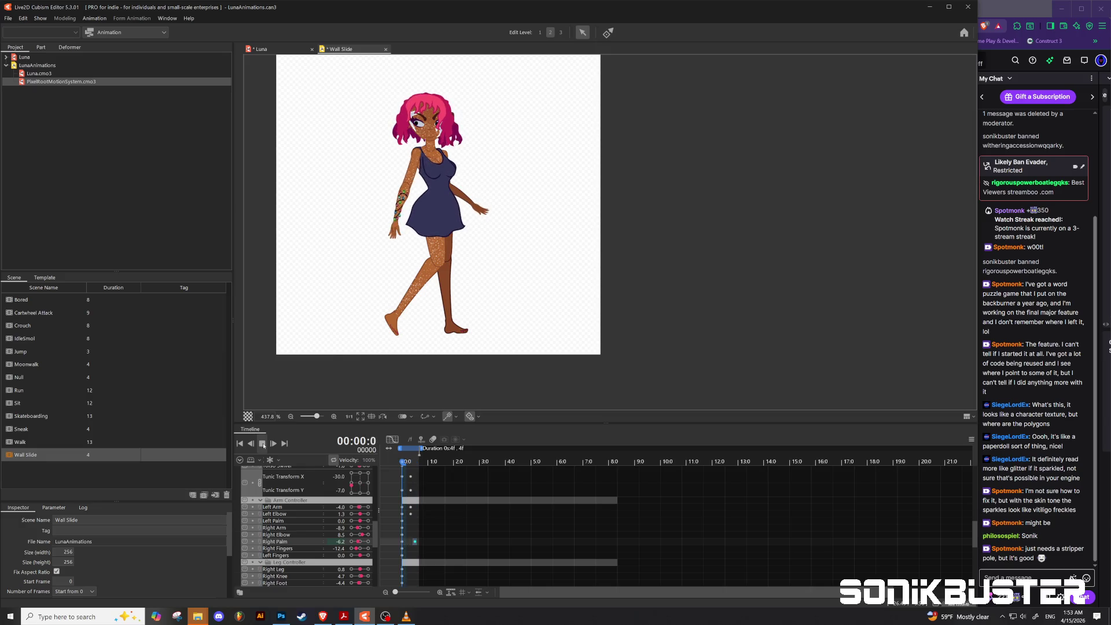
click(262, 443)
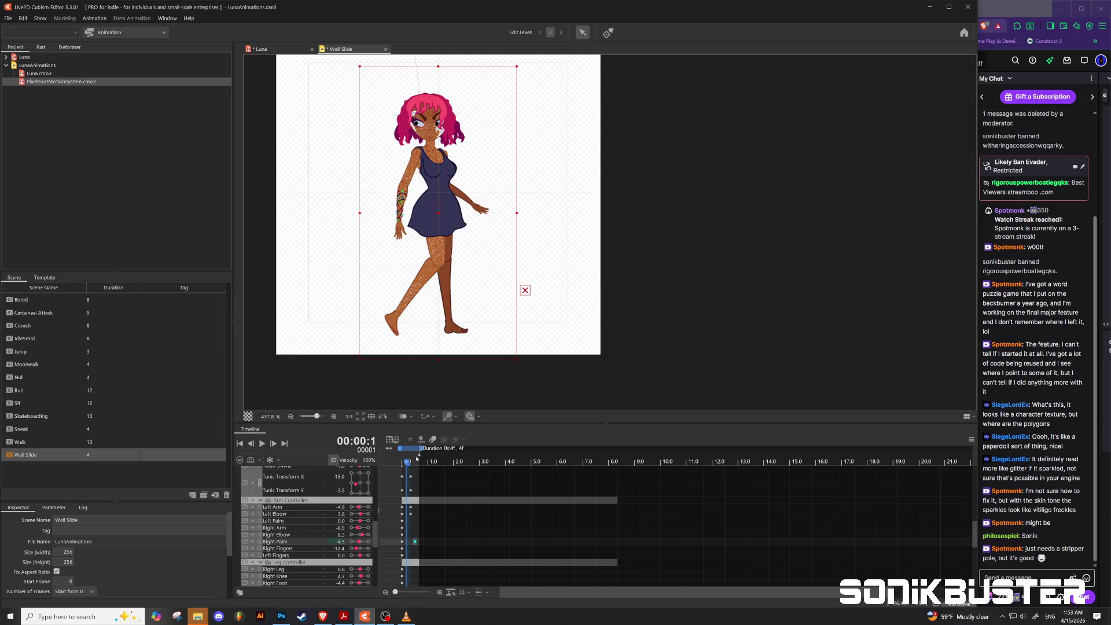
Increase Right Elbow to 9.1 at frame 3 and play the animation
click(417, 459)
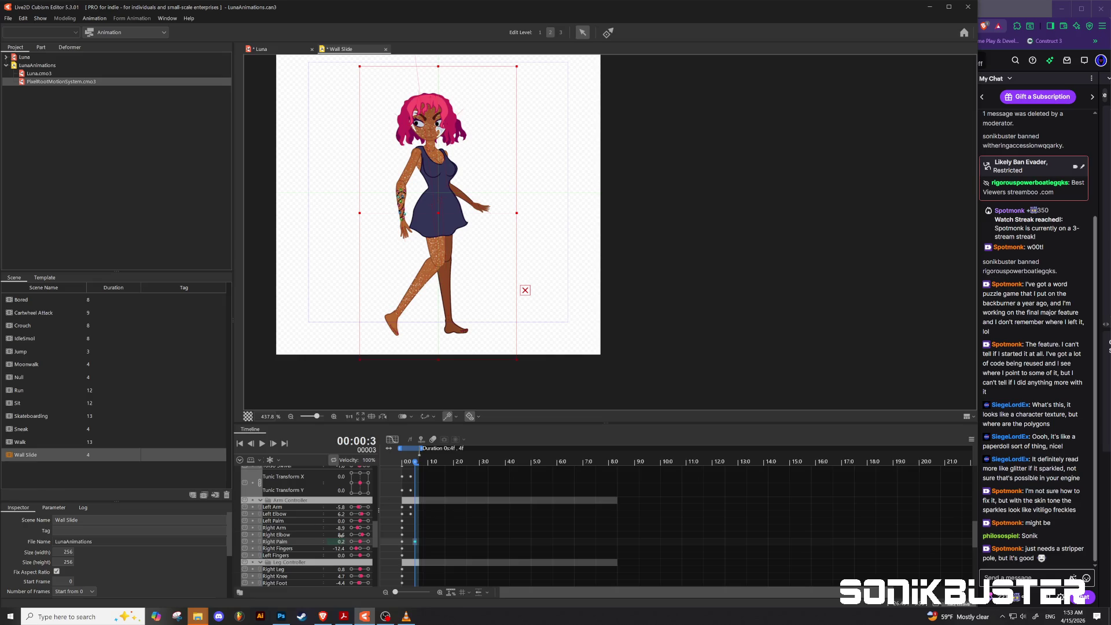
drag(360, 535, 362, 534)
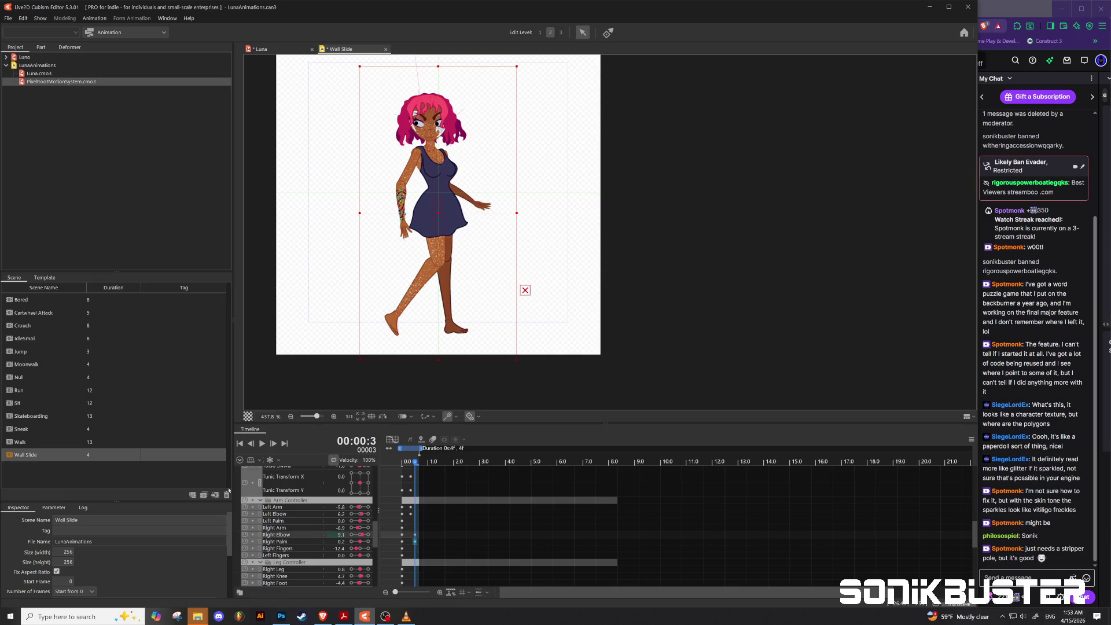
click(262, 445)
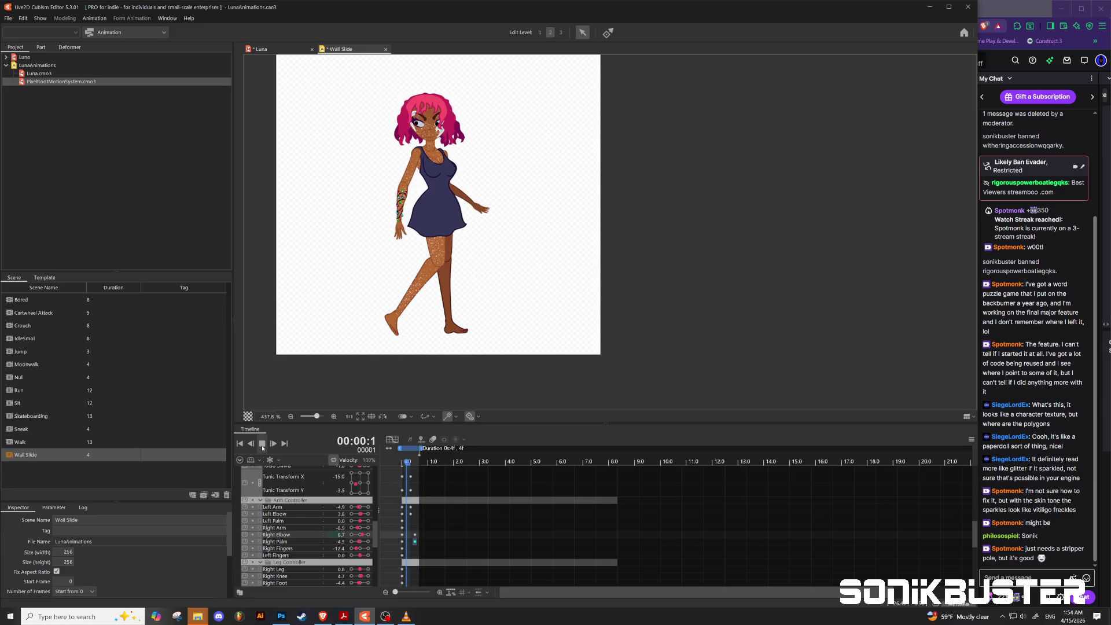
click(262, 443)
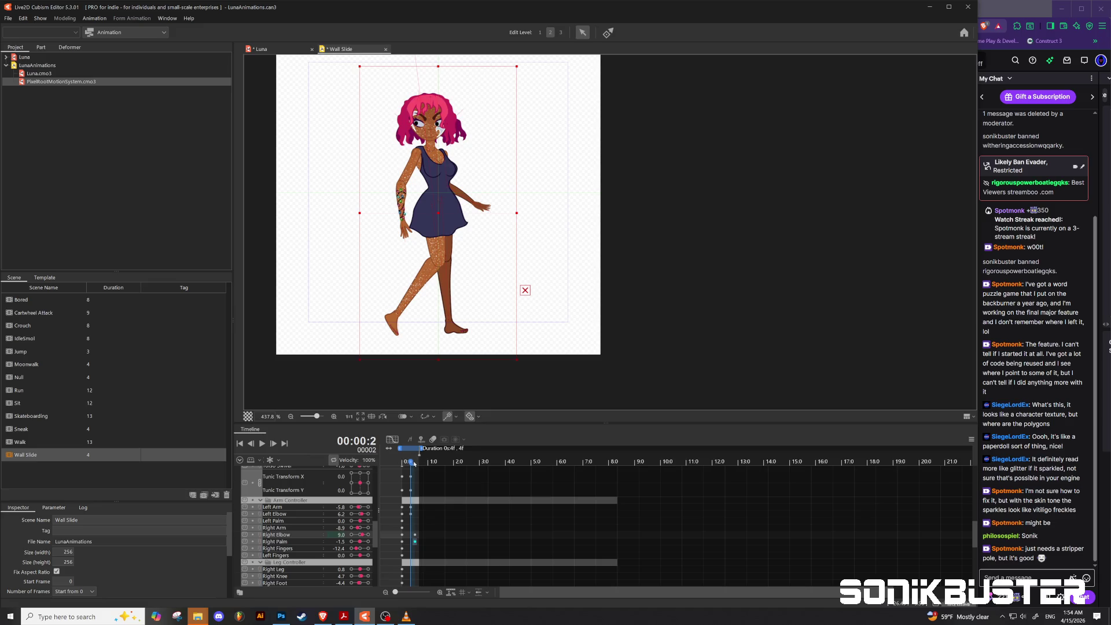
Set Right Arm at frame 3, easing it to -2.7, and preview Wall Slide
click(402, 462)
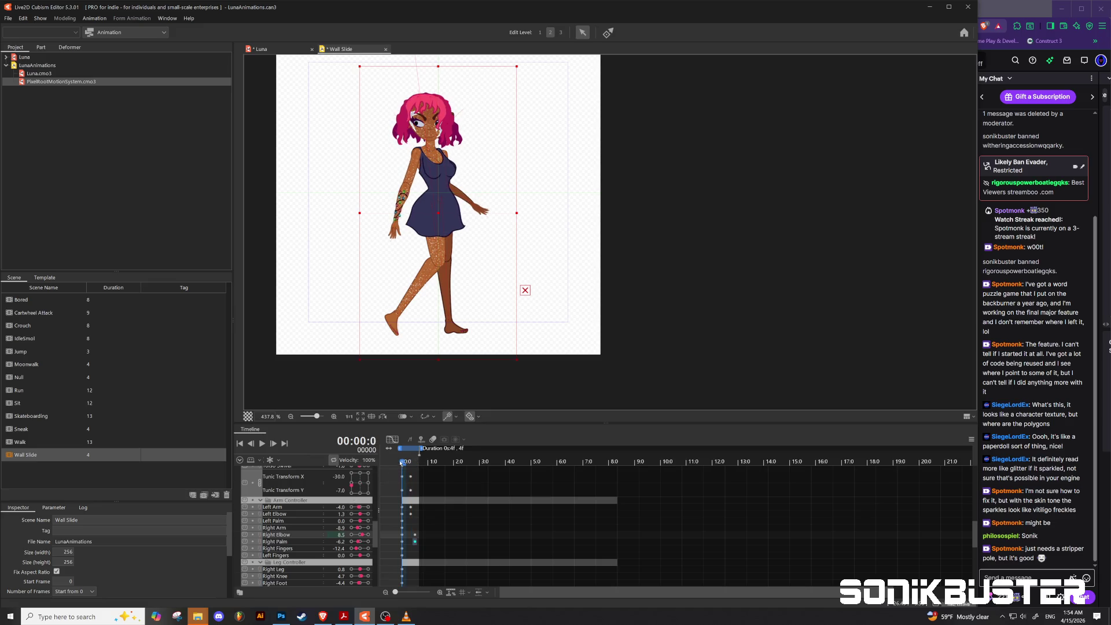
drag(405, 463, 415, 470)
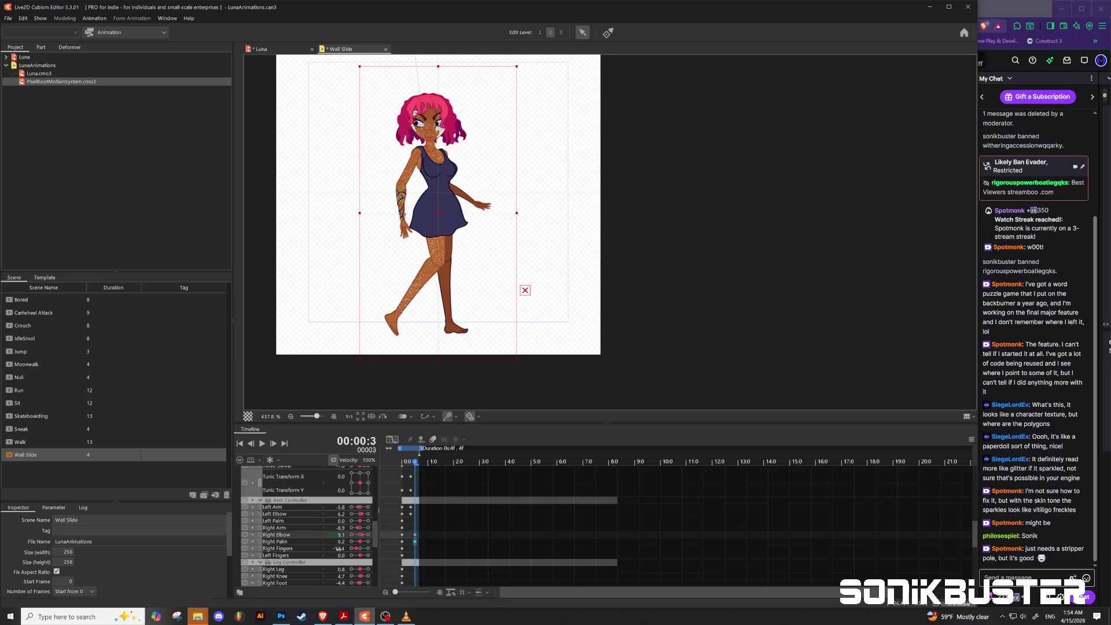
drag(341, 527, 342, 527)
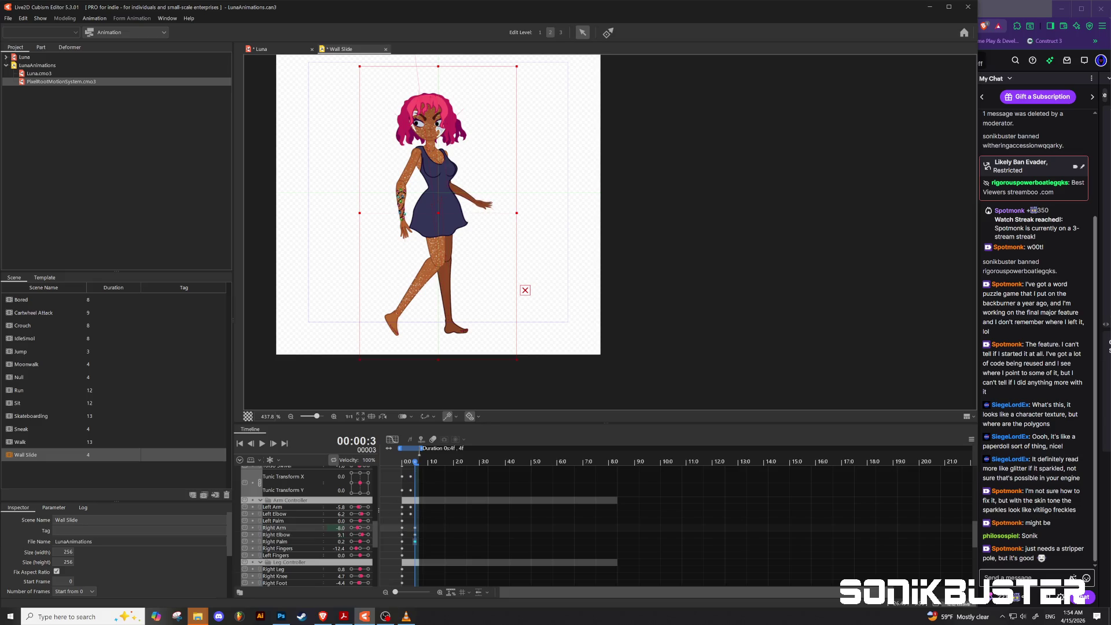
drag(340, 527, 343, 527)
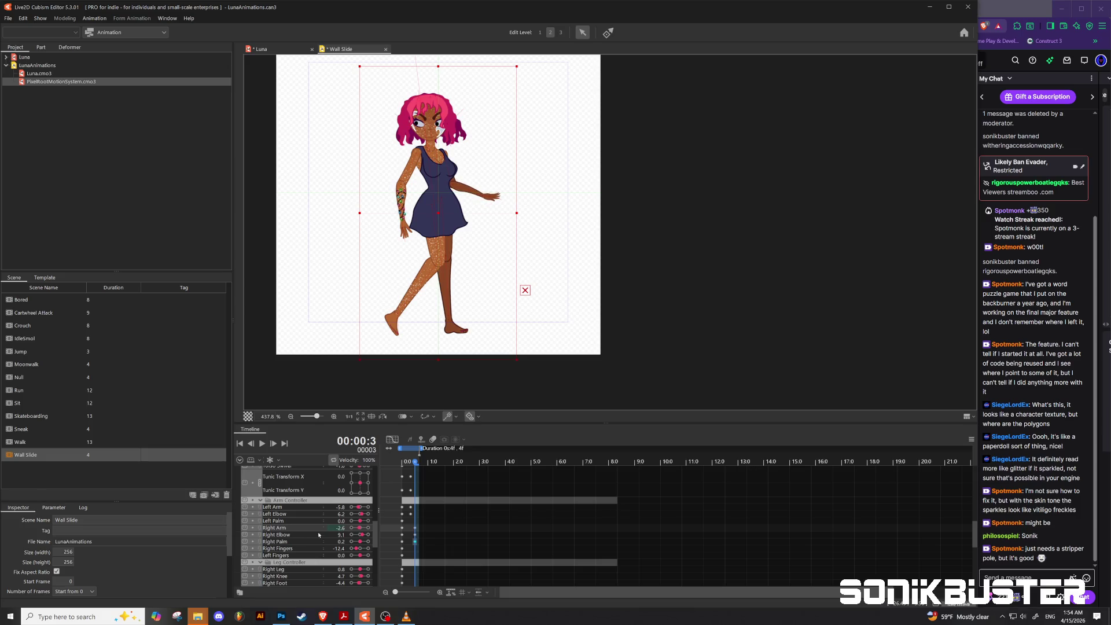
click(261, 444)
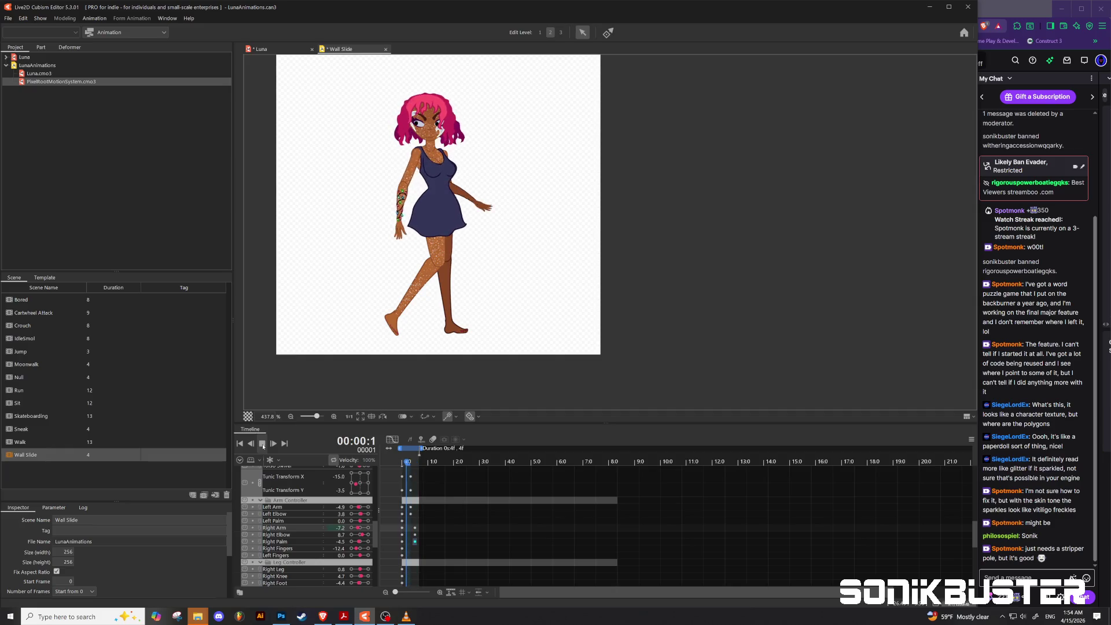
click(262, 443)
click(261, 443)
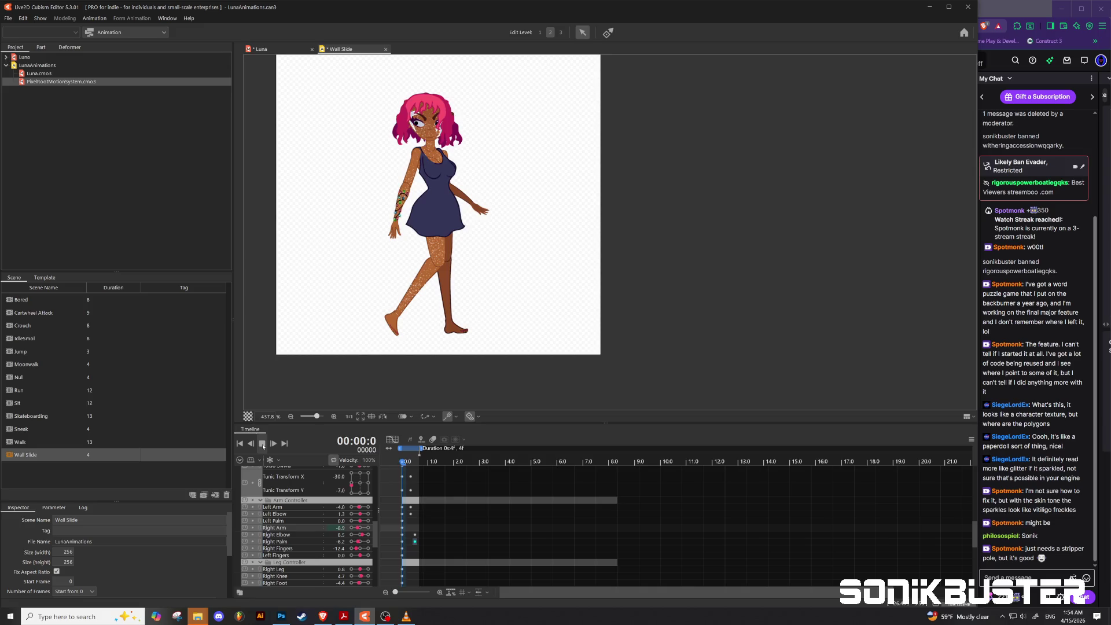
click(262, 443)
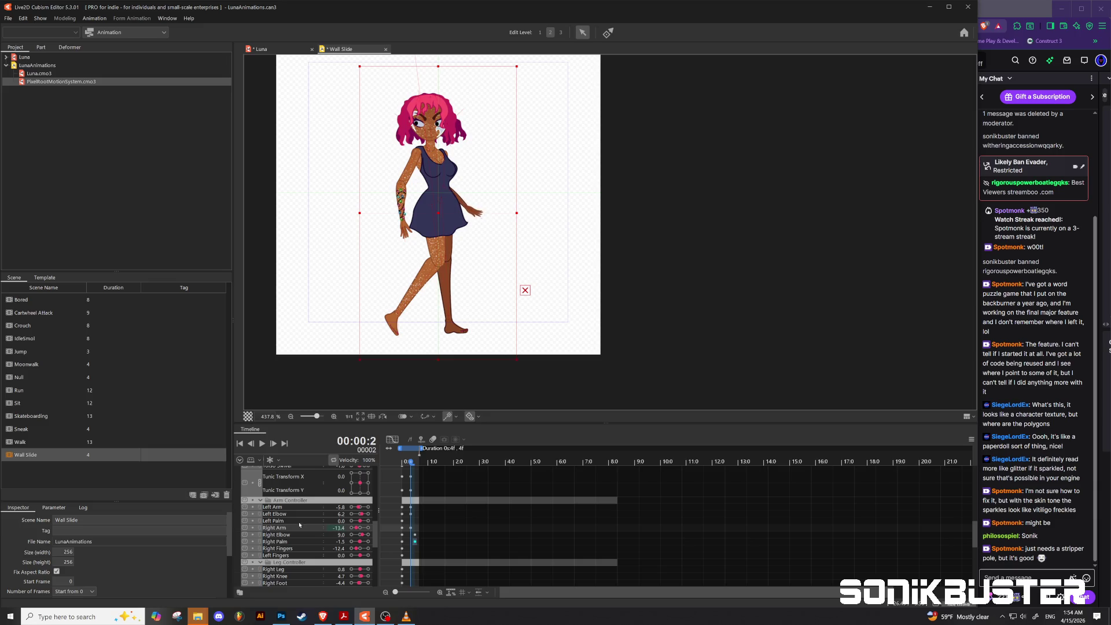
Play the full loop, then scrub the playhead between frames 0 and 2
click(262, 443)
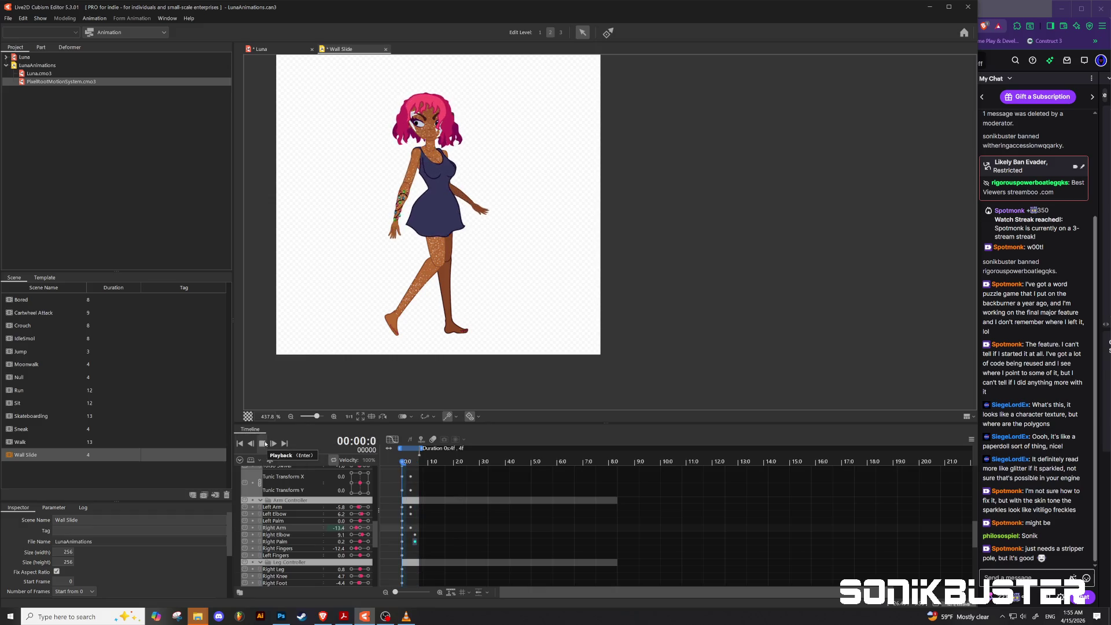
click(262, 443)
drag(408, 463, 394, 464)
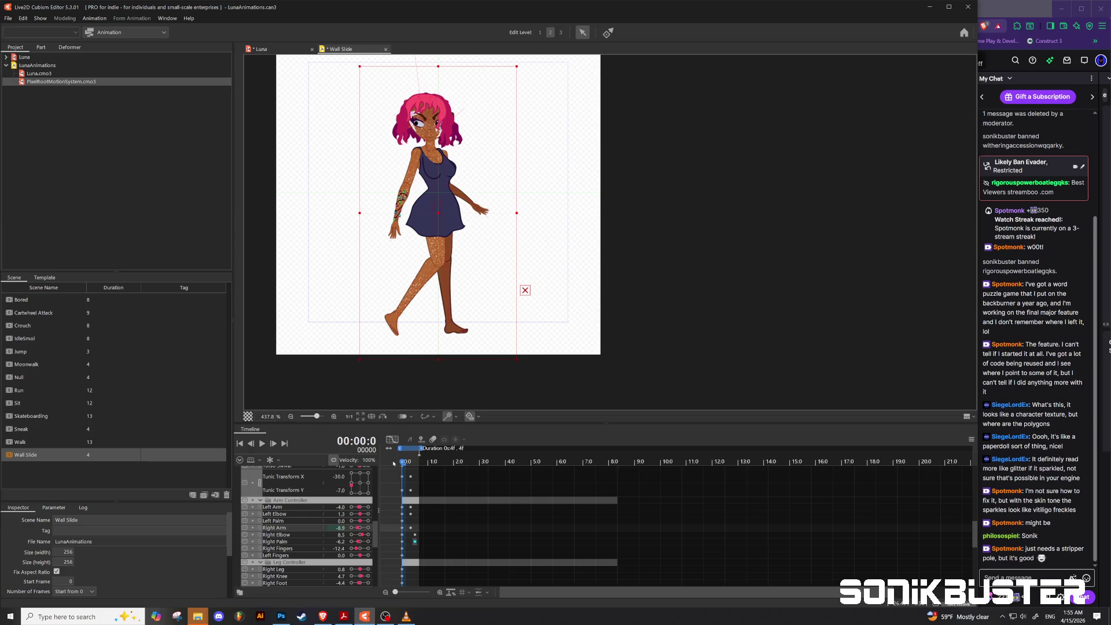
drag(399, 463, 412, 464)
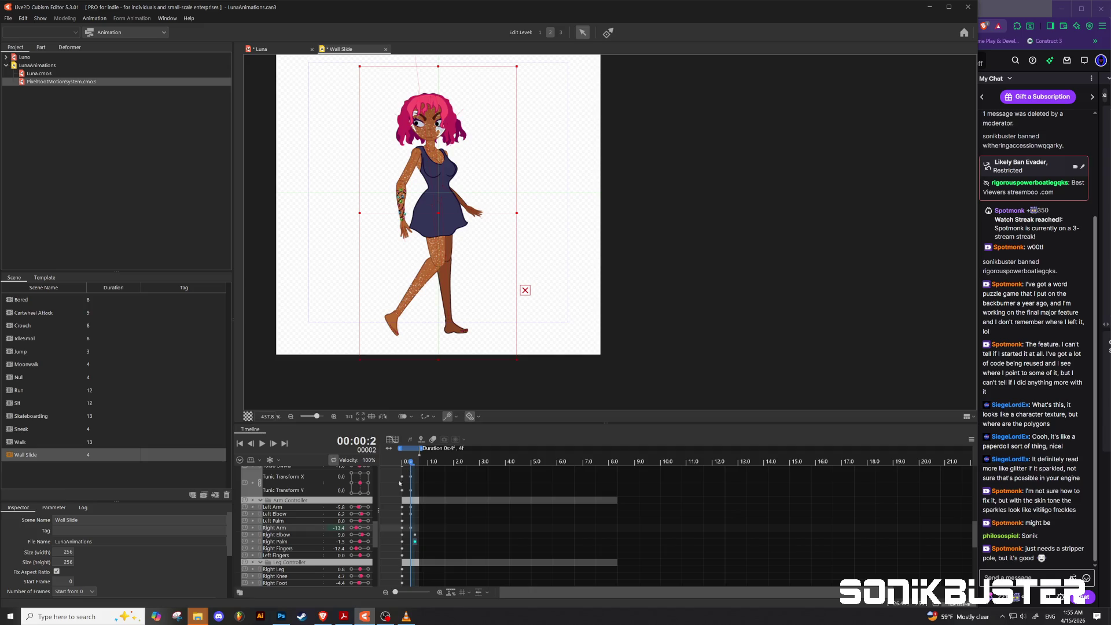
Collapse Arm Controller, swing Left Leg back and bend Left Knee on frame 2, then preview
click(260, 500)
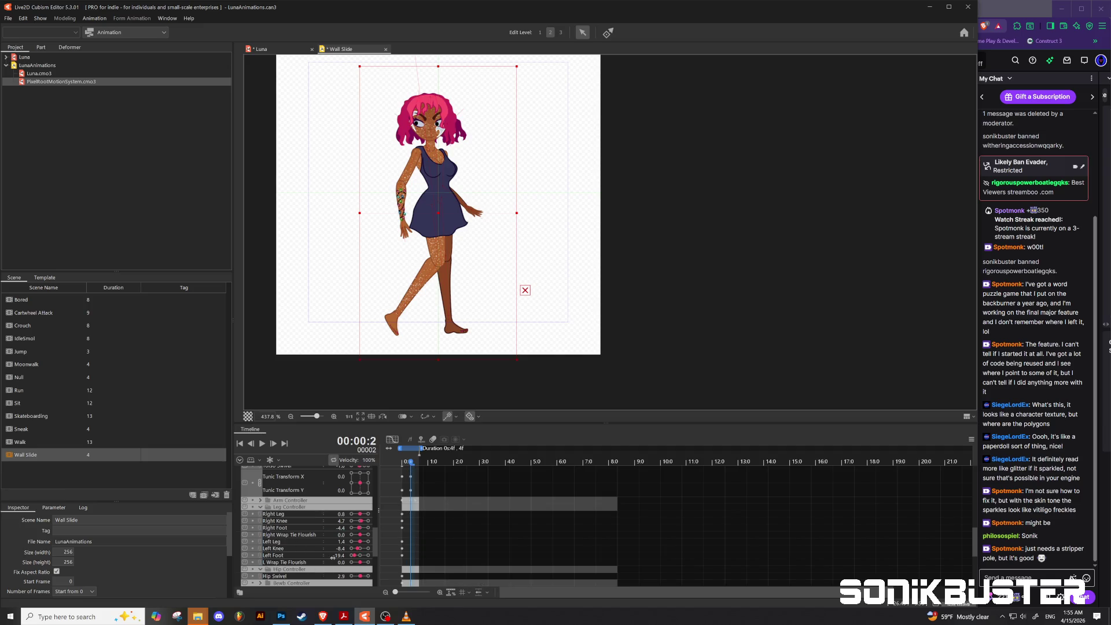
drag(341, 541, 324, 542)
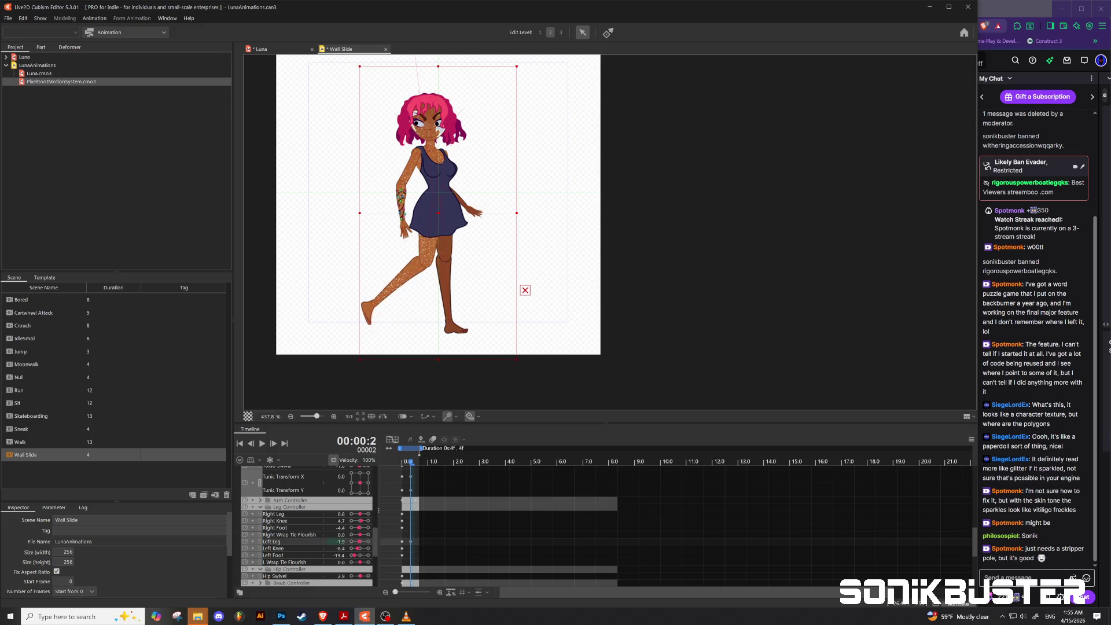
drag(340, 548, 326, 548)
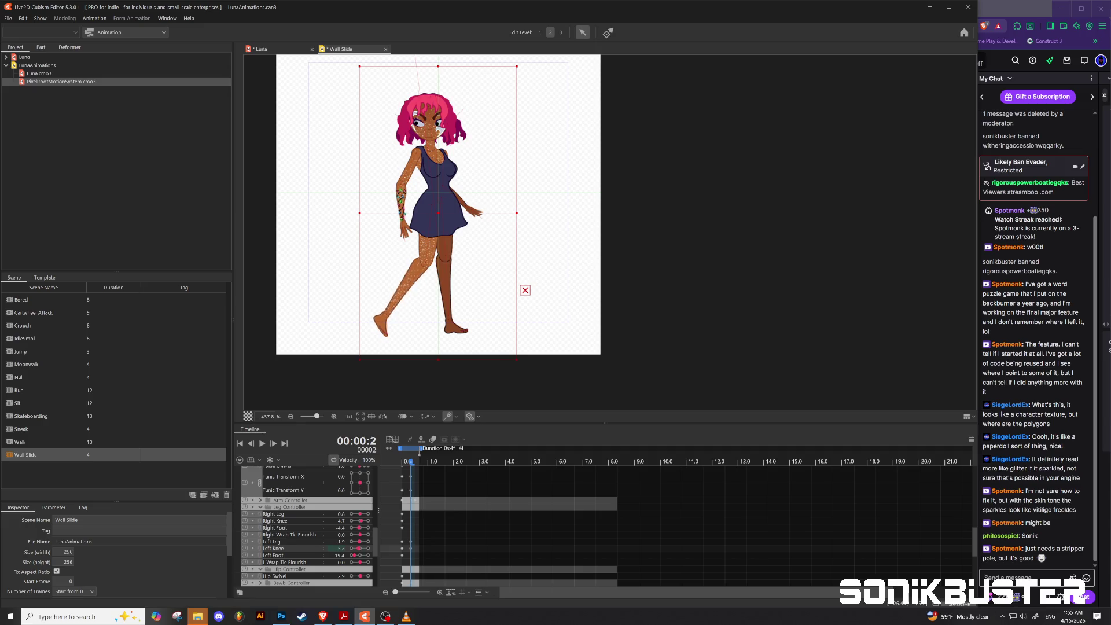
click(262, 443)
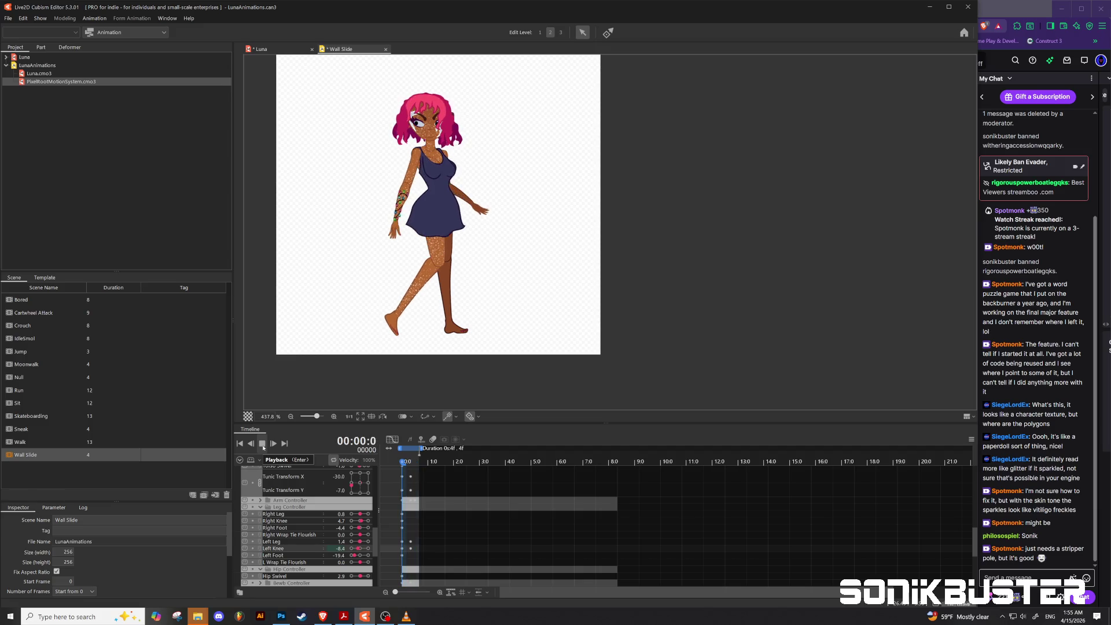
click(262, 444)
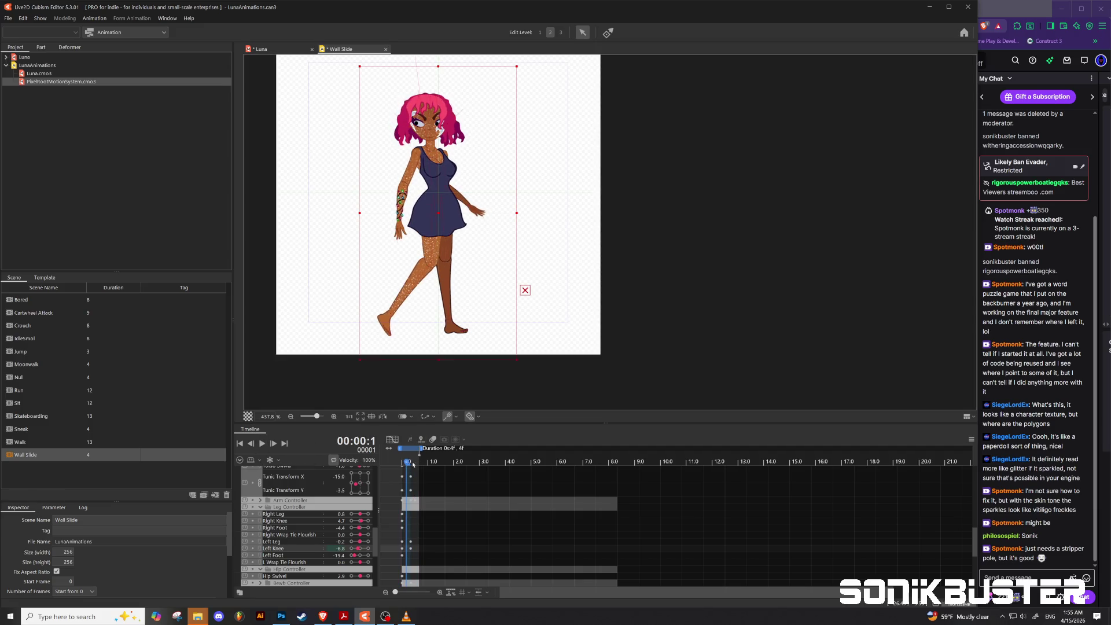
click(412, 463)
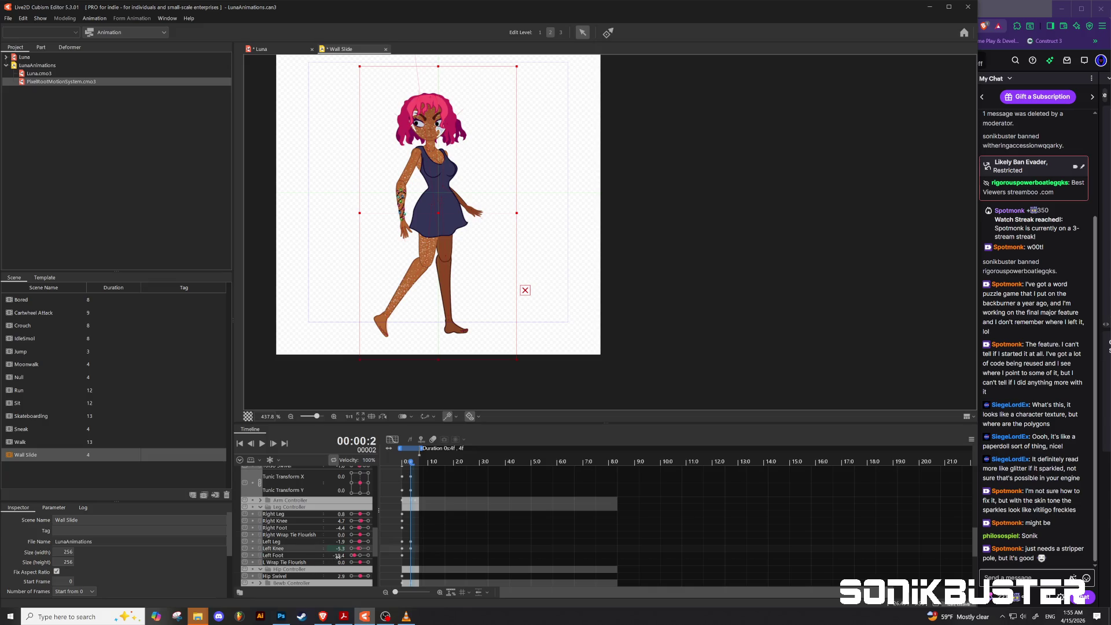
Nudge Left Foot, preview, then set frame 0 to Left Leg 2.7 and Left Foot about 7.6
drag(338, 556, 342, 555)
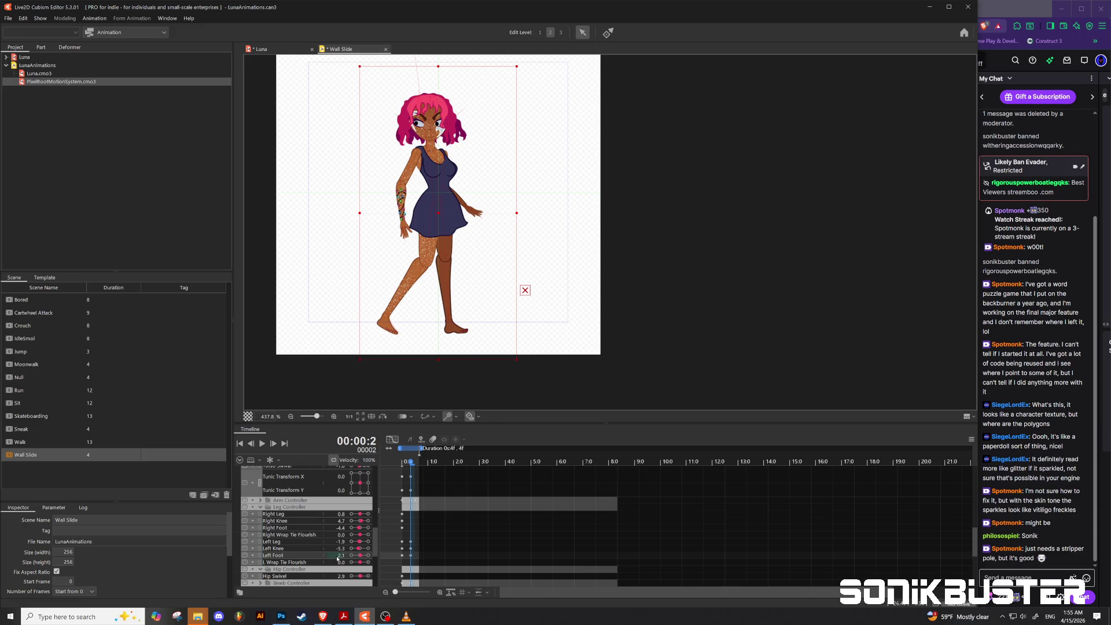
click(262, 443)
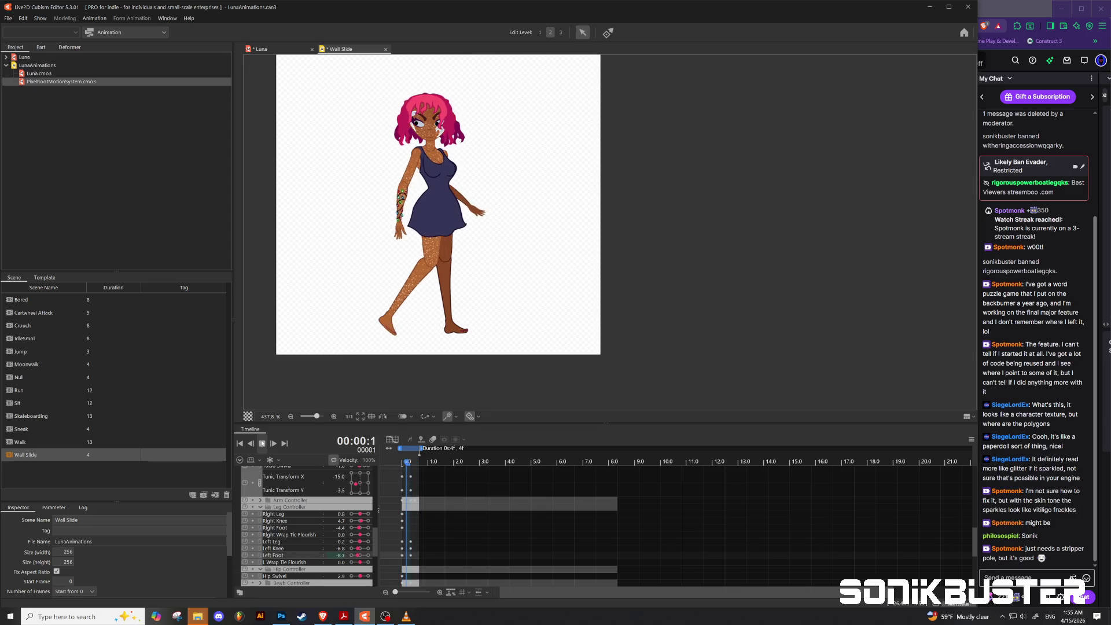
click(263, 443)
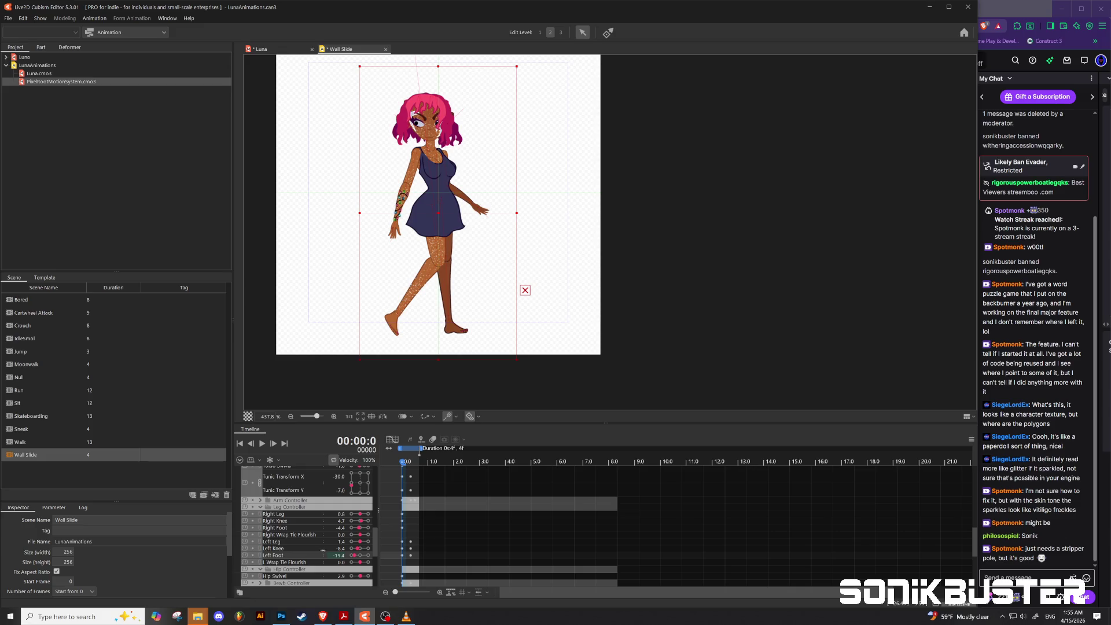
drag(342, 543, 338, 555)
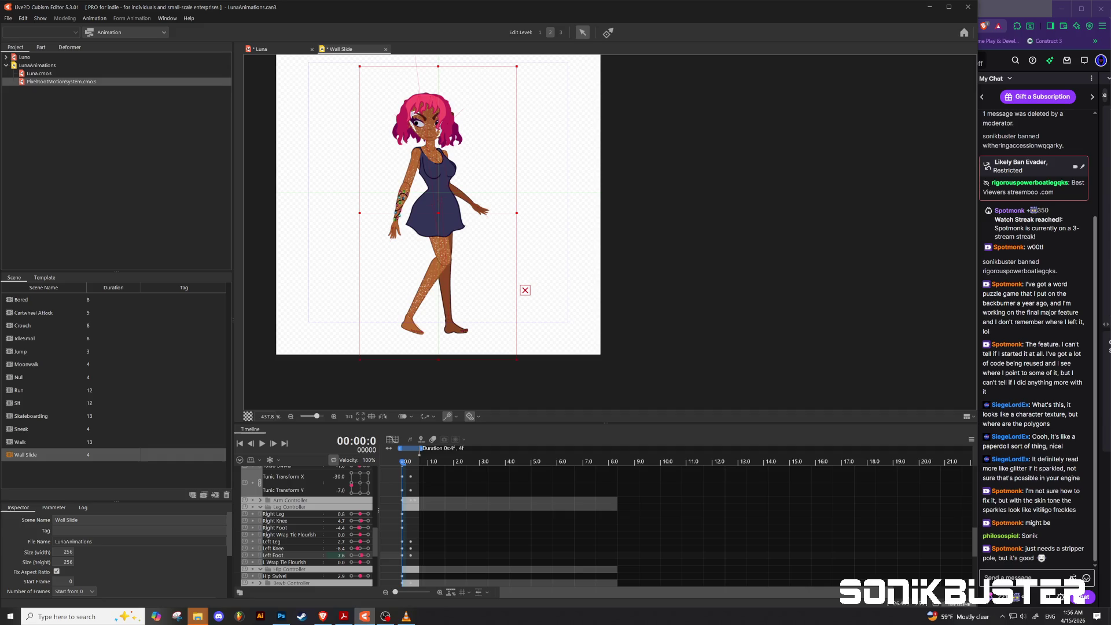
On frame 2, rework Left Knee and Left Leg and rotate Left Foot to about 21.5
click(263, 443)
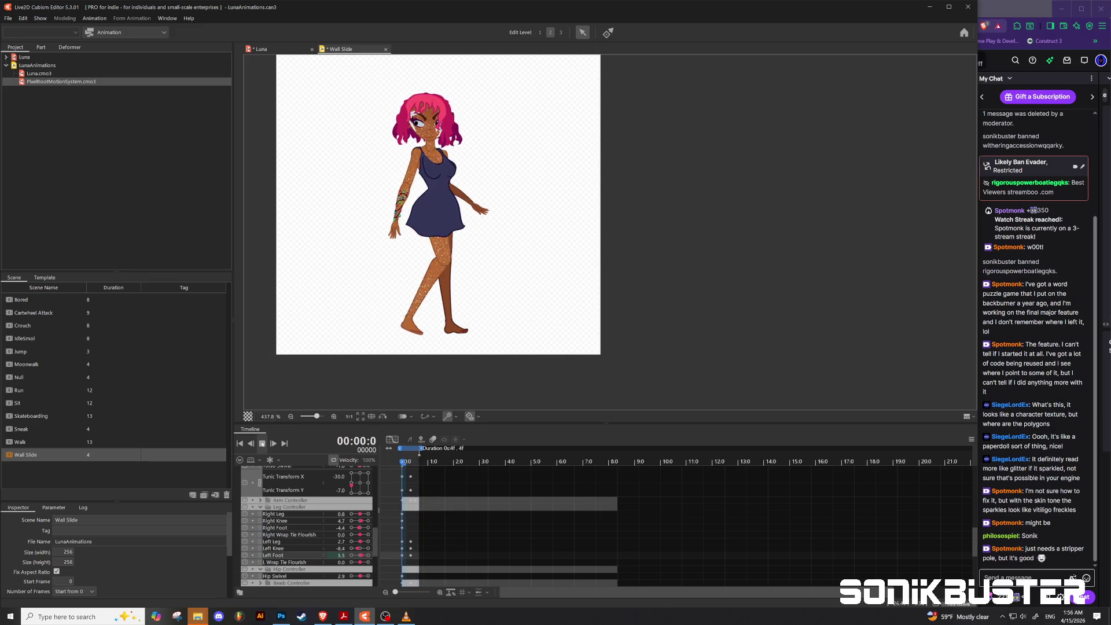
click(410, 491)
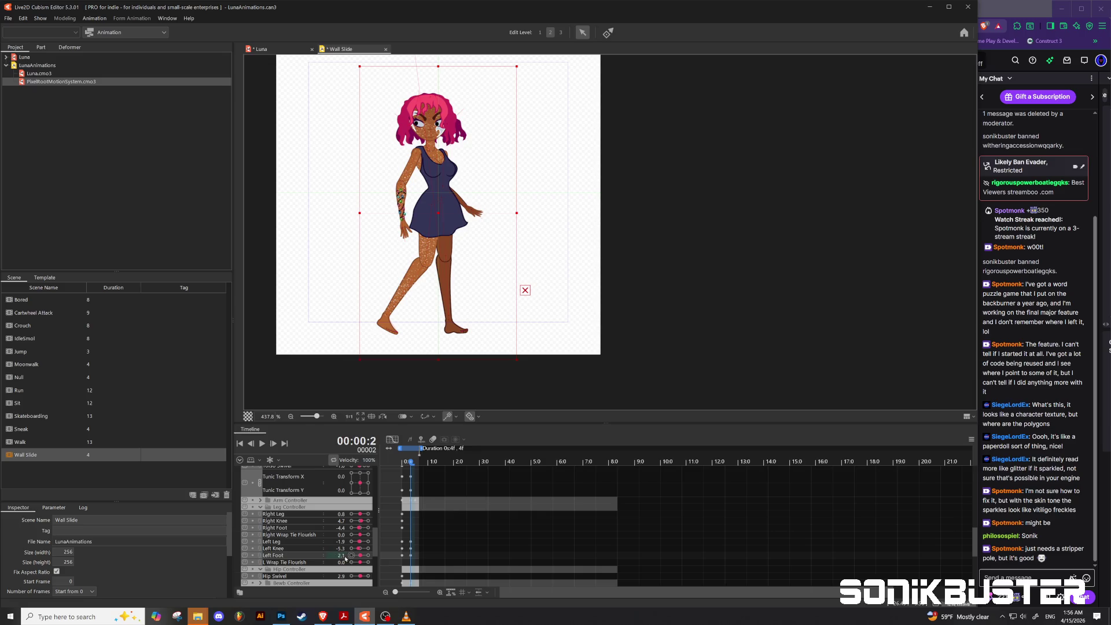
drag(360, 548, 360, 548)
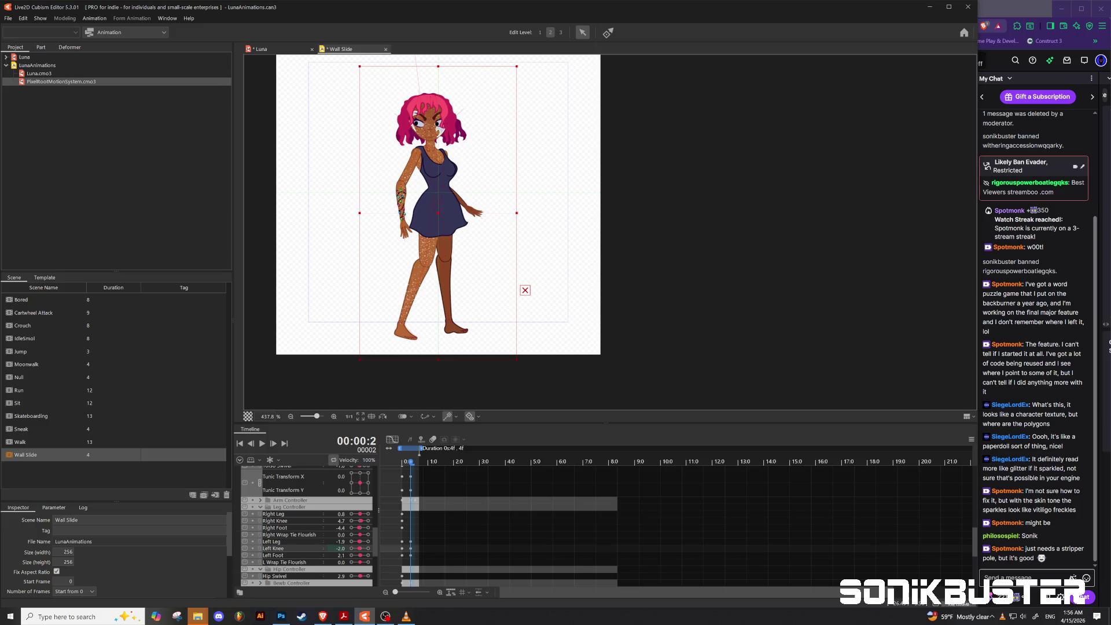
drag(359, 541, 361, 542)
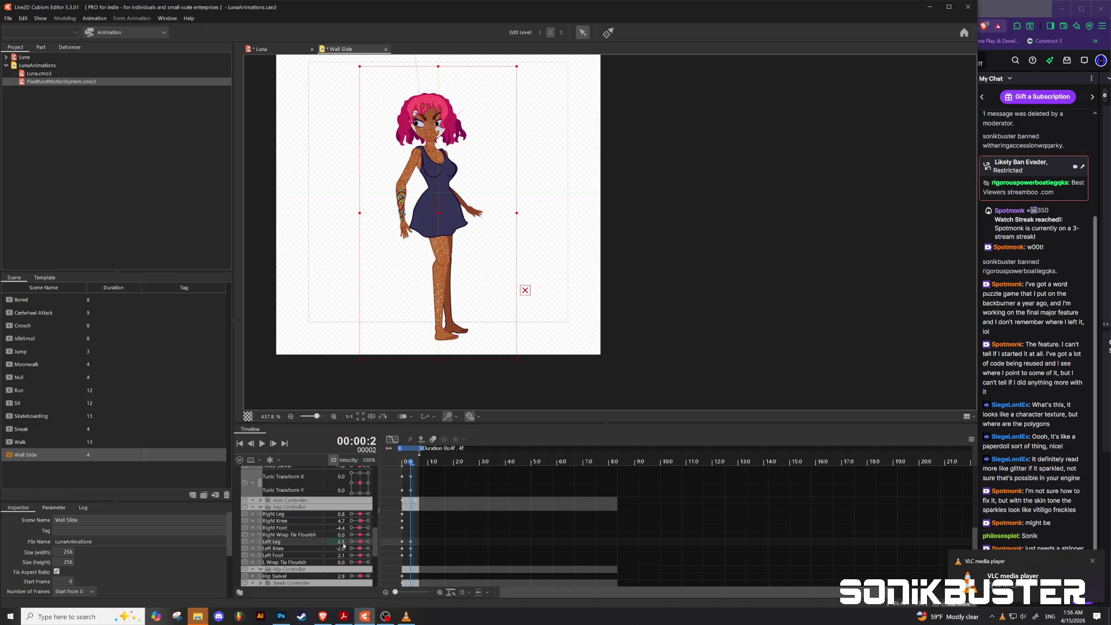
drag(342, 548, 345, 552)
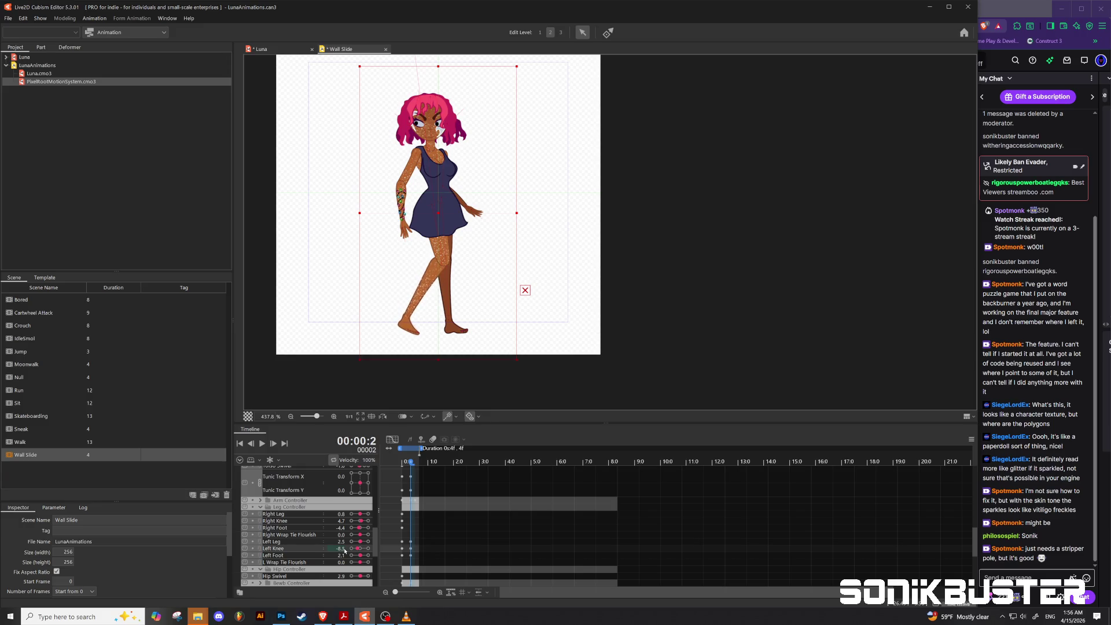
drag(342, 556, 346, 558)
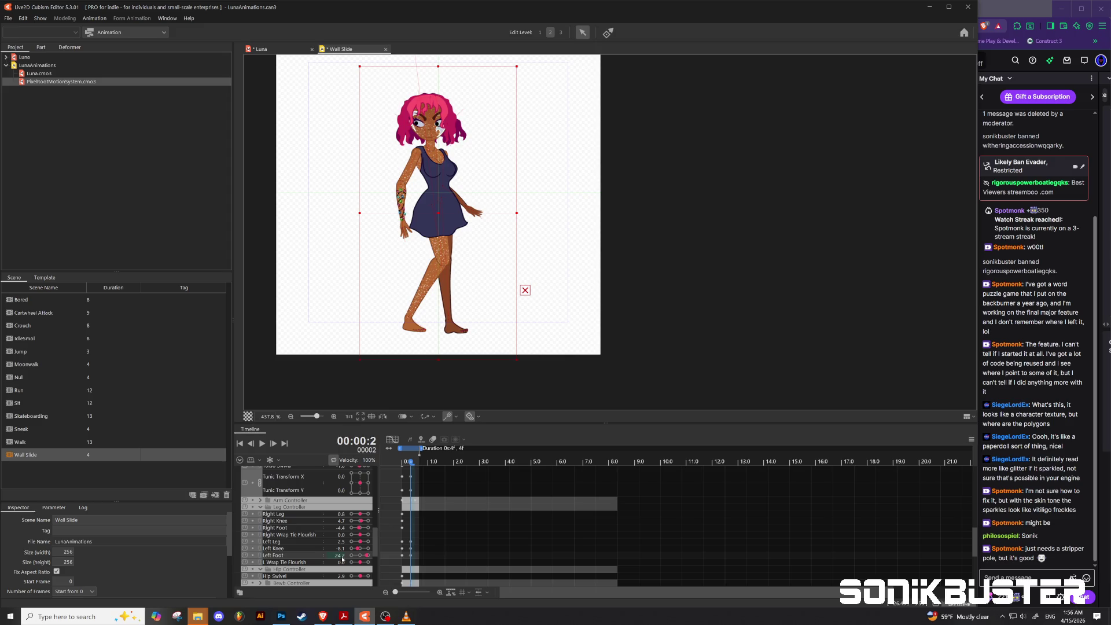
drag(341, 549, 345, 549)
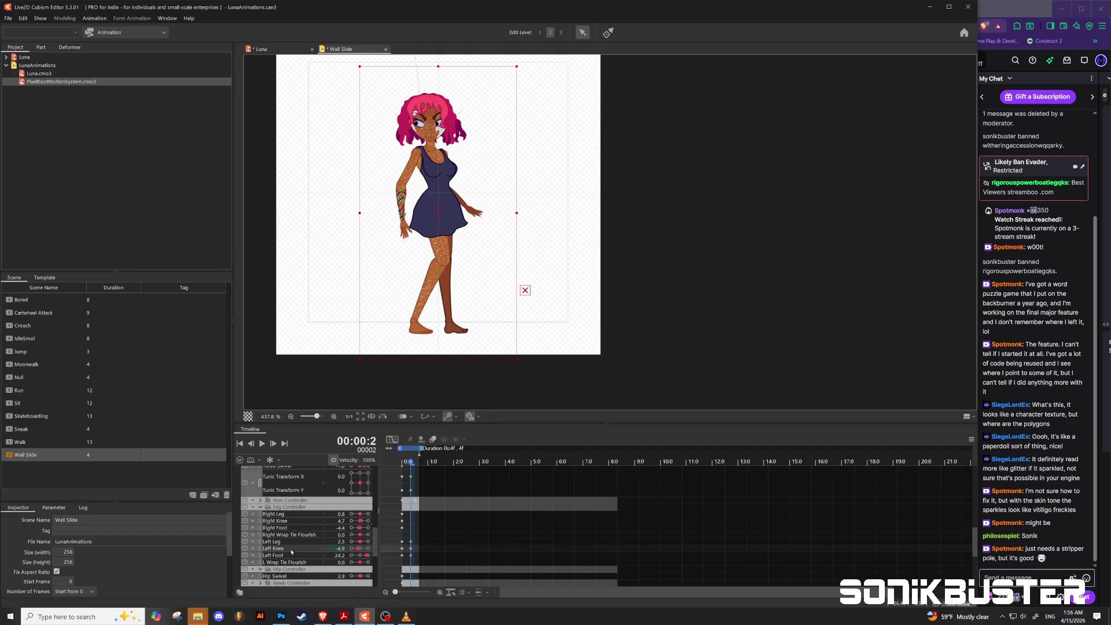
Review the leg in playback, nudge Left Foot on frame 0, and replay
click(262, 443)
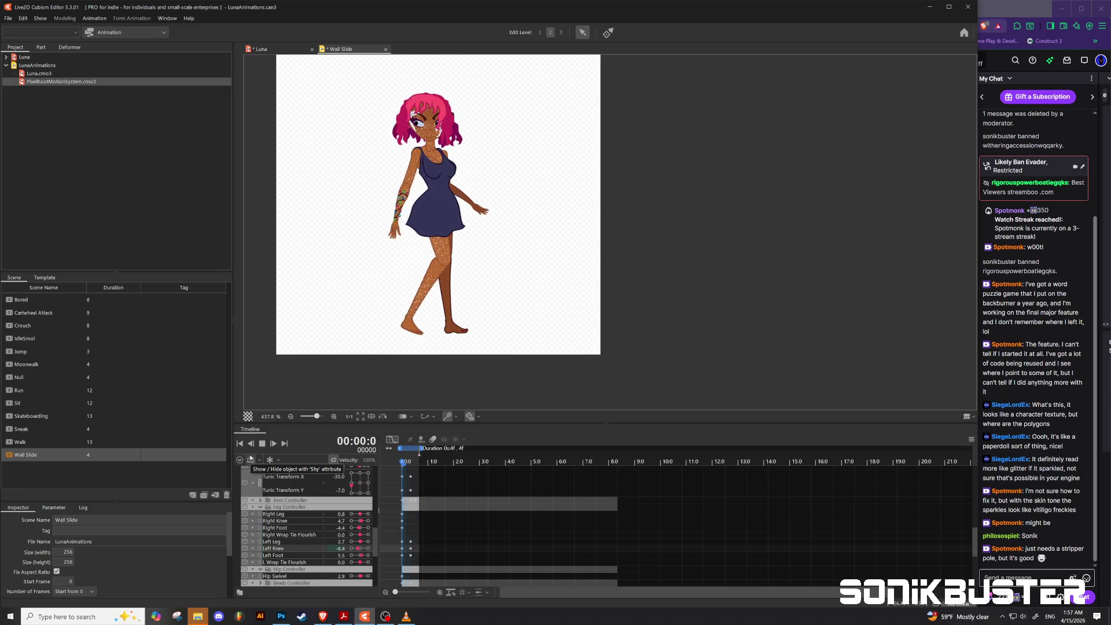
key(space)
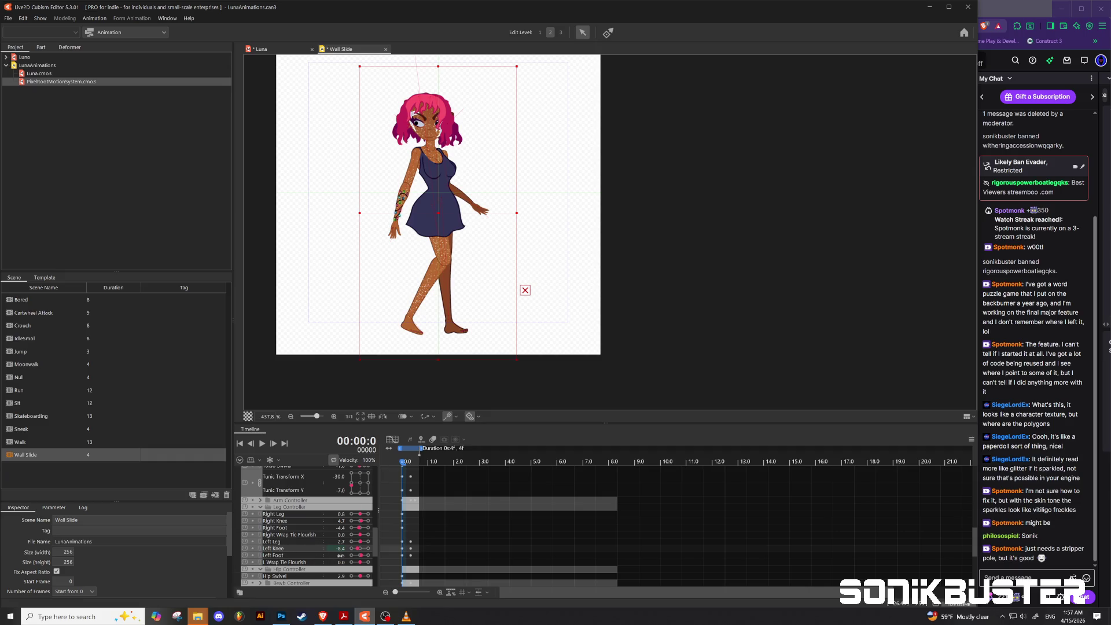
drag(339, 556, 341, 558)
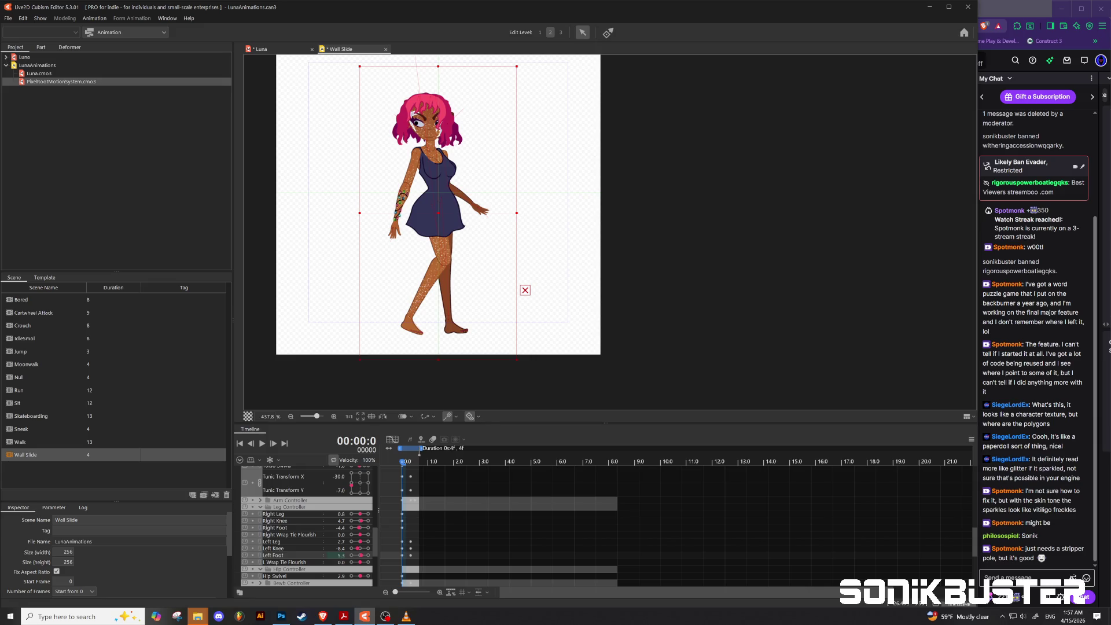
click(262, 444)
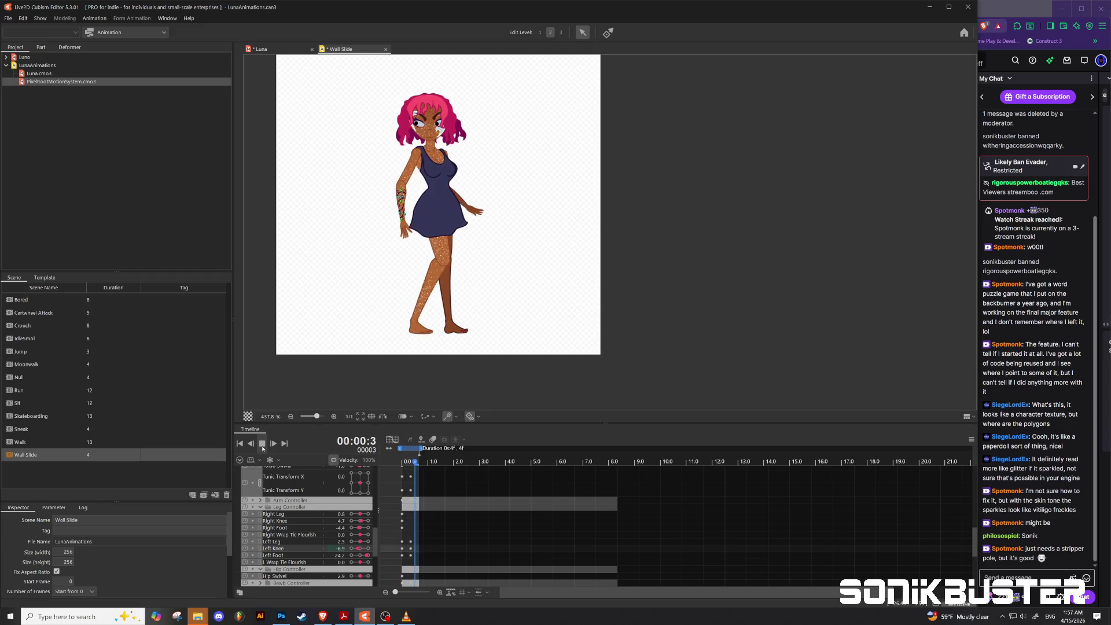
Raise Right Leg to 2.3 on frame 2 and preview the animation
click(262, 444)
mouse_move(411, 465)
mouse_down()
mouse_move(386, 464)
mouse_move(415, 469)
mouse_up()
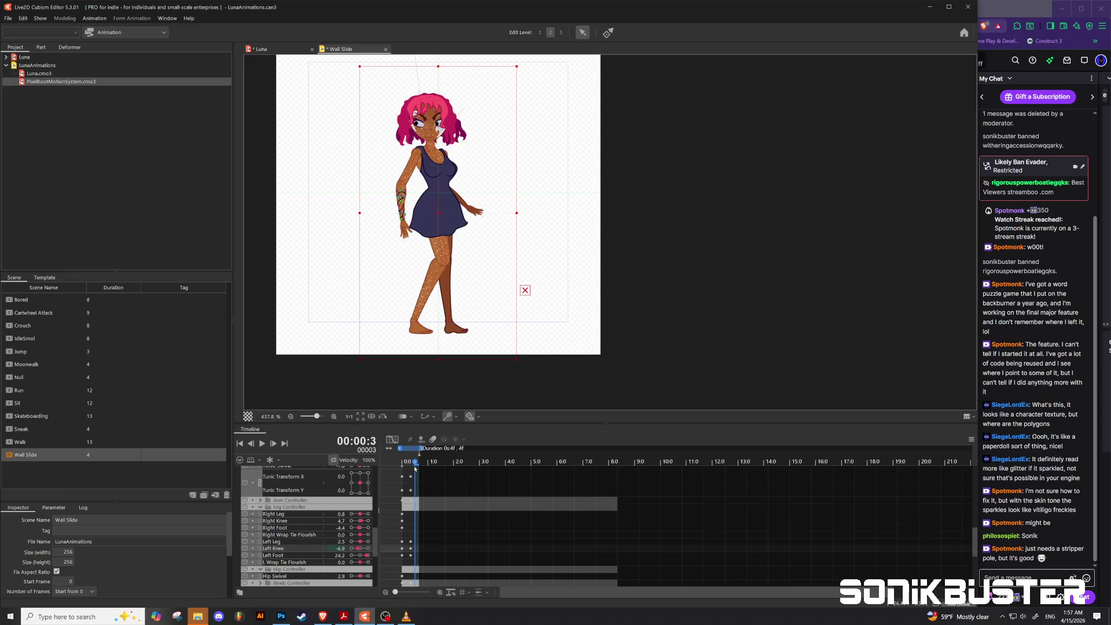
drag(415, 469, 410, 470)
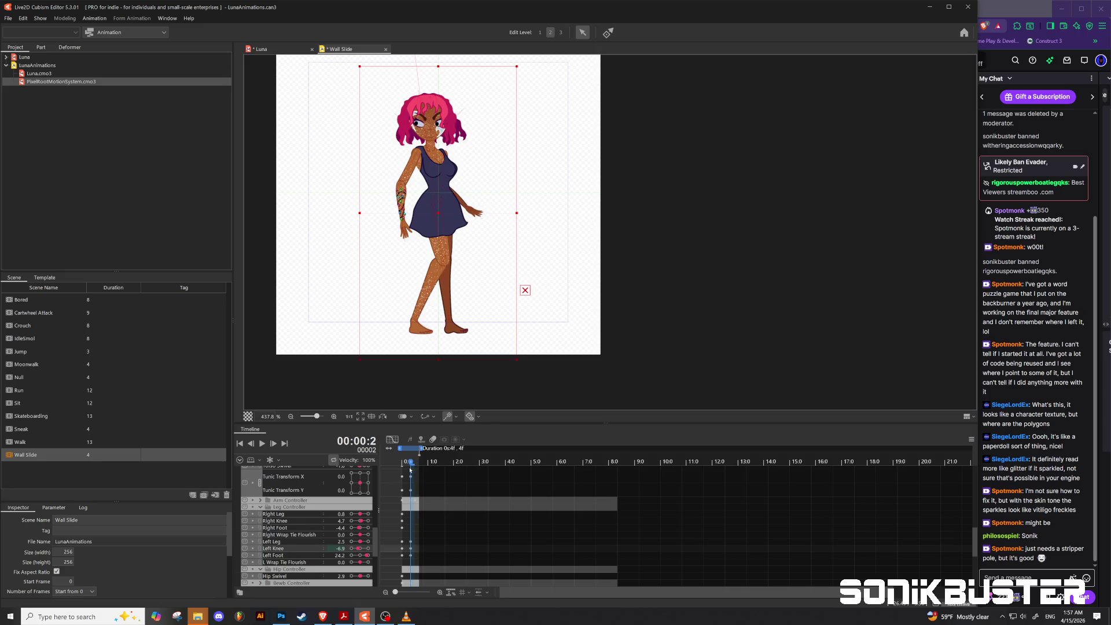
mouse_move(341, 514)
mouse_down()
mouse_move(350, 514)
mouse_move(333, 513)
mouse_up()
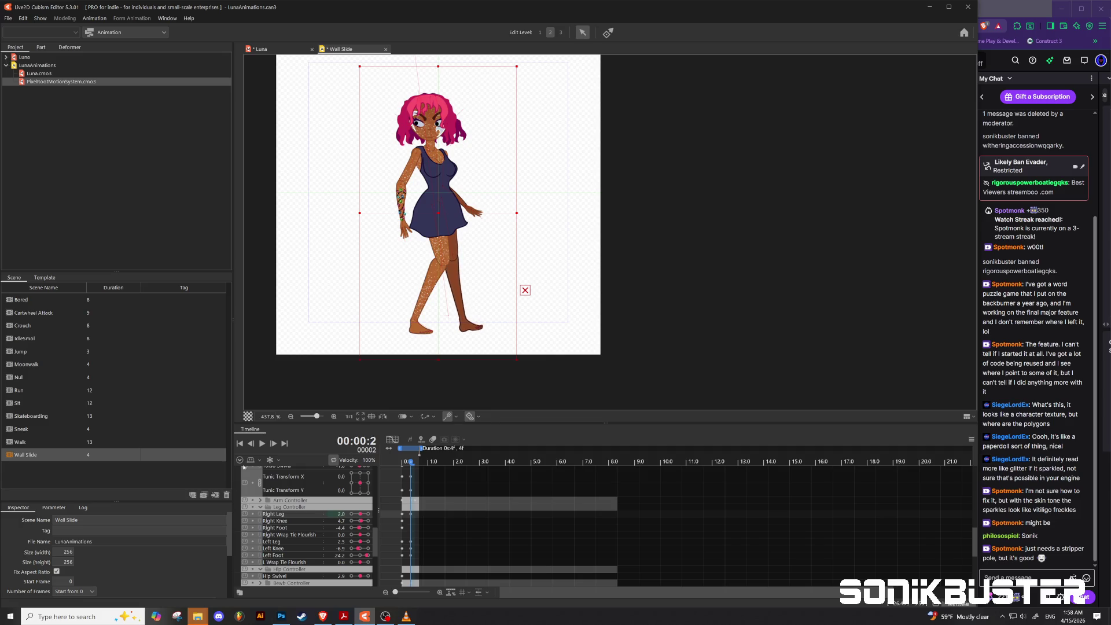
click(263, 443)
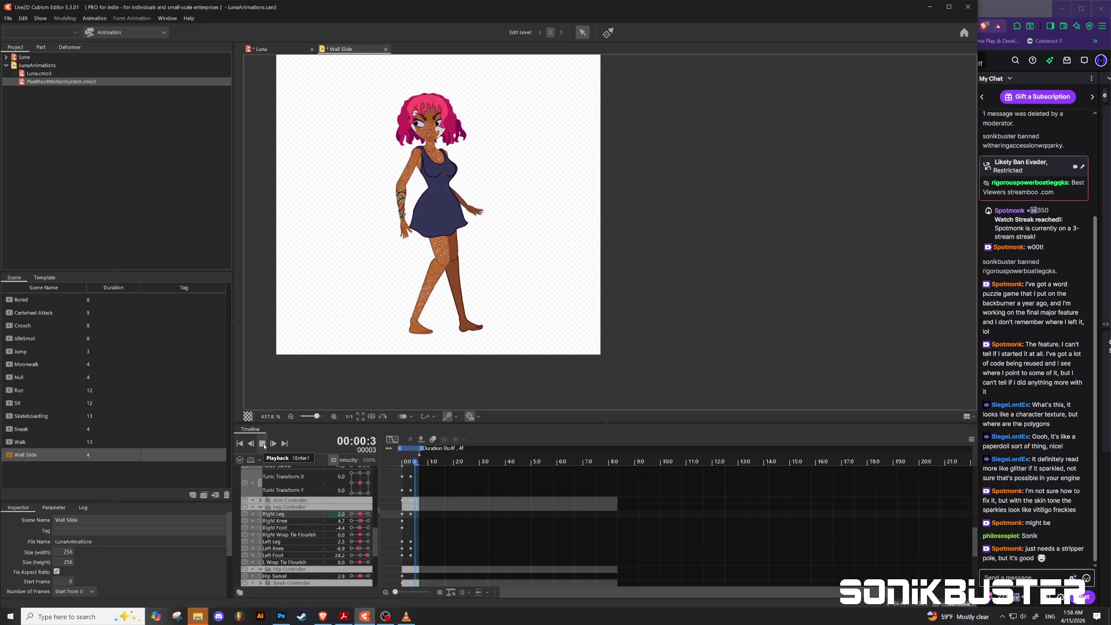
click(264, 444)
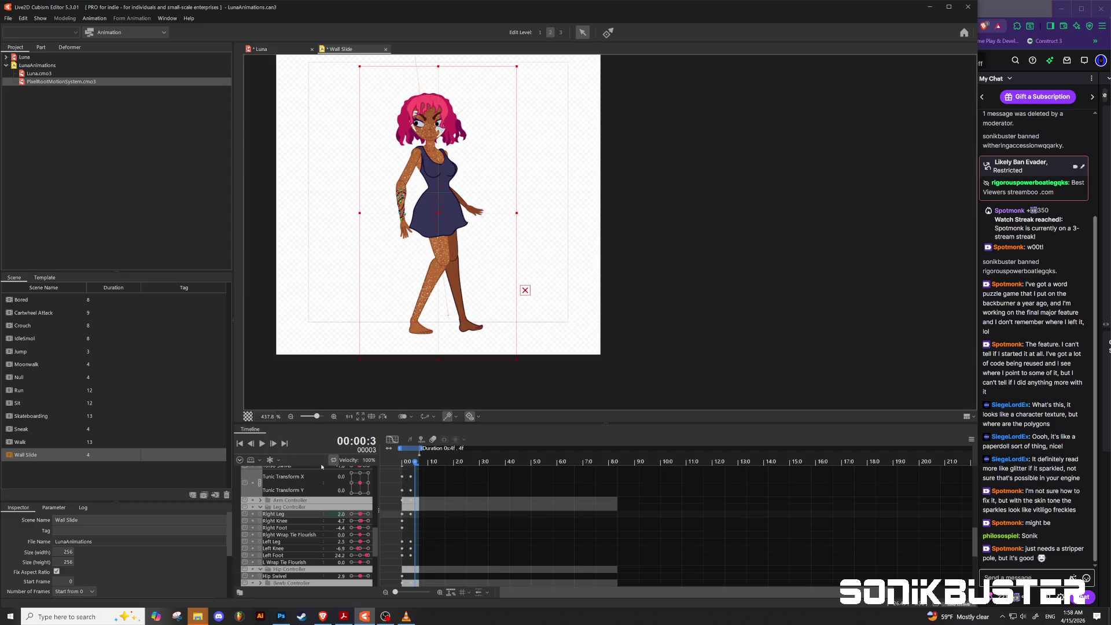
Rotate Right Foot further on frame 2 and replay to check the motion
drag(417, 462, 411, 461)
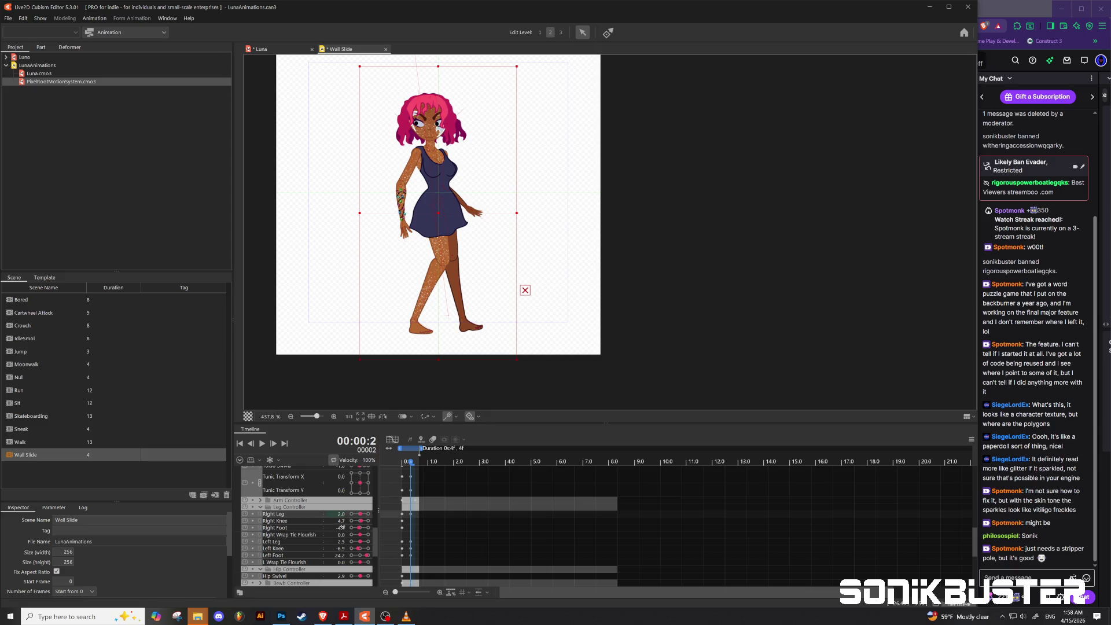
drag(342, 527, 329, 527)
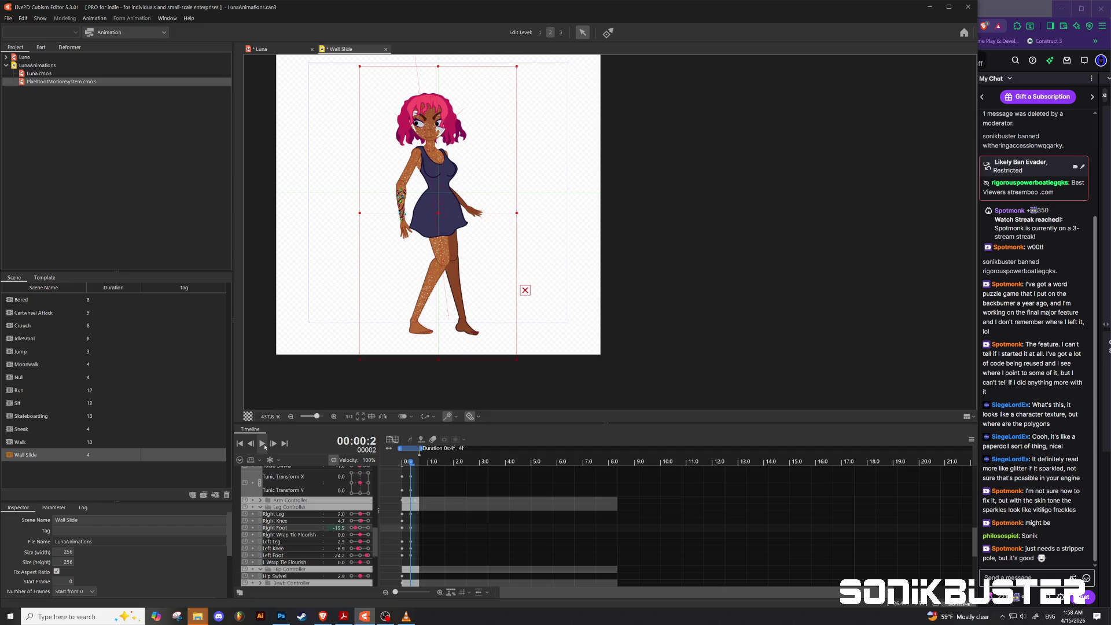
click(262, 443)
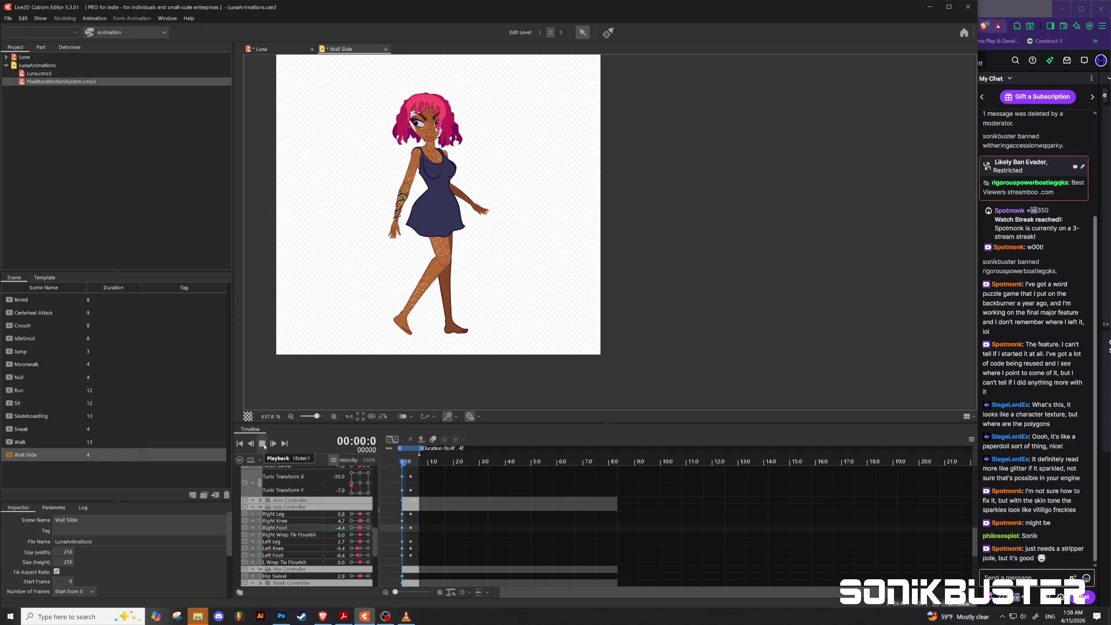
click(262, 443)
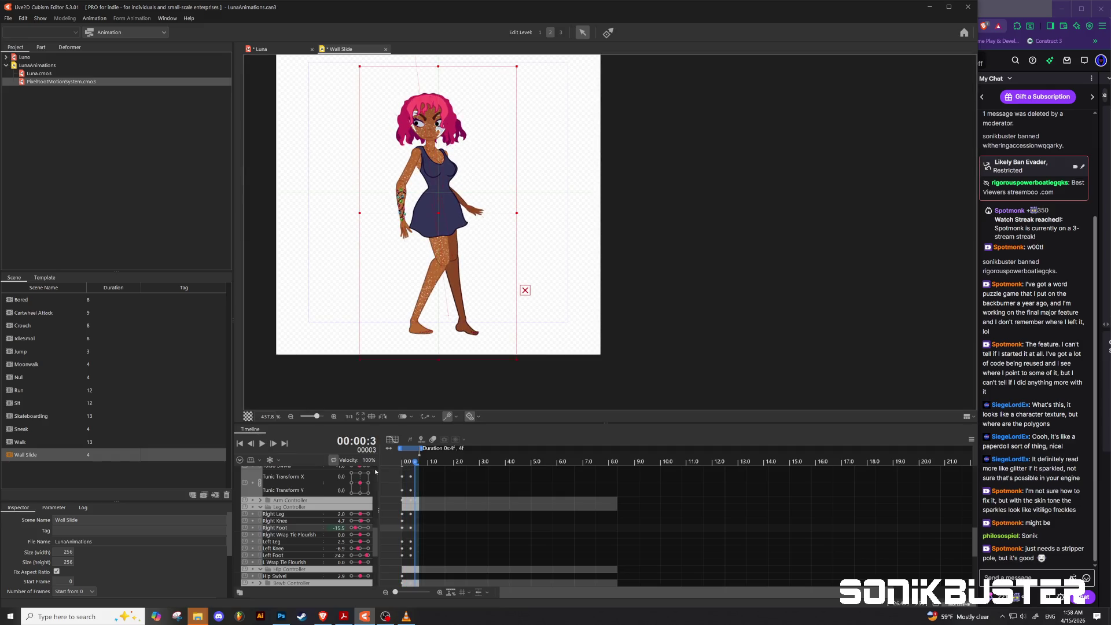
click(409, 462)
Rewind Wall Slide to frame 0 and adjust the Right Leg and Right Foot values there
mouse_move(409, 463)
mouse_down()
mouse_move(399, 464)
mouse_move(415, 466)
mouse_up()
mouse_move(414, 464)
mouse_down()
mouse_move(388, 468)
mouse_move(411, 472)
mouse_move(398, 476)
mouse_up()
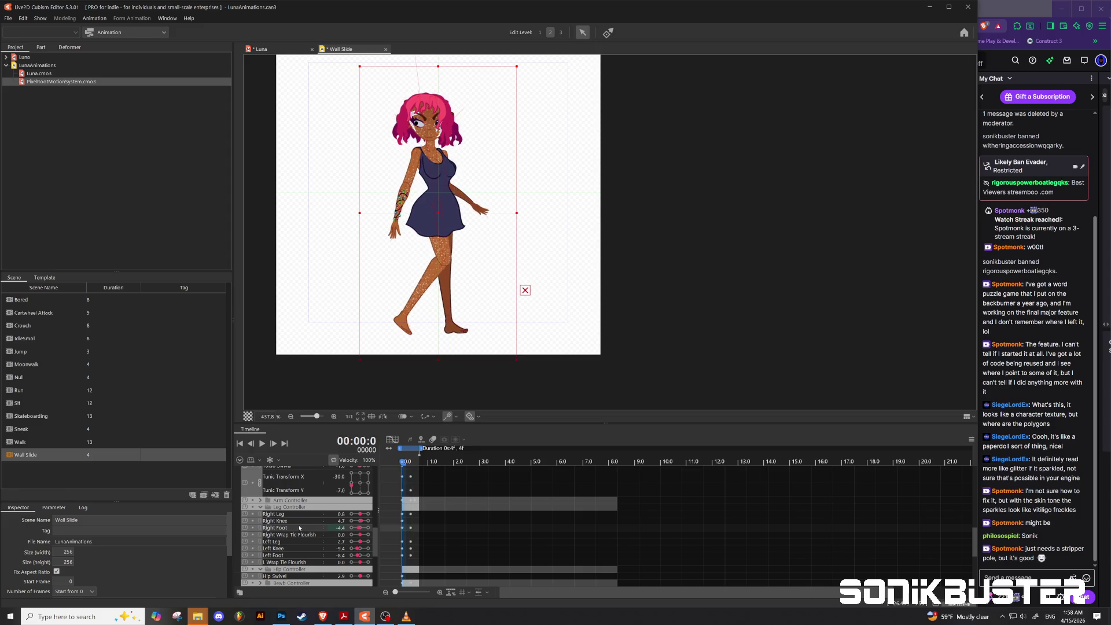
drag(340, 514, 342, 514)
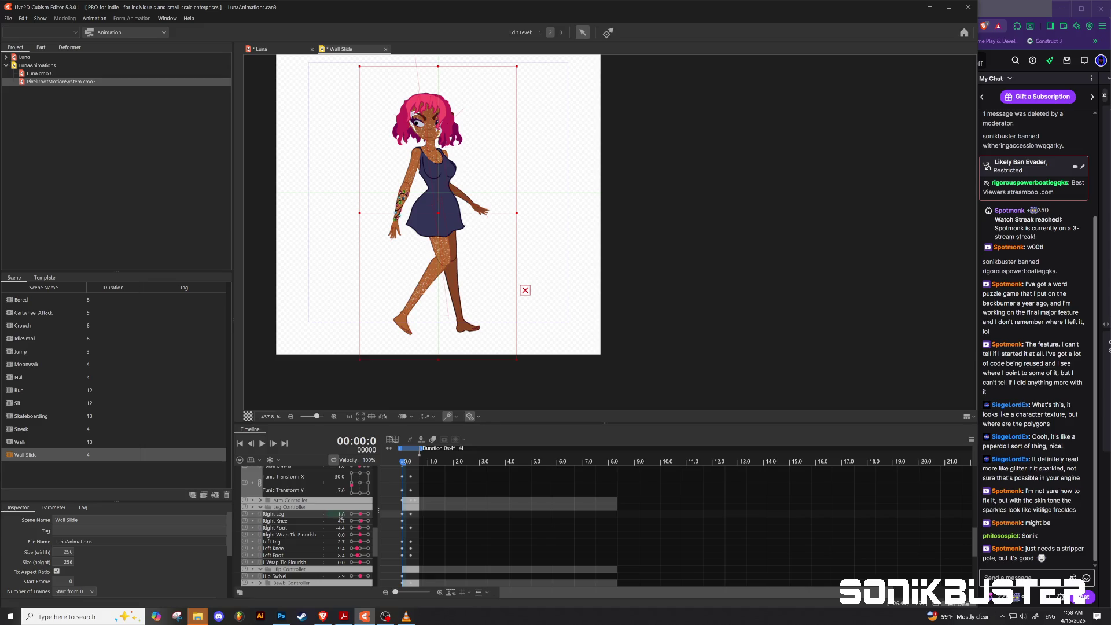
drag(340, 528, 333, 528)
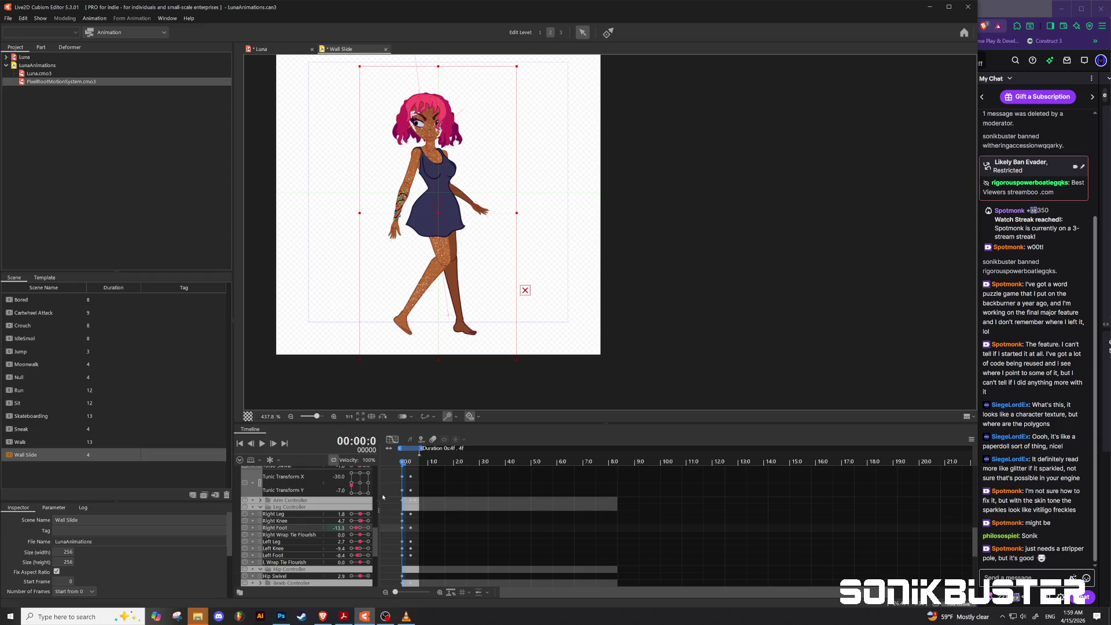
Ease the Right Foot rotation back to about -7.4 on frame 0 and replay the animation
mouse_move(402, 463)
mouse_down()
mouse_move(408, 469)
mouse_move(387, 476)
mouse_up()
drag(339, 528, 347, 528)
click(262, 443)
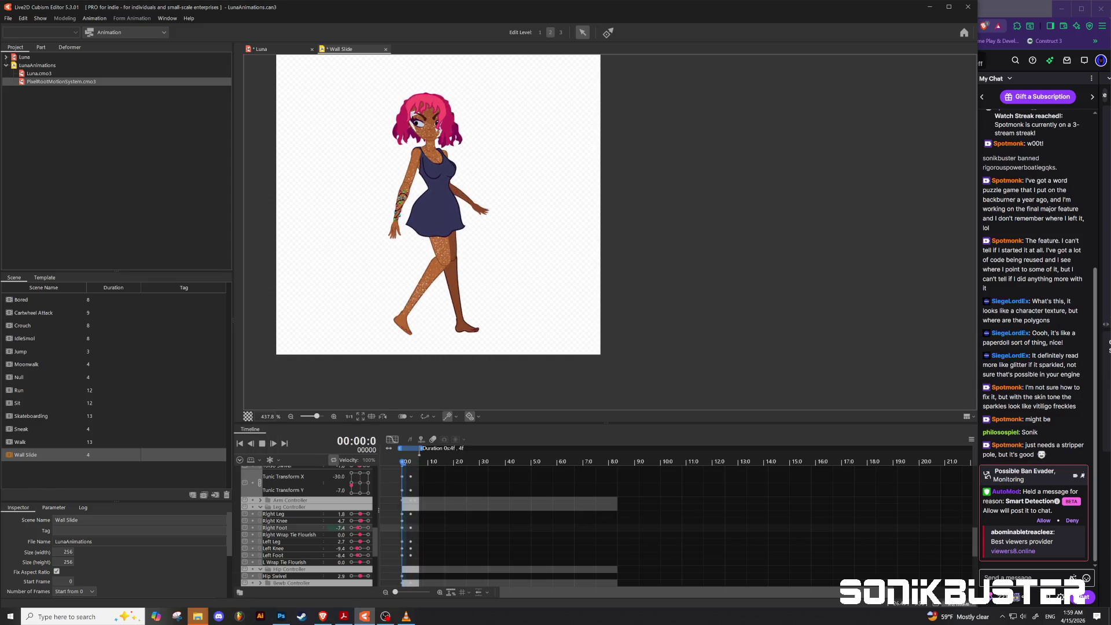
Deny the AutoMod-held chat message and bring Cubism Editor back to the front
click(1072, 521)
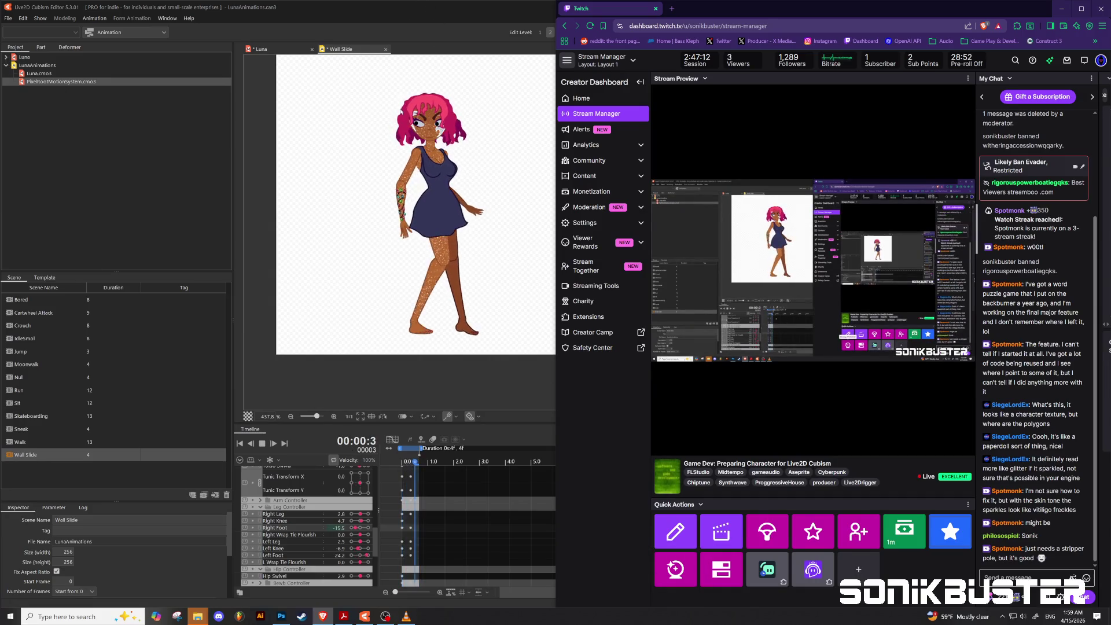
click(354, 49)
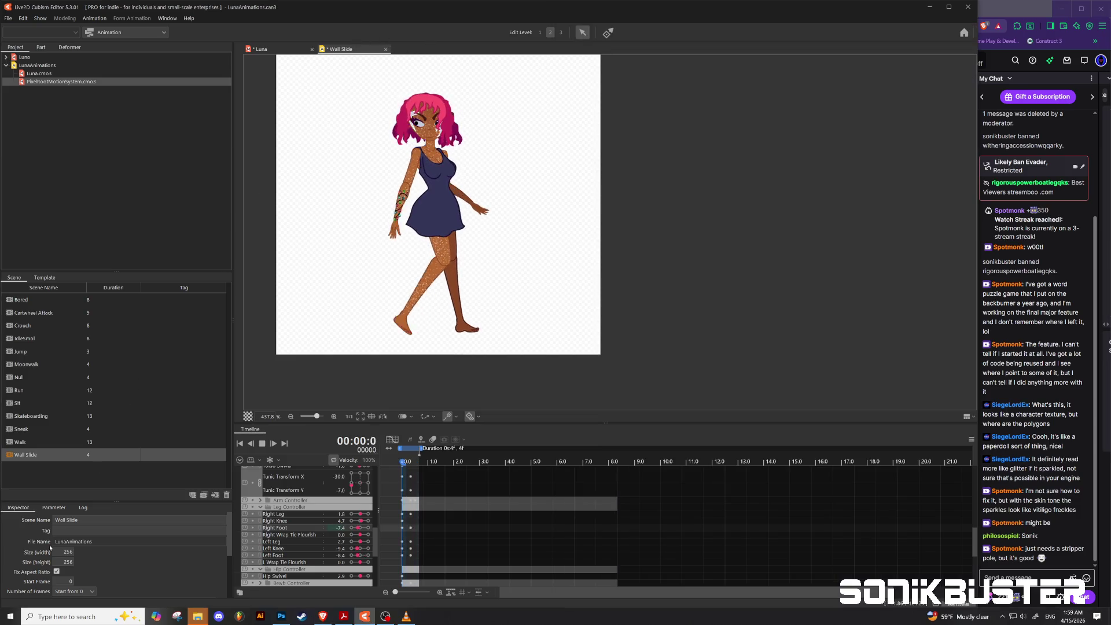
Change the scene name in the Inspector to 'Idle', stop playback, and return to Modeling on Luna
click(84, 522)
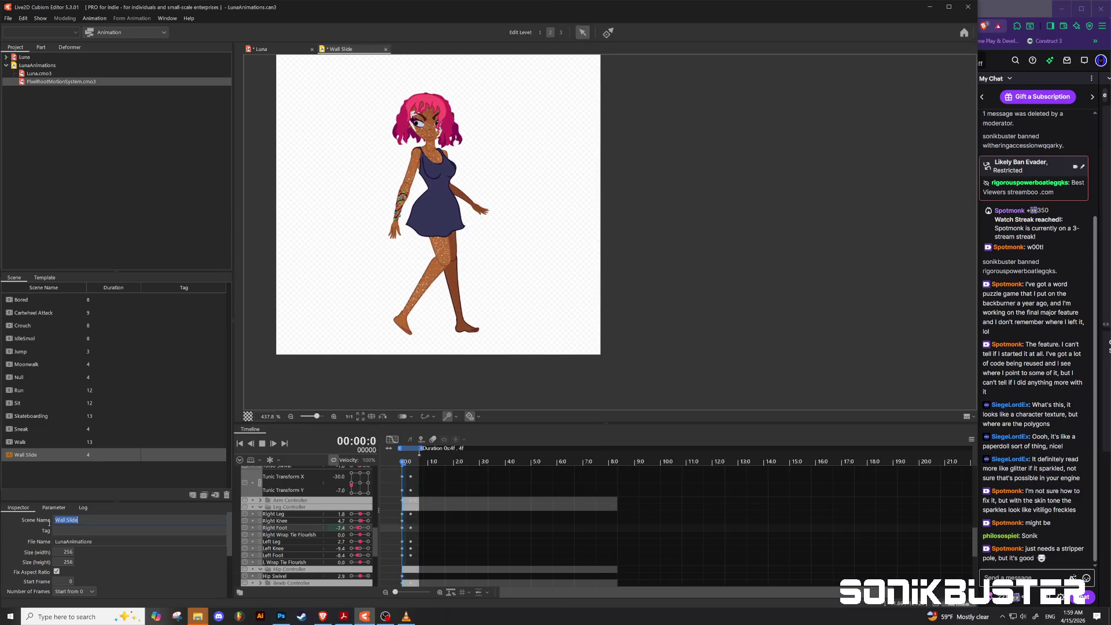
triple_click(81, 521)
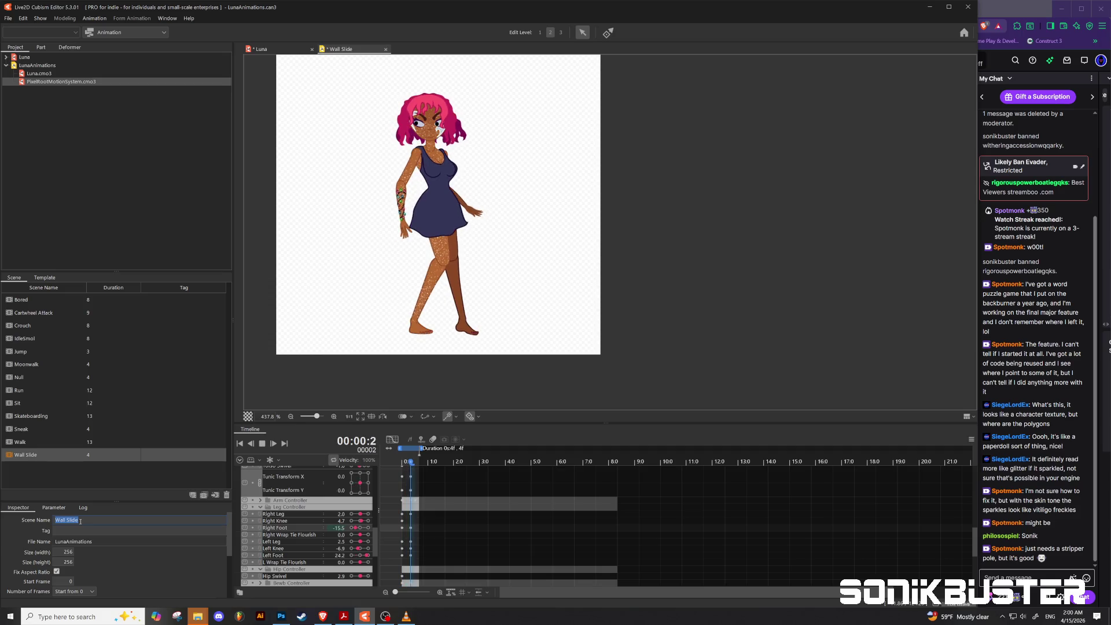
text(Idle)
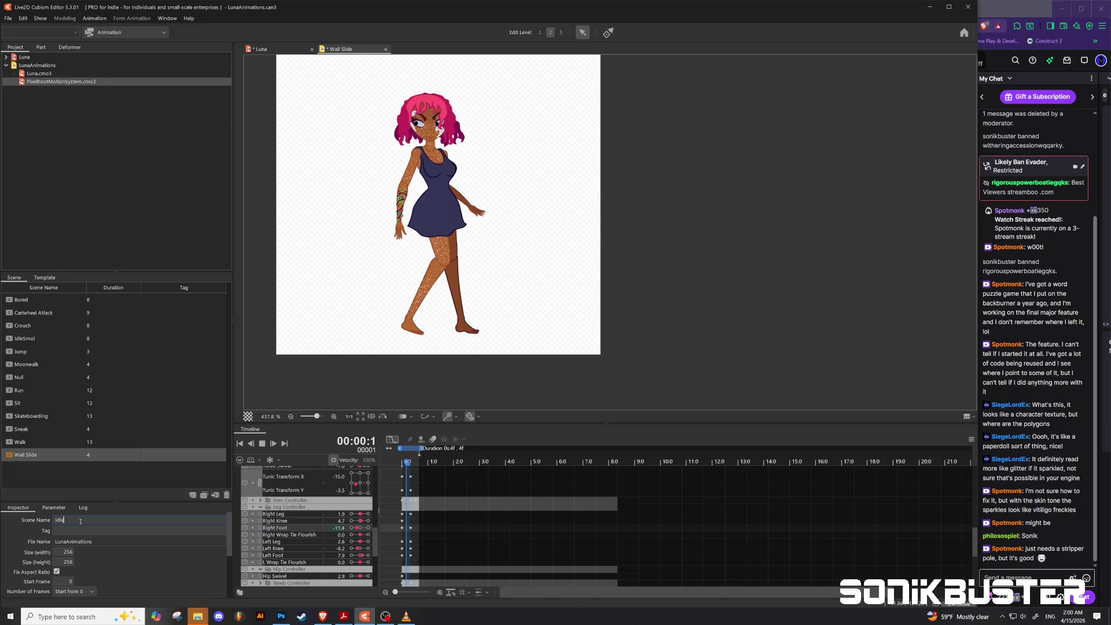
key(Return)
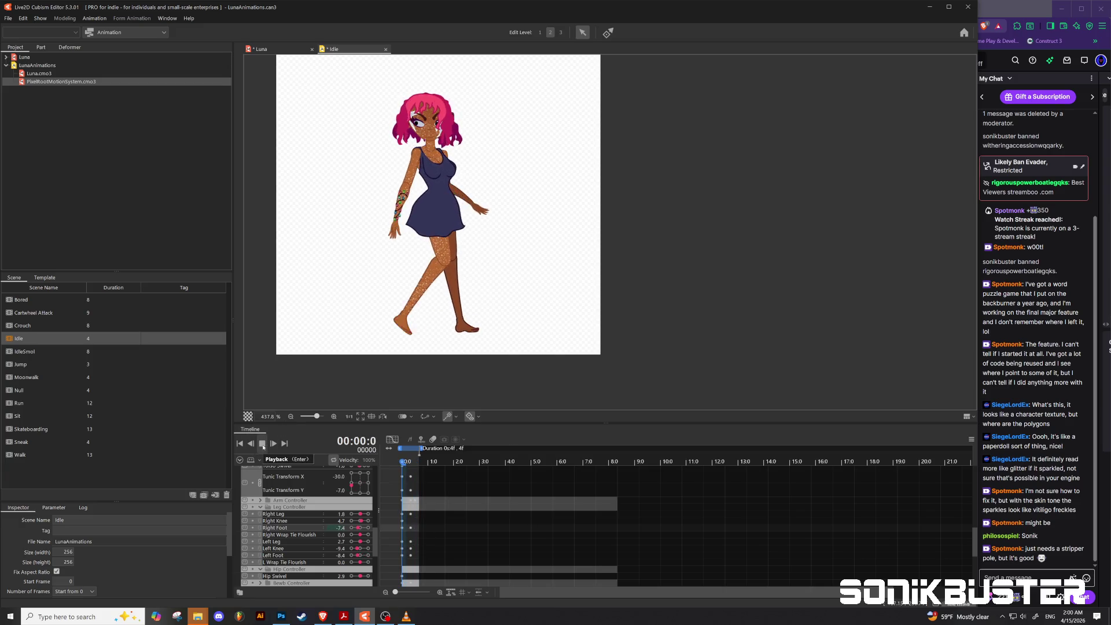
click(262, 444)
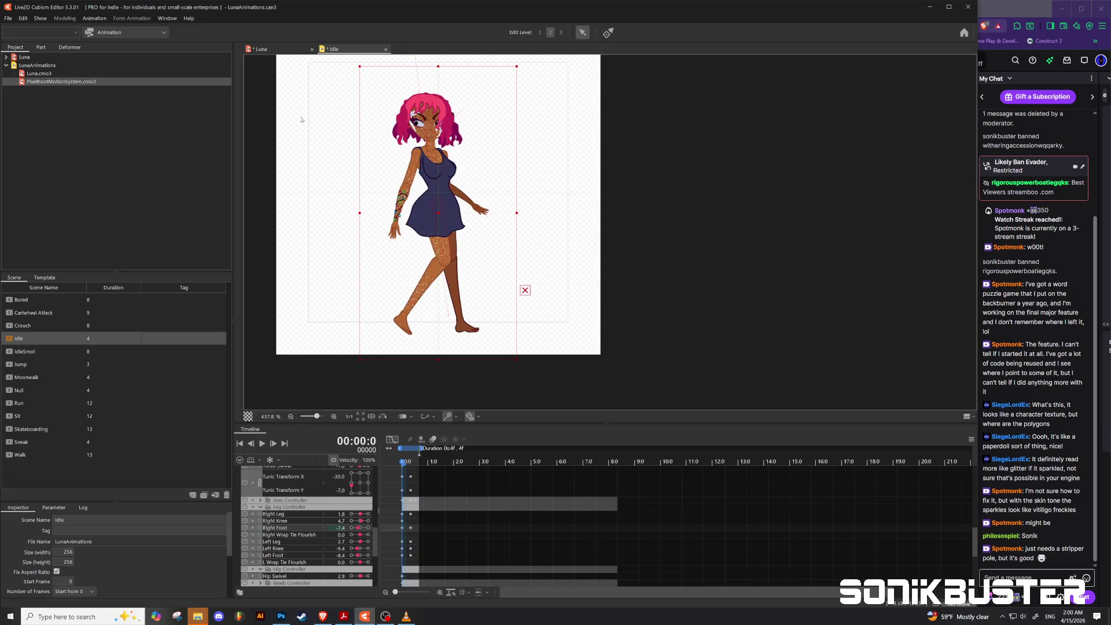
click(269, 52)
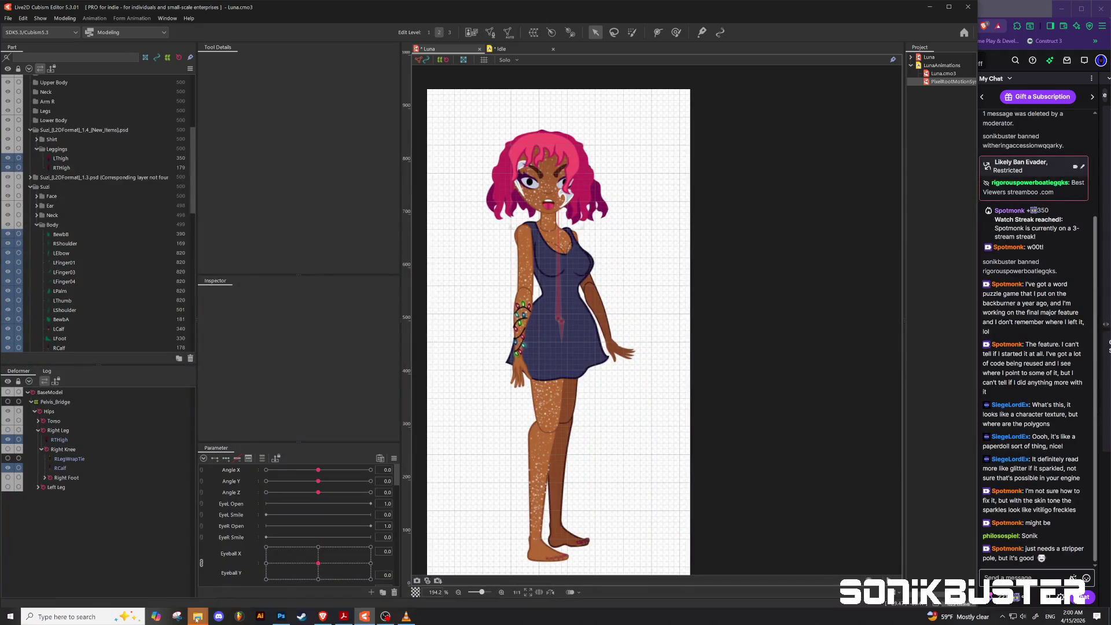
Browse up to Art Tools > Live2D Game Dev Root Motion System and drag PixelRootMotionSystem.cmo3 into Cubism
mouse_move(197, 615)
click(172, 588)
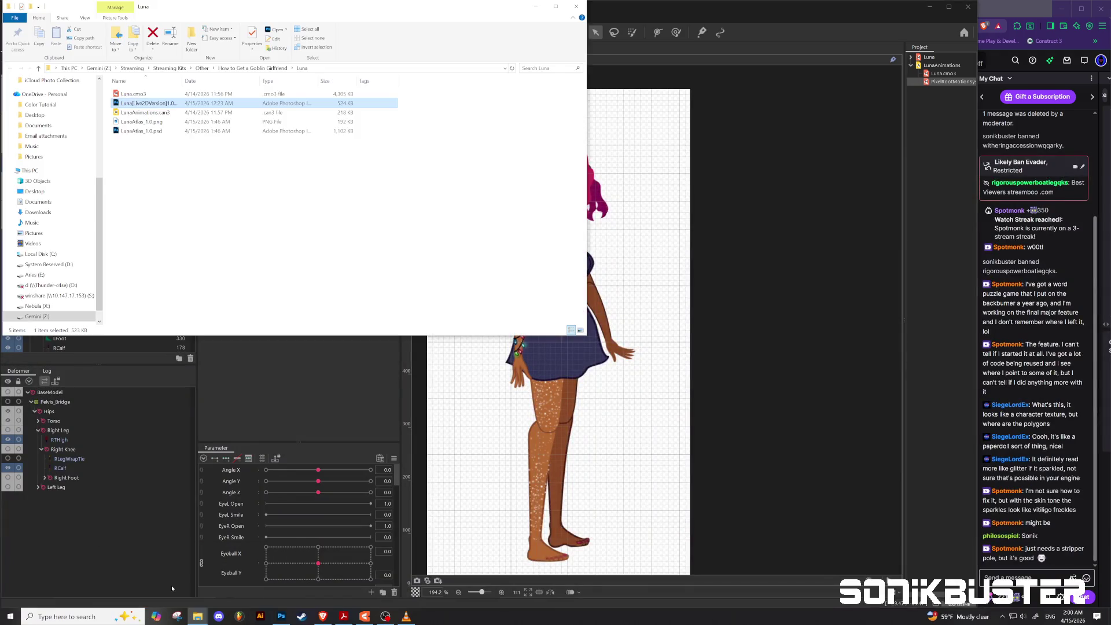
click(38, 68)
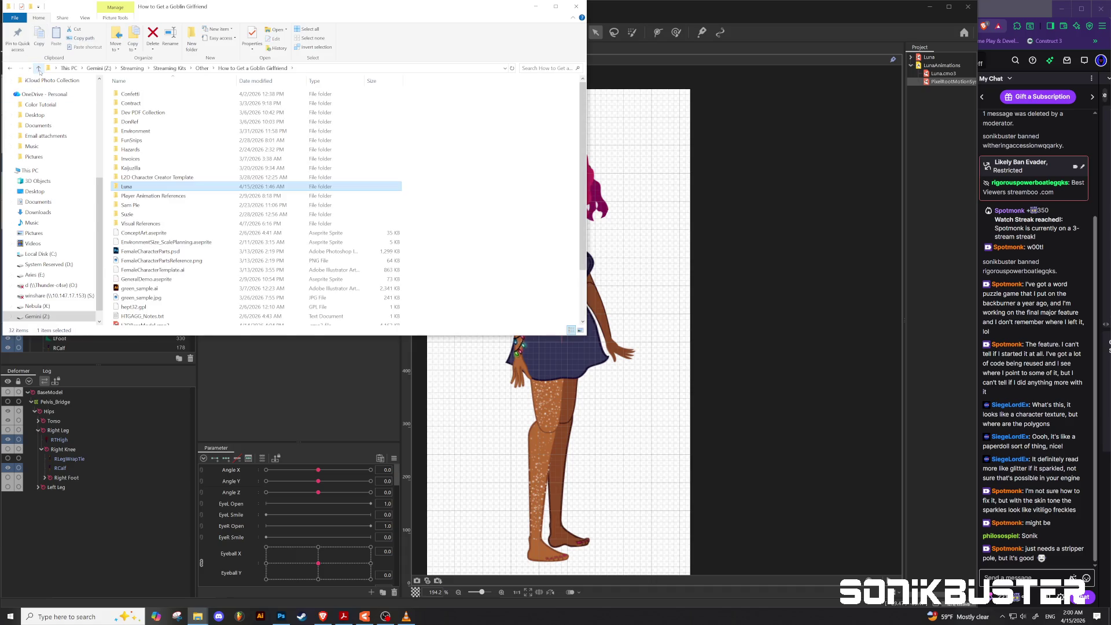
scroll(239, 263, down, 2)
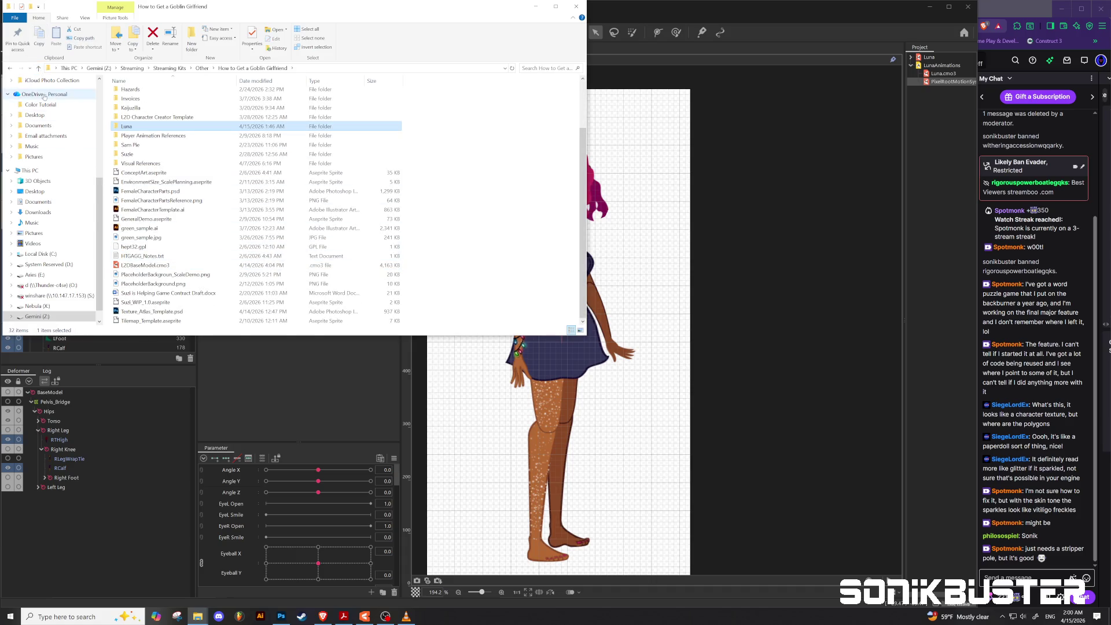
click(39, 69)
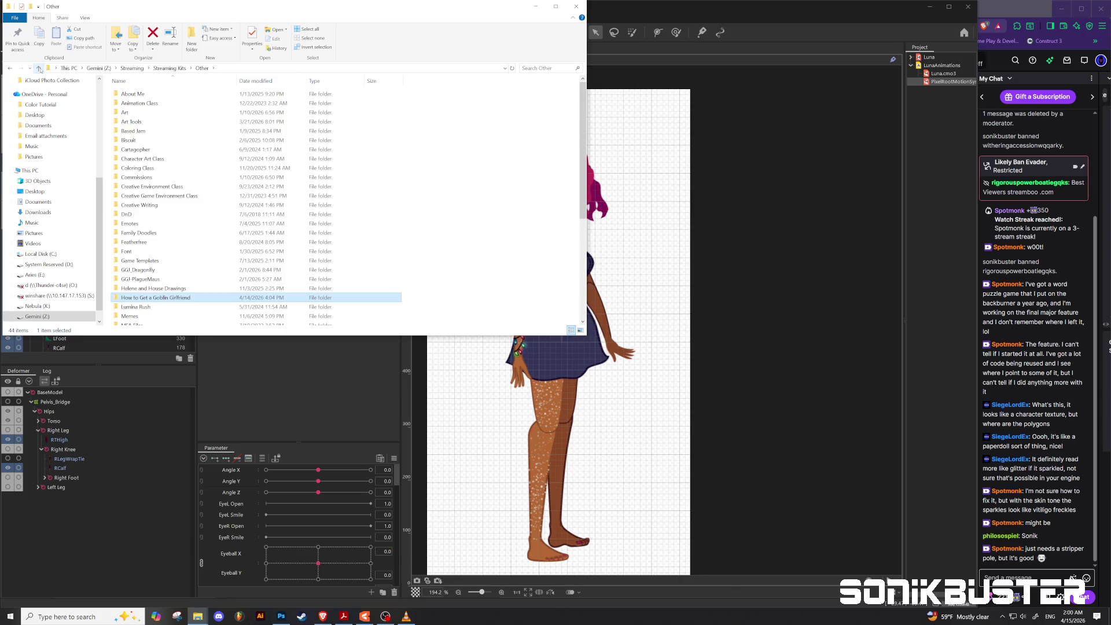
scroll(173, 211, down, 2)
scroll(173, 211, up, 2)
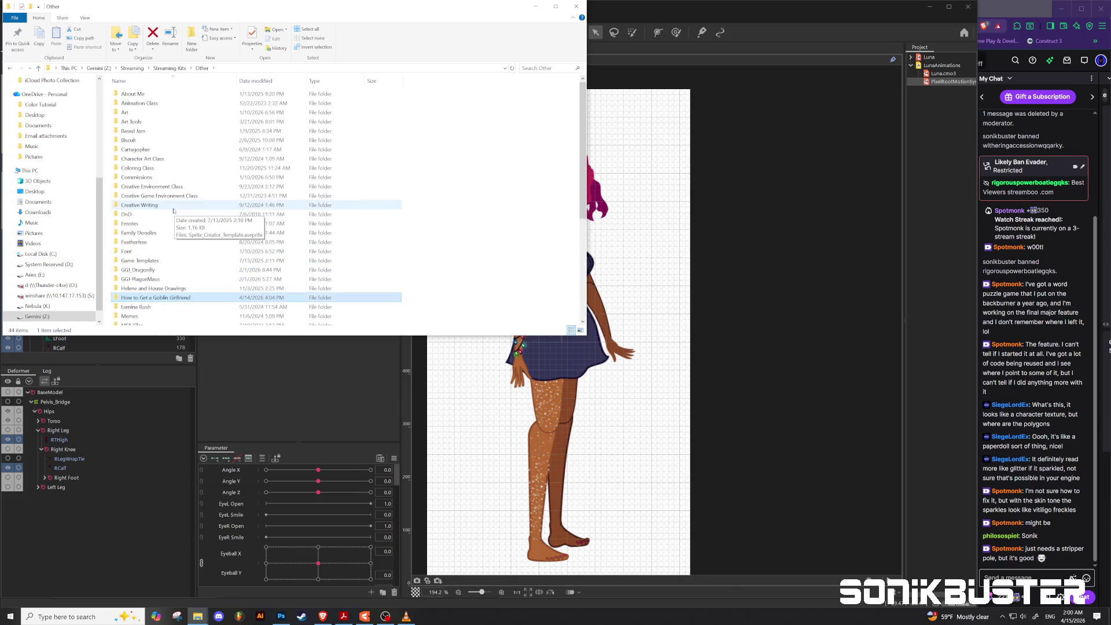
double_click(132, 121)
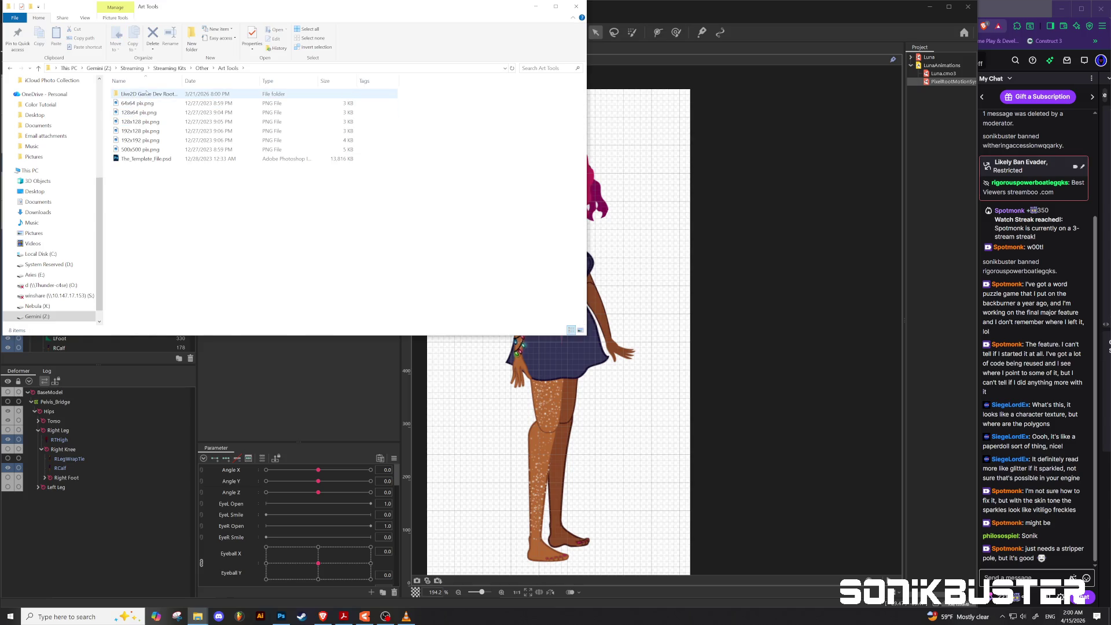
double_click(147, 95)
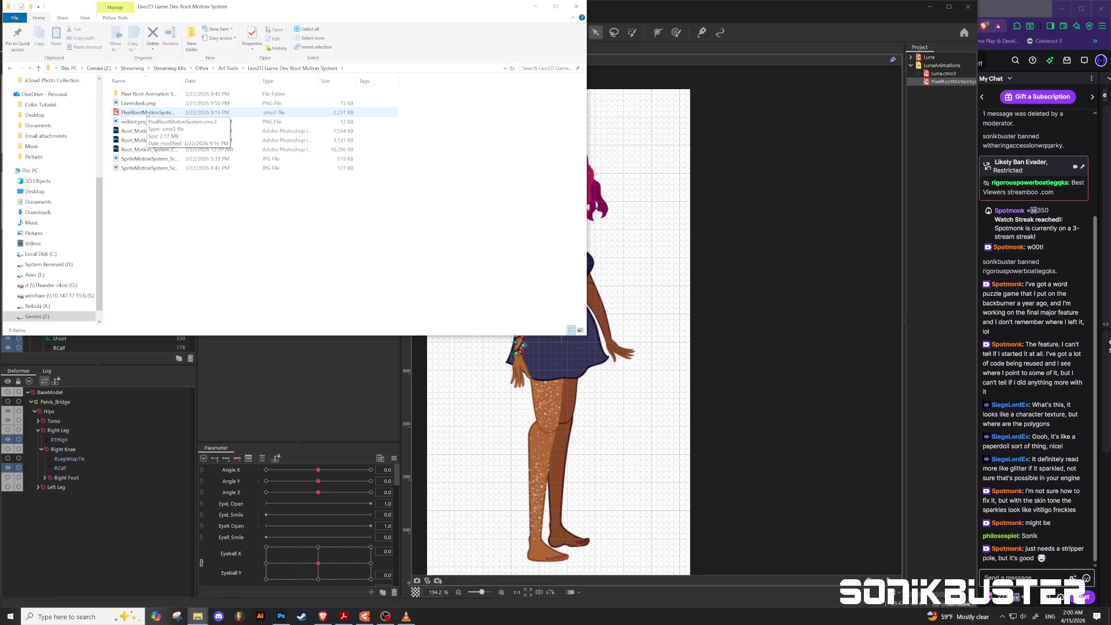
mouse_move(146, 113)
mouse_down()
mouse_move(86, 547)
mouse_move(147, 397)
mouse_move(138, 581)
mouse_up()
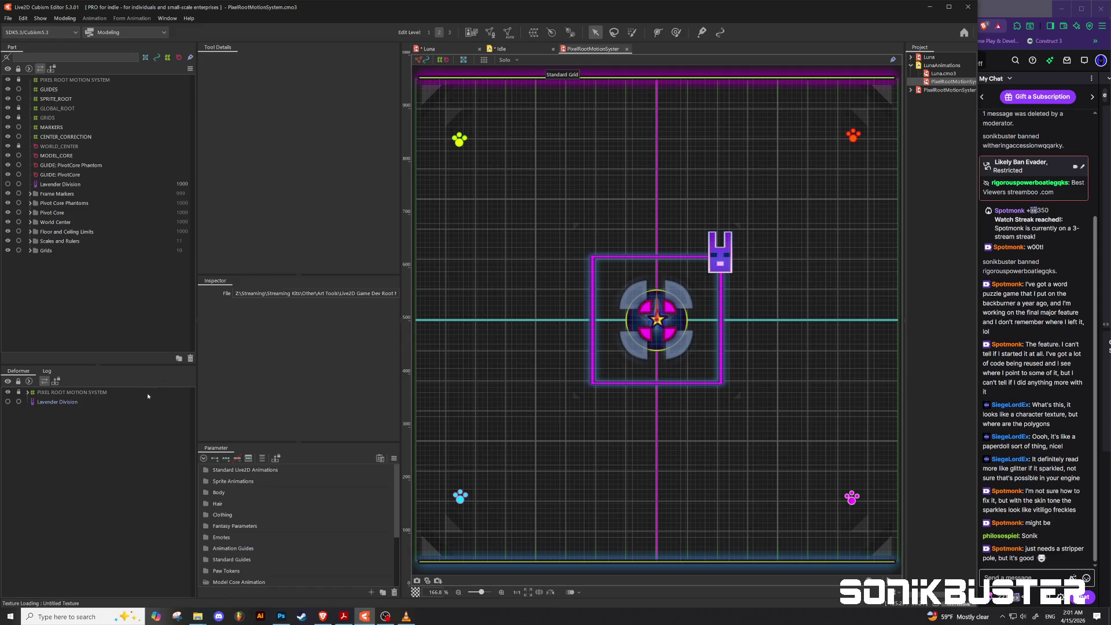
Expand PIXEL ROOT MOTION SYSTEM, SPRITE_ROOT, MODEL_CORE and the PivotCore guide folders
click(28, 393)
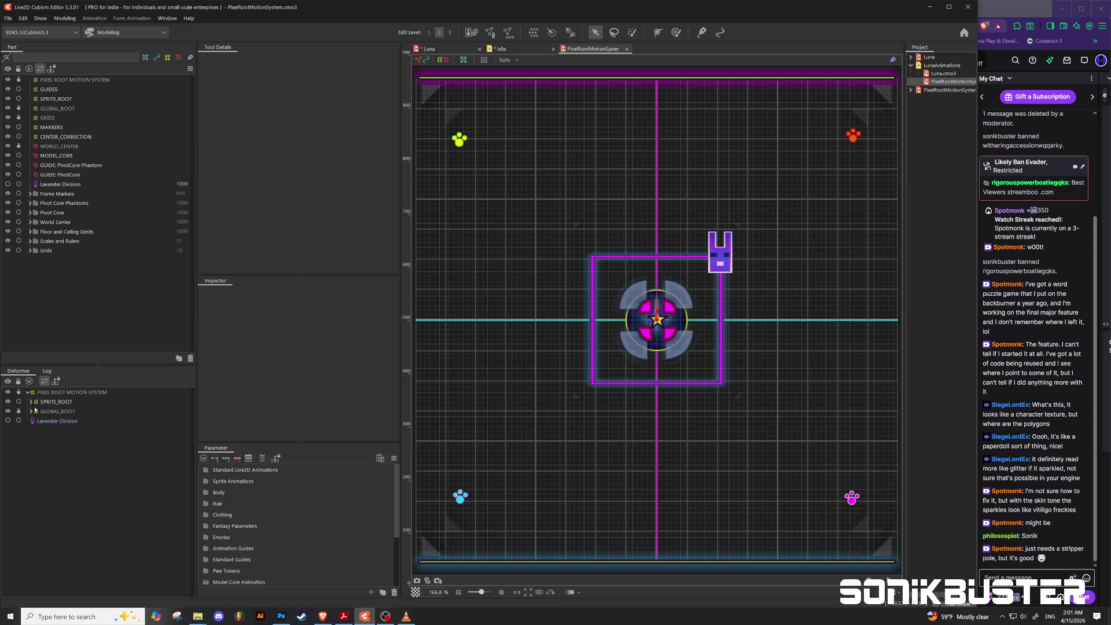
click(31, 403)
click(34, 411)
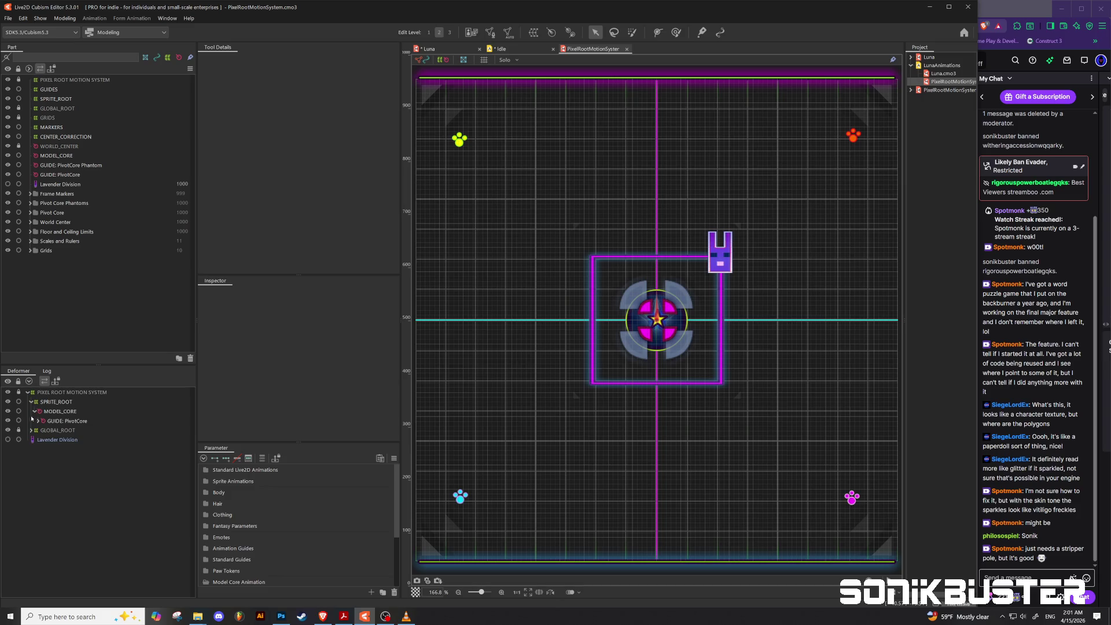
click(38, 421)
click(41, 439)
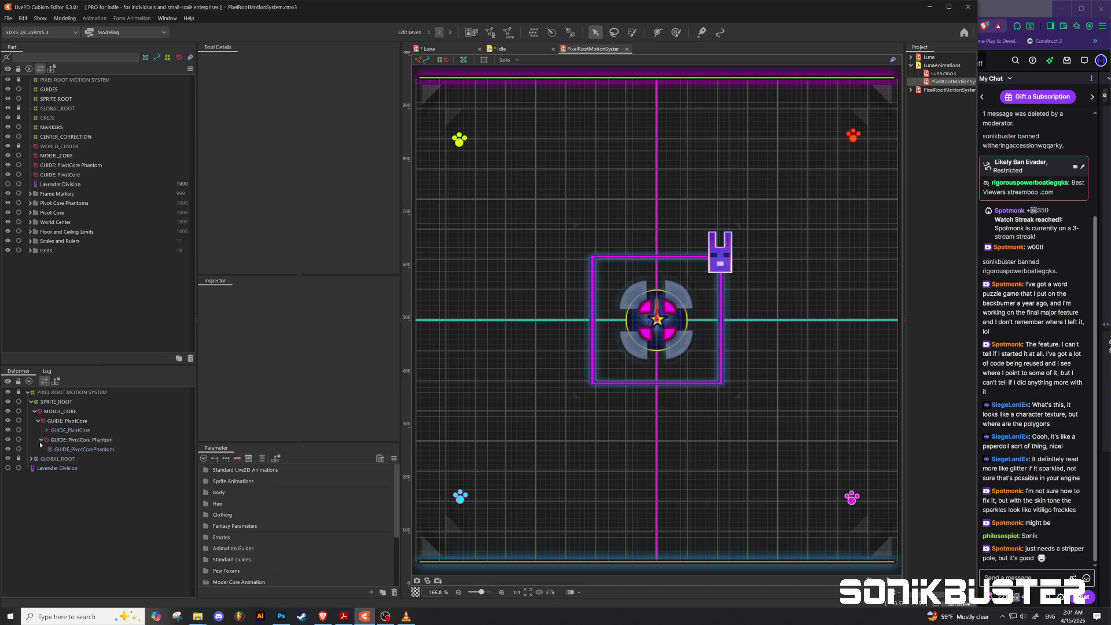
Expand GLOBAL_ROOT, Safety Box, GRIDS, MARKERS and WORLD_CENTER to reveal all guide parts
click(34, 459)
click(31, 459)
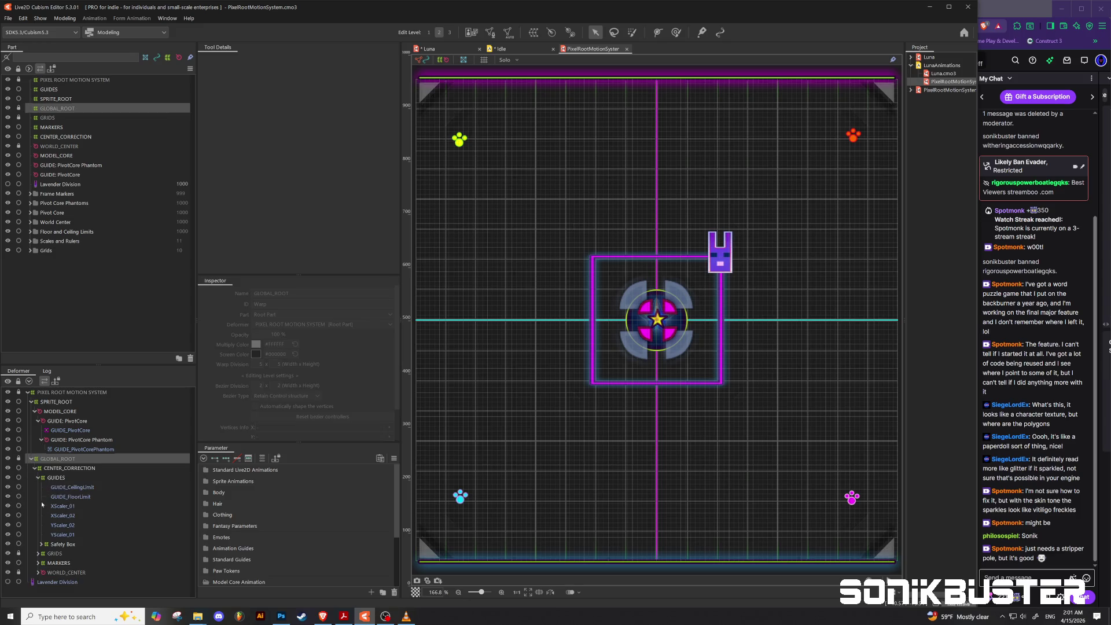
click(40, 544)
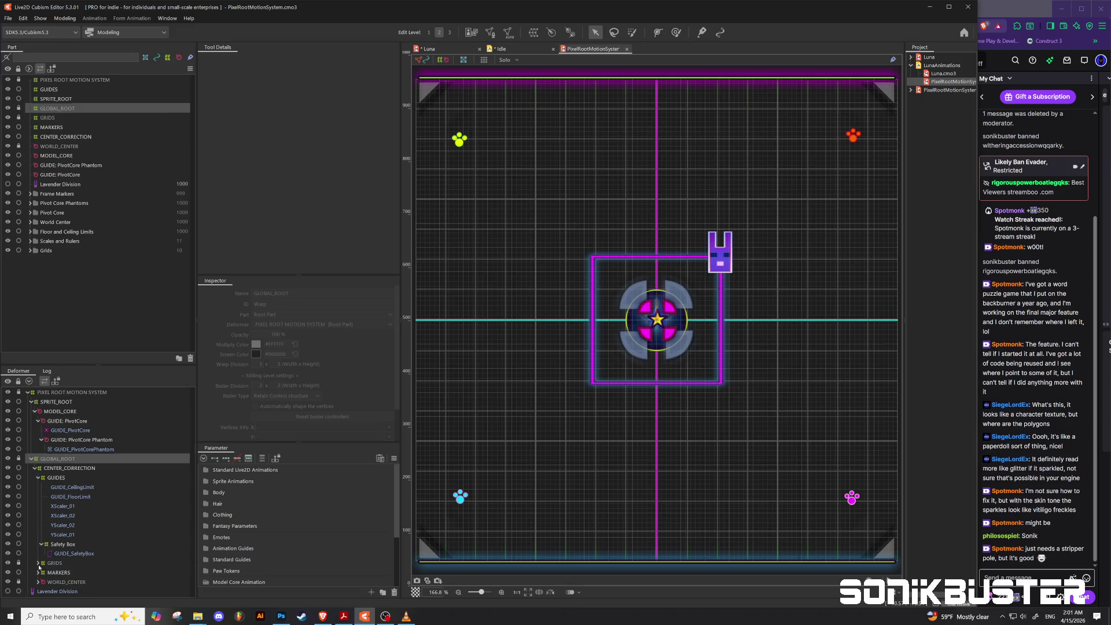
click(38, 563)
click(38, 575)
click(38, 583)
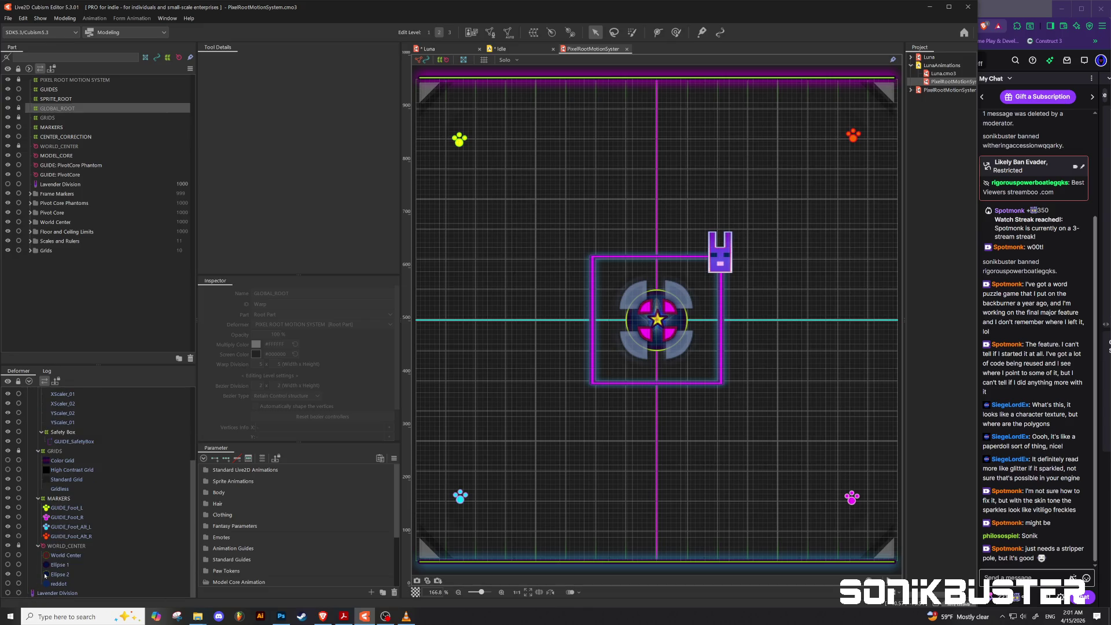
click(67, 592)
scroll(59, 466, up, 4)
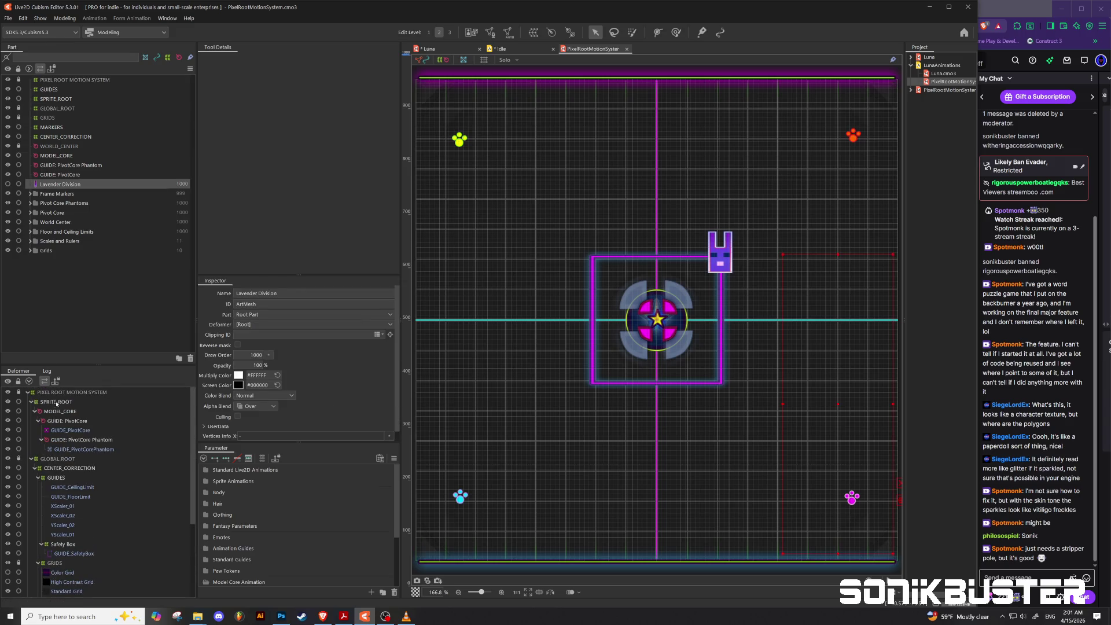
Select all guide rig parts, copy them, and switch to the Luna tab with Ctrl+Tab
key(ctrl+a)
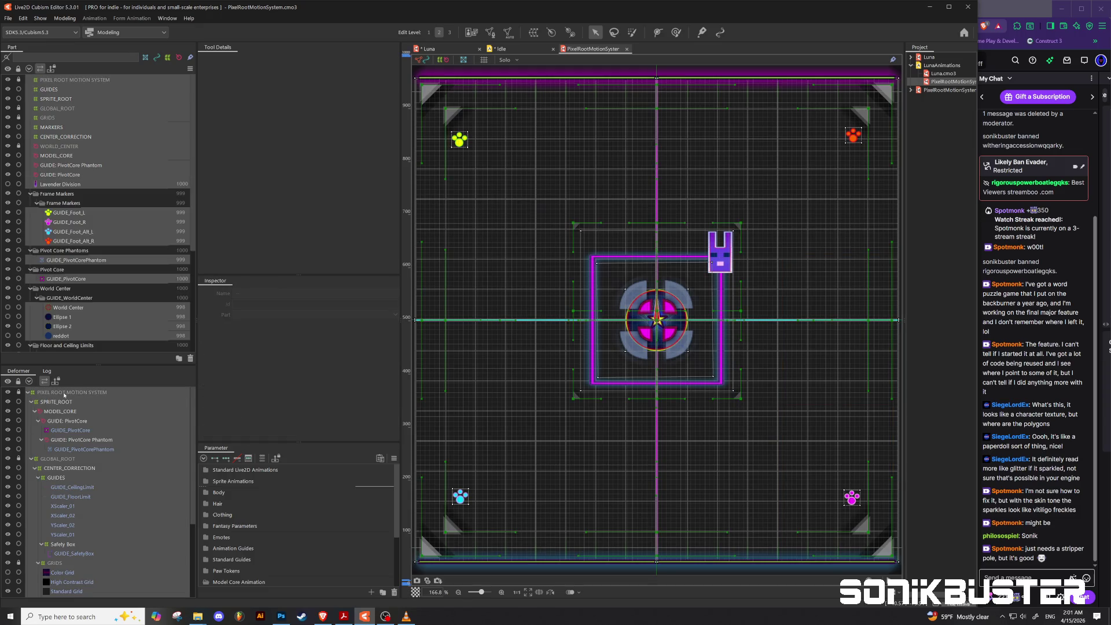
right_click(64, 395)
click(93, 438)
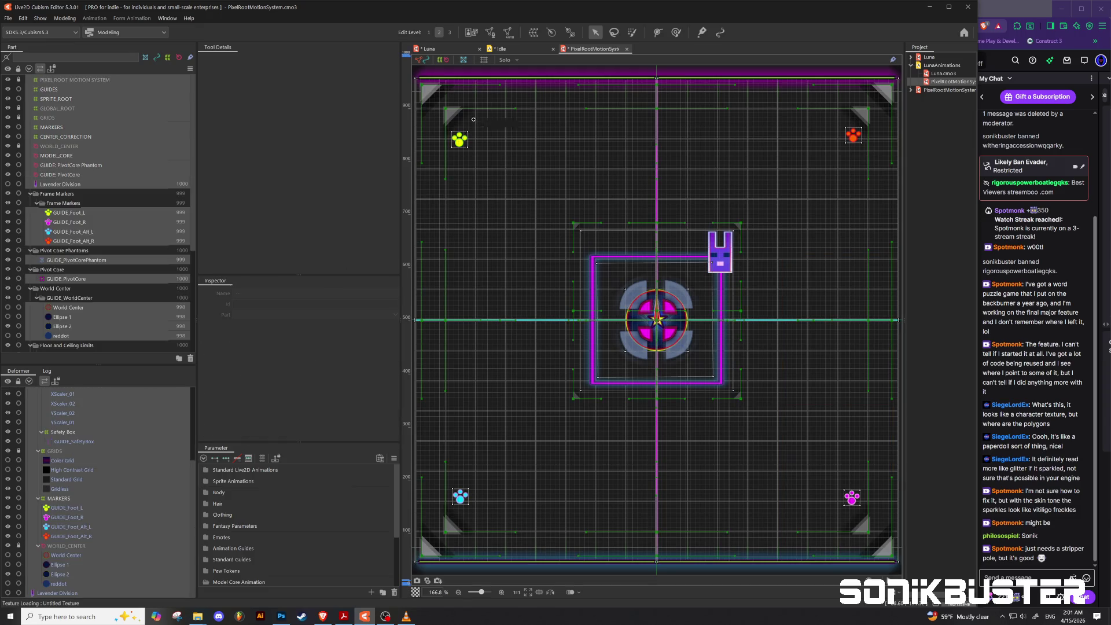
key(ctrl+Tab)
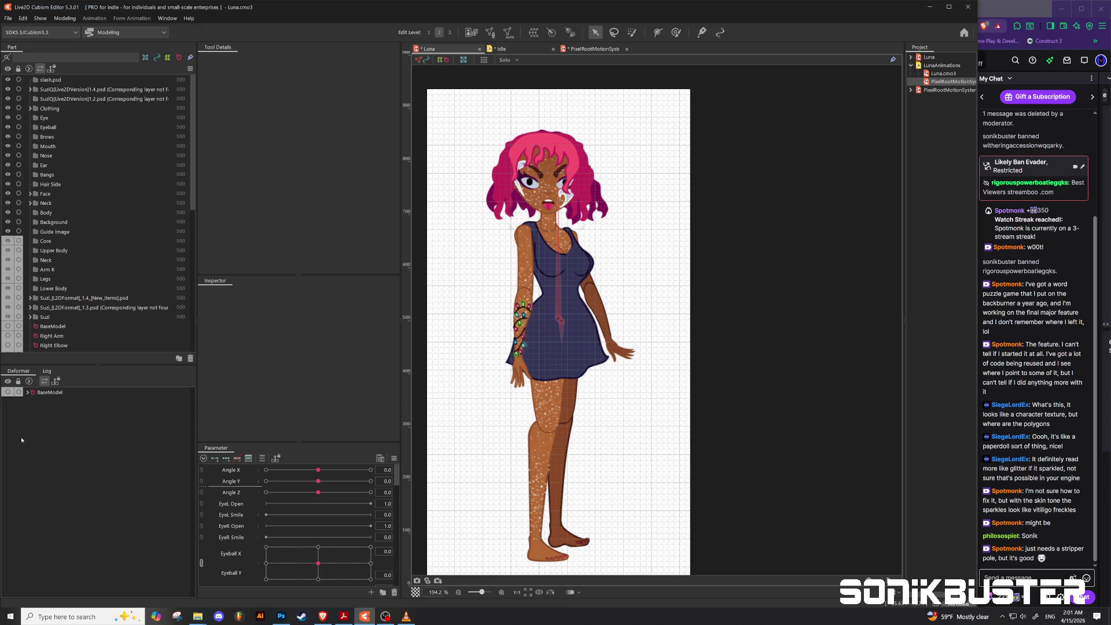
Paste the copied guide rig into the Luna model via Edit > Paste
click(23, 18)
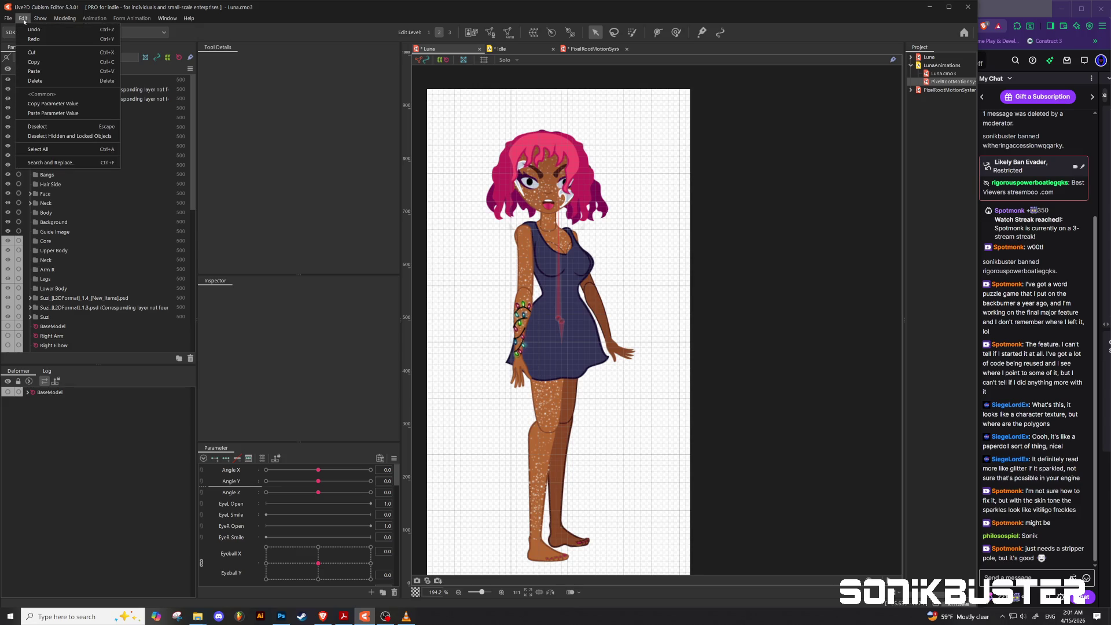
click(36, 71)
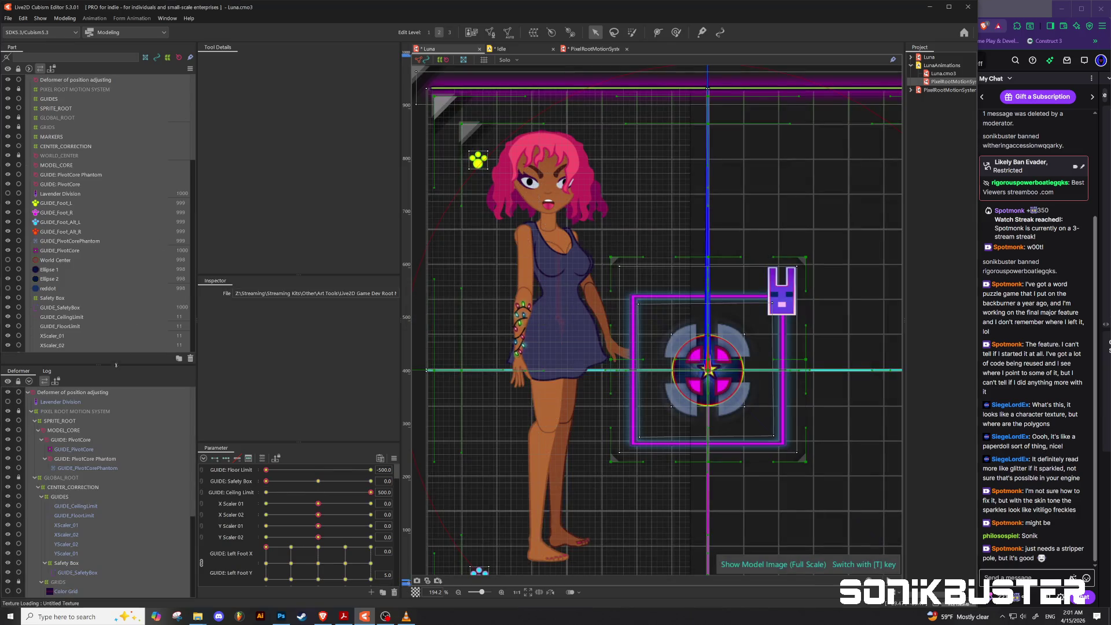
scroll(88, 458, down, 5)
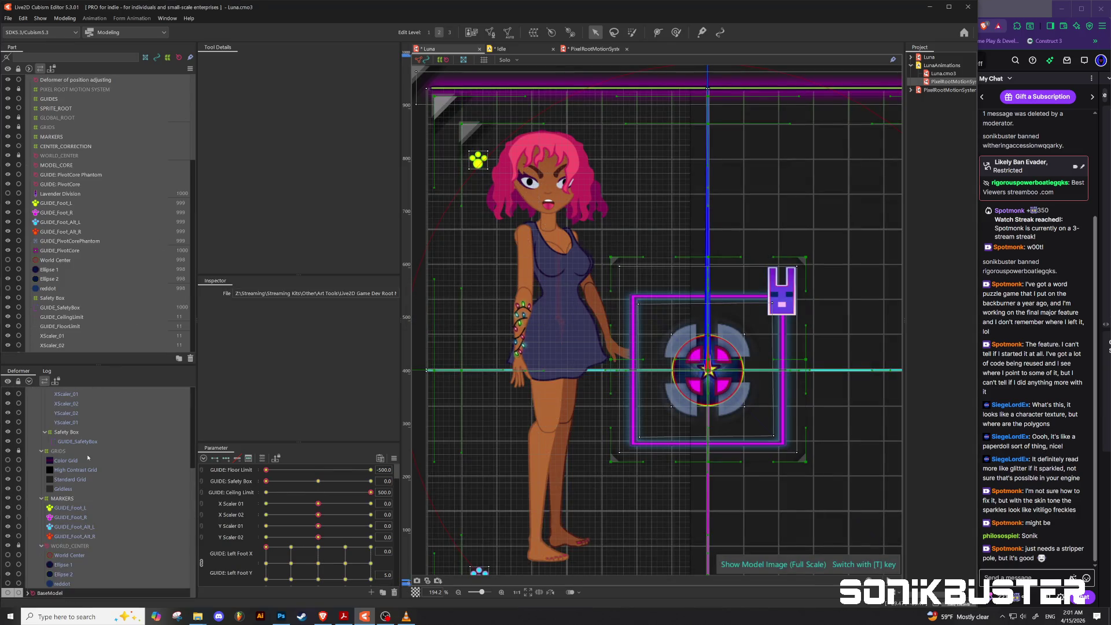
scroll(87, 457, up, 5)
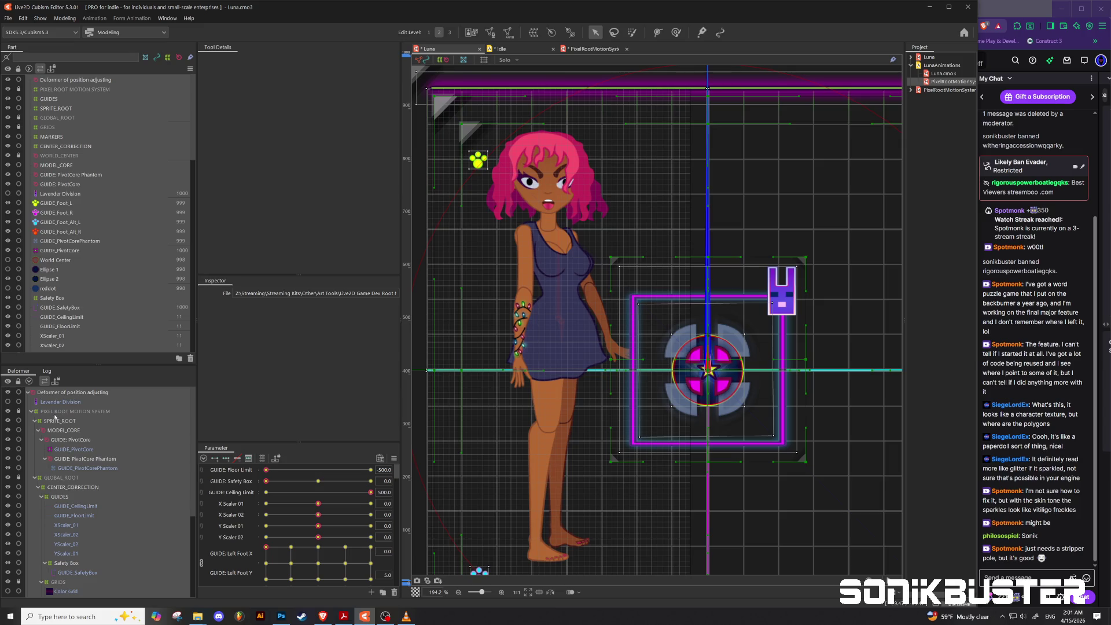
Drag PIXEL ROOT MOTION SYSTEM out of 'Deformer of position adjusting' to the Deformer tree root
click(54, 411)
drag(52, 411, 56, 393)
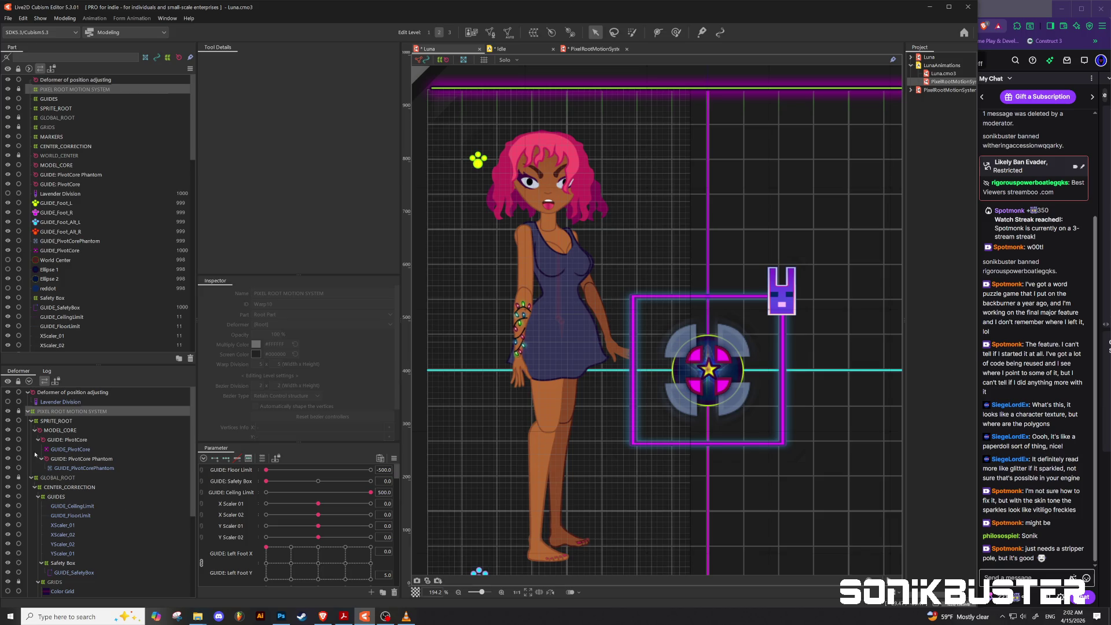
scroll(105, 482, down, 5)
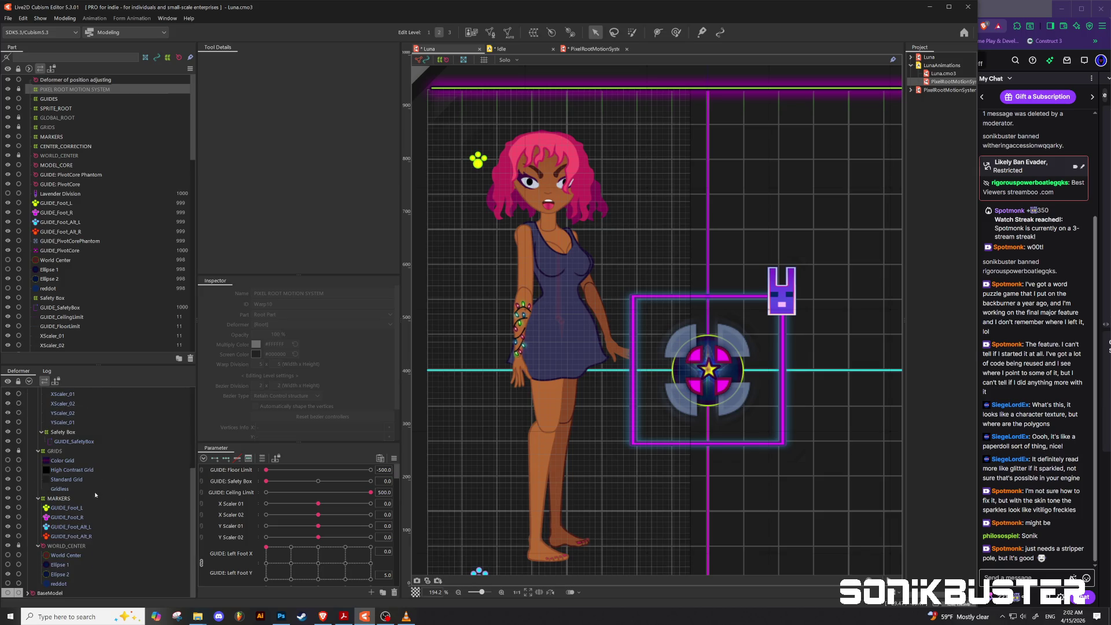
scroll(79, 504, up, 5)
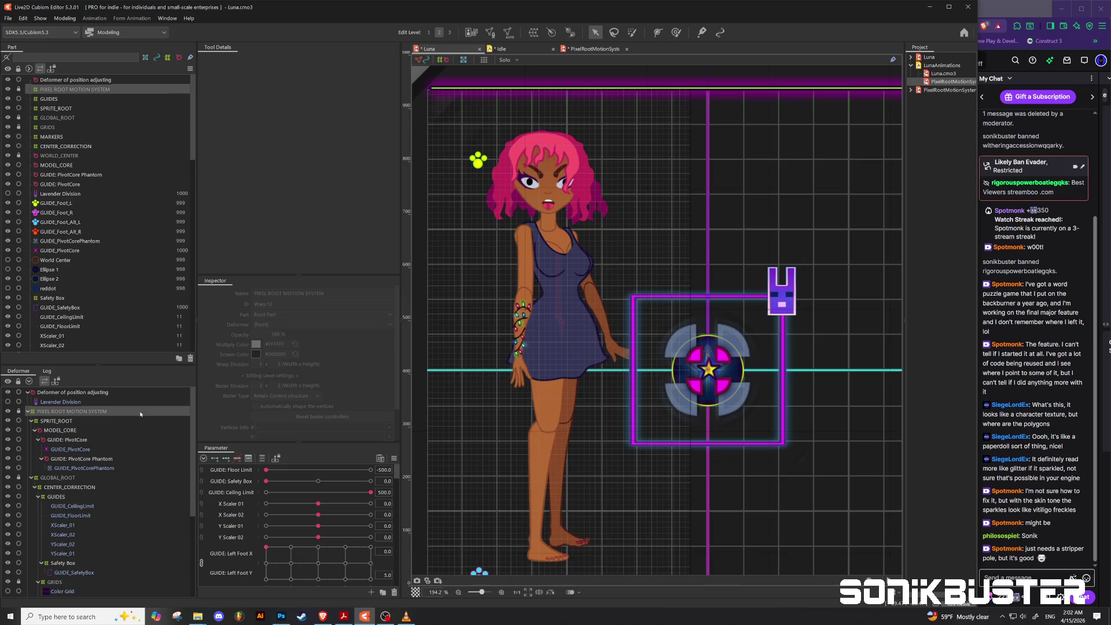
scroll(687, 283, down, 2)
Select the PIXEL ROOT MOTION SYSTEM warp deformer and collapse its children
scroll(687, 283, down, 1)
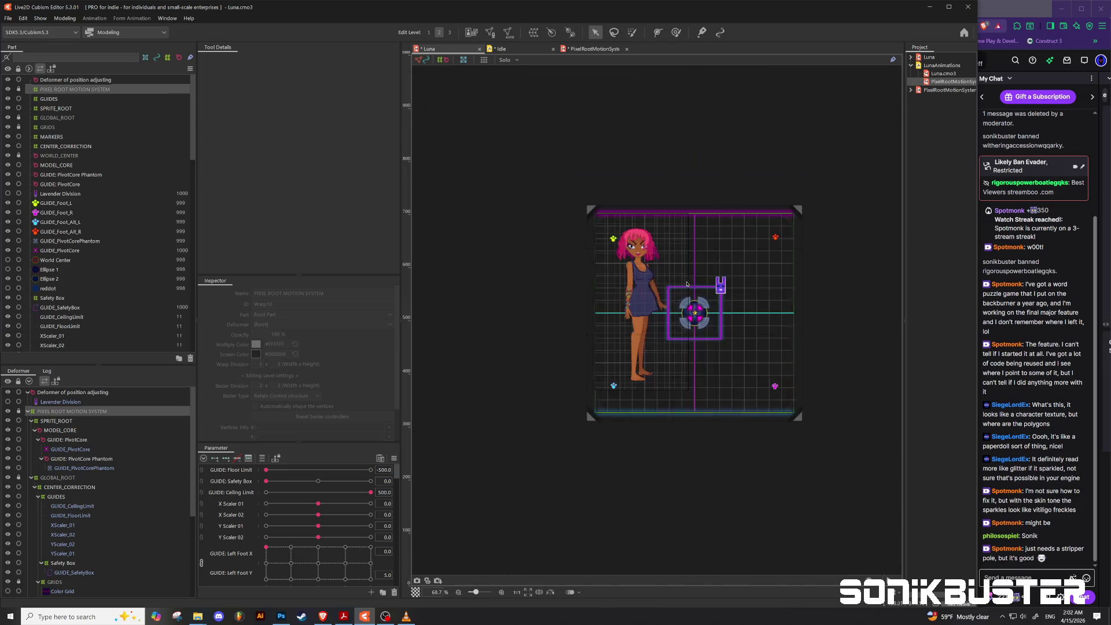
scroll(695, 295, up, 2)
scroll(703, 305, down, 1)
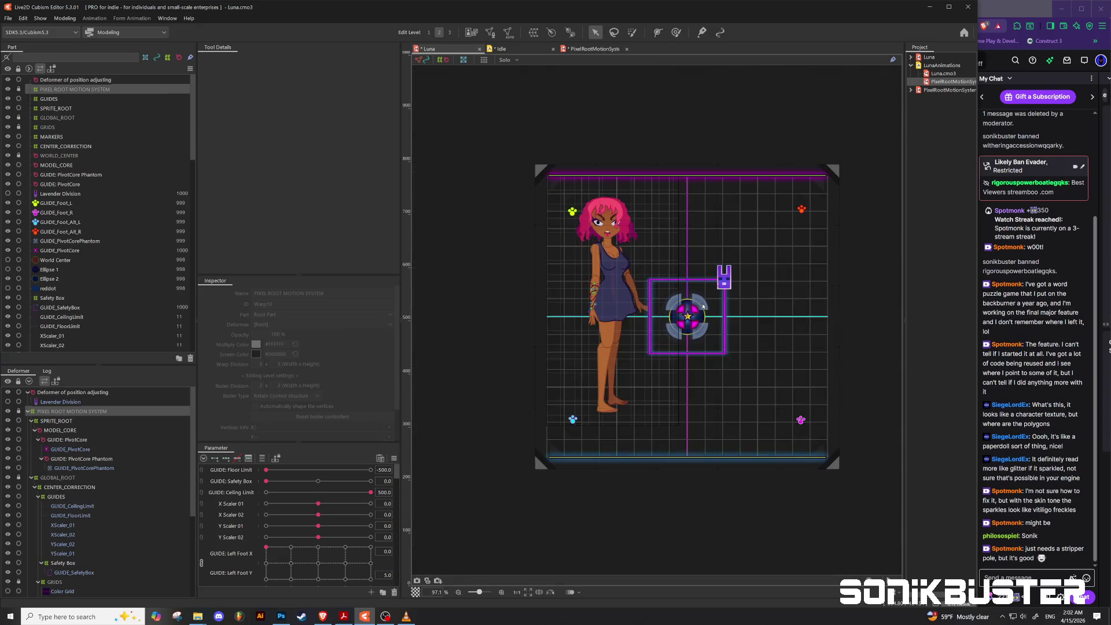
scroll(703, 305, up, 1)
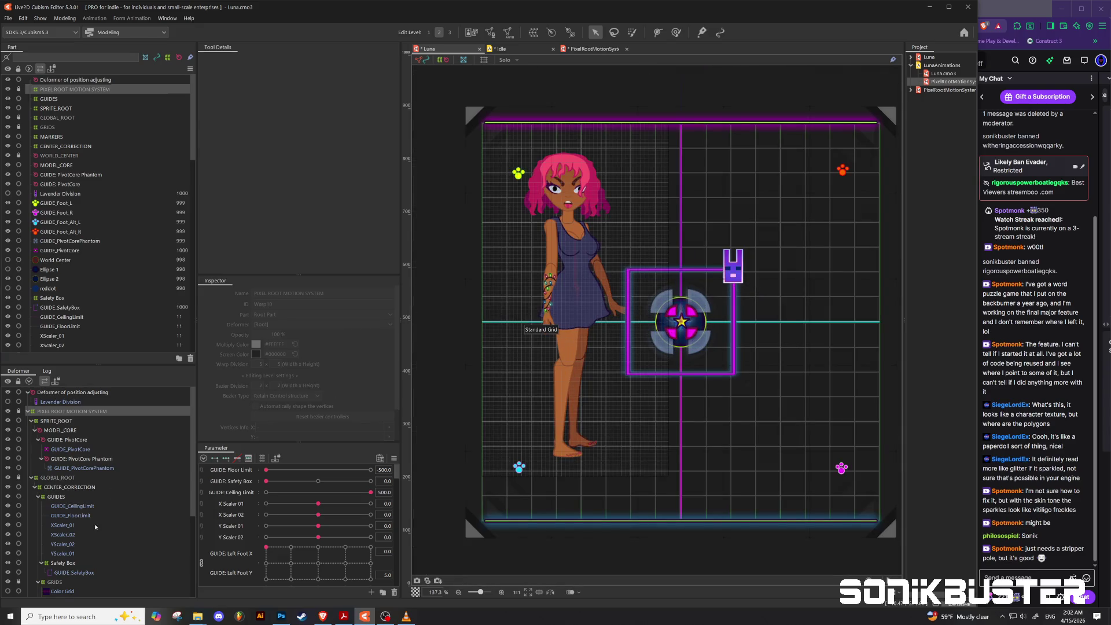
click(19, 412)
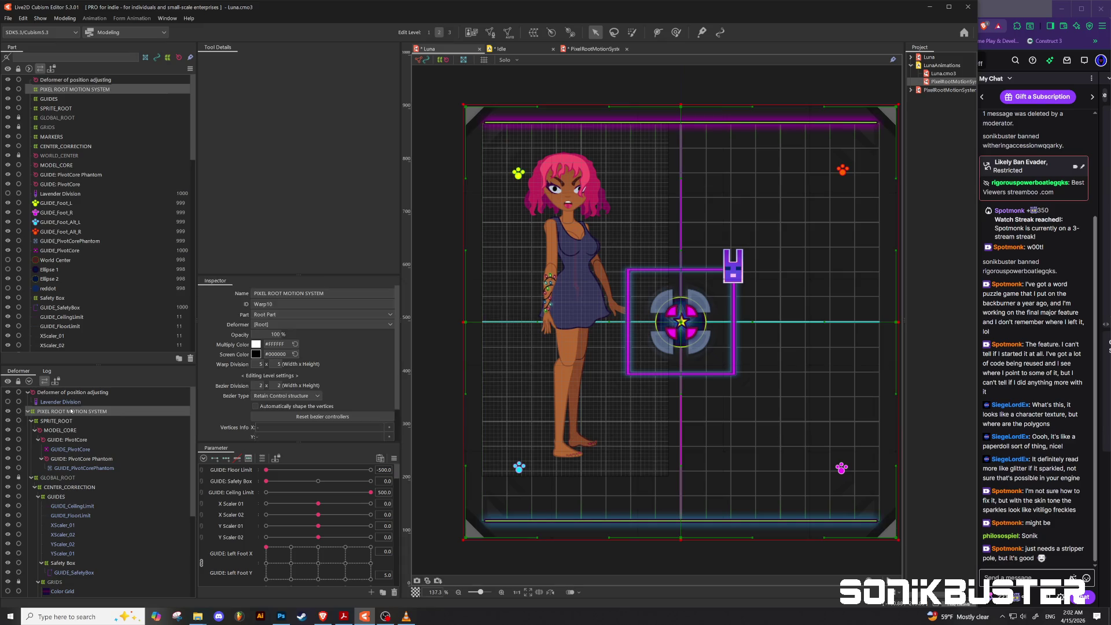
click(28, 411)
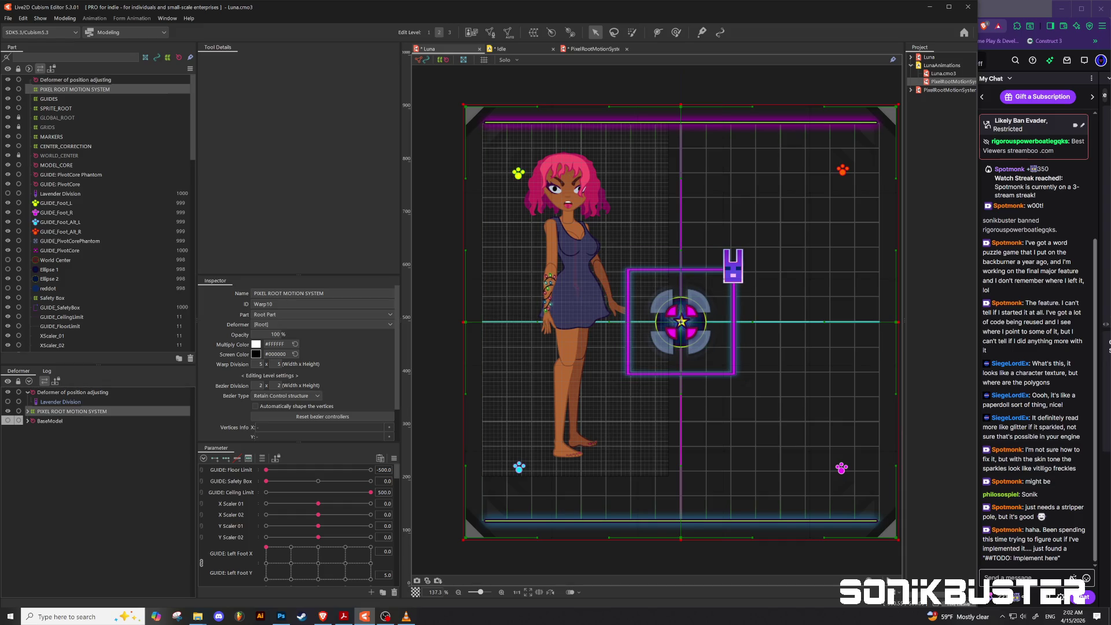
Move the guide rig's warp box up-left onto Luna and nudge it into alignment
mouse_move(681, 322)
mouse_down()
mouse_move(580, 285)
mouse_move(638, 309)
mouse_up()
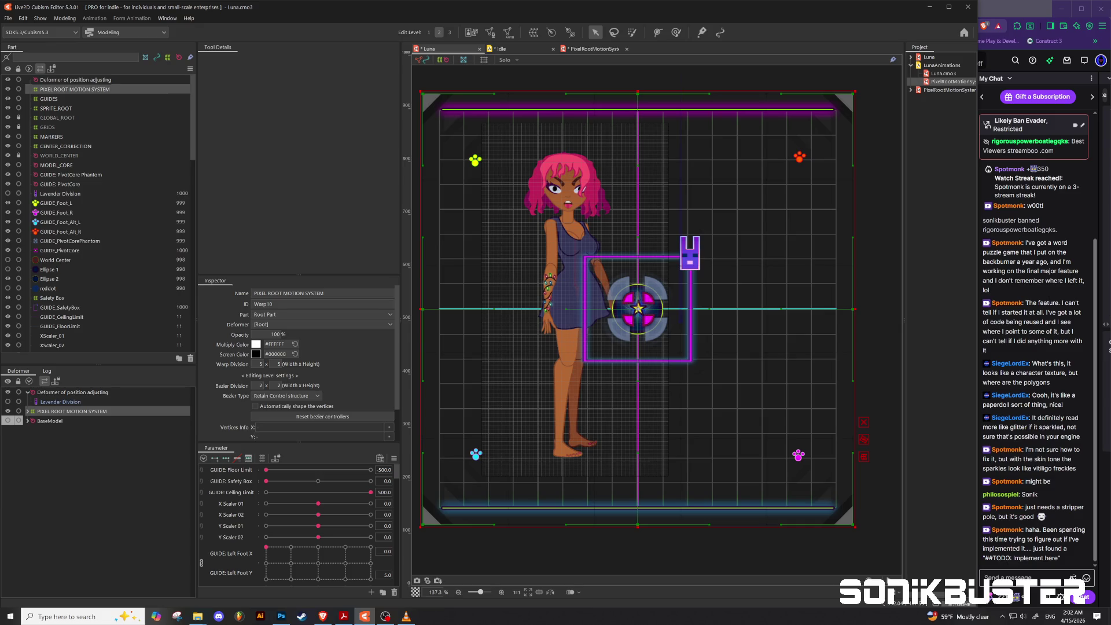
mouse_move(638, 309)
mouse_down()
mouse_move(573, 272)
mouse_move(595, 268)
mouse_move(583, 267)
mouse_up()
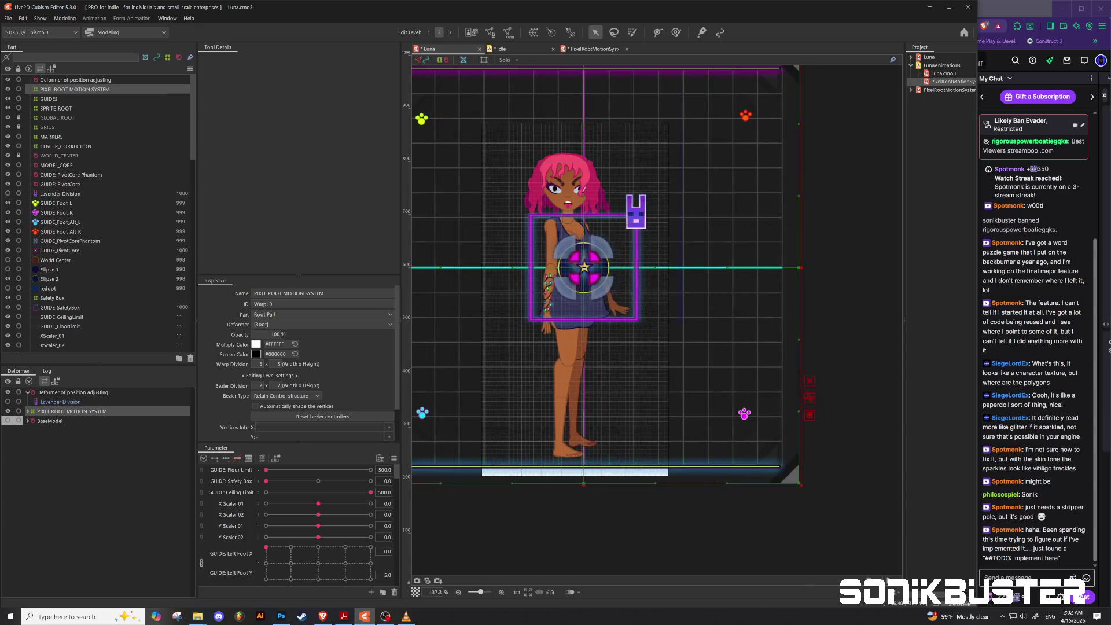
mouse_move(582, 267)
mouse_down()
mouse_move(606, 258)
mouse_move(576, 267)
mouse_up()
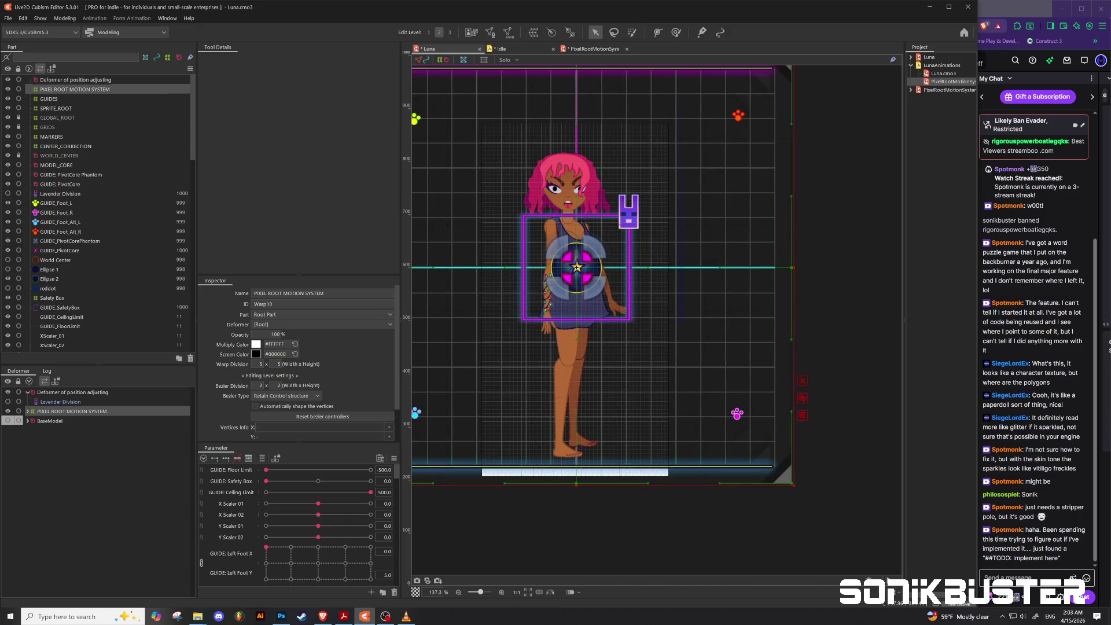
drag(576, 267, 576, 268)
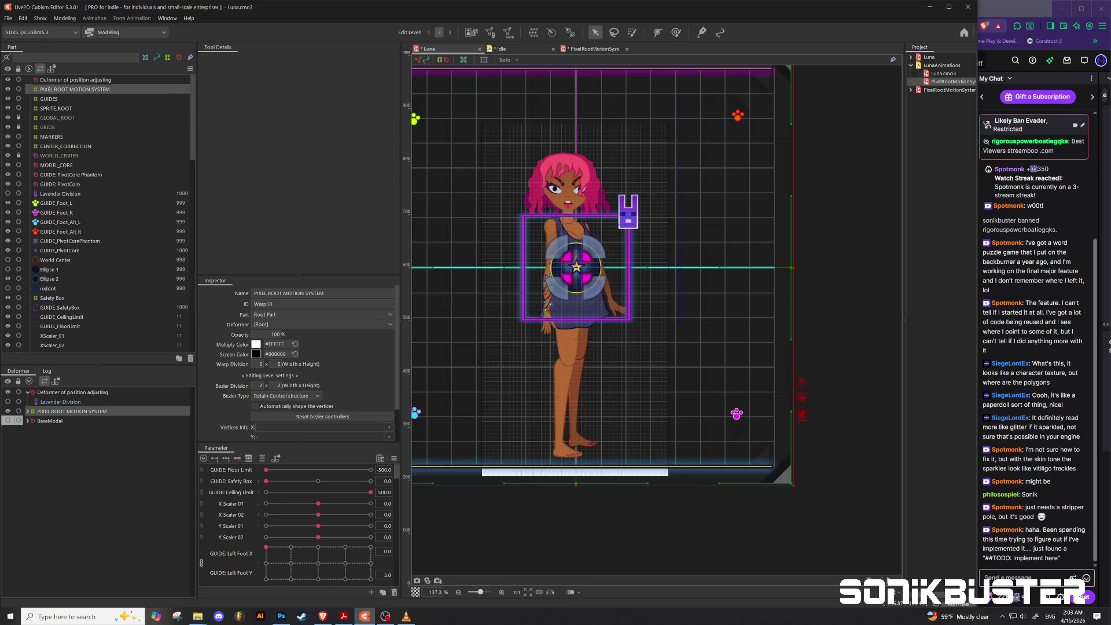
drag(575, 267, 578, 267)
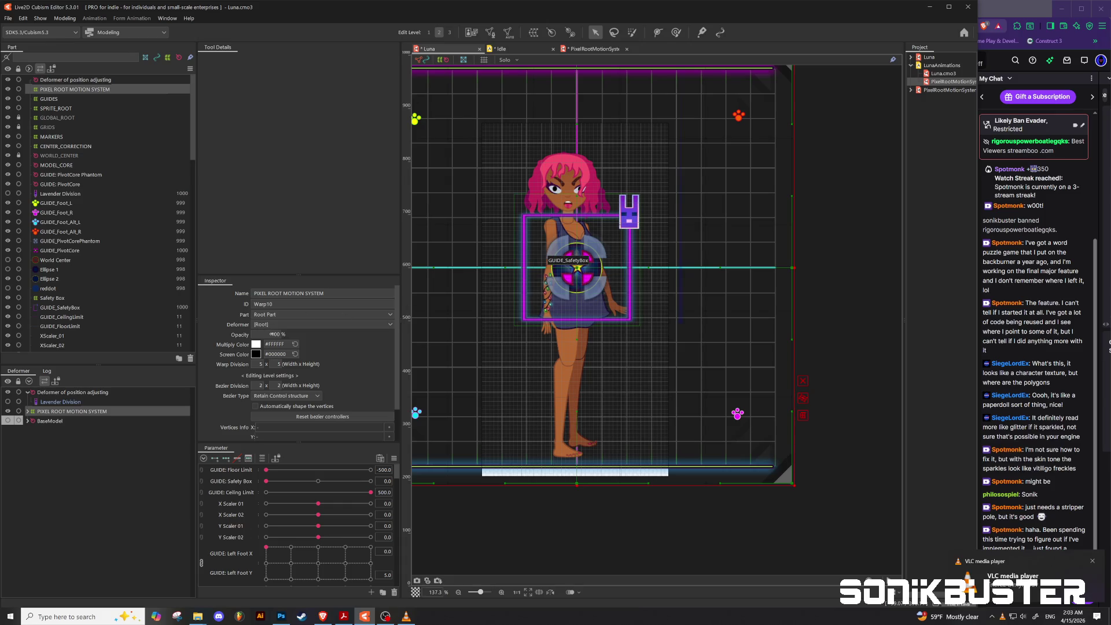
Drop PIXEL ROOT MOTION SYSTEM opacity to 42% and shift it about 2 px left
drag(272, 334, 241, 335)
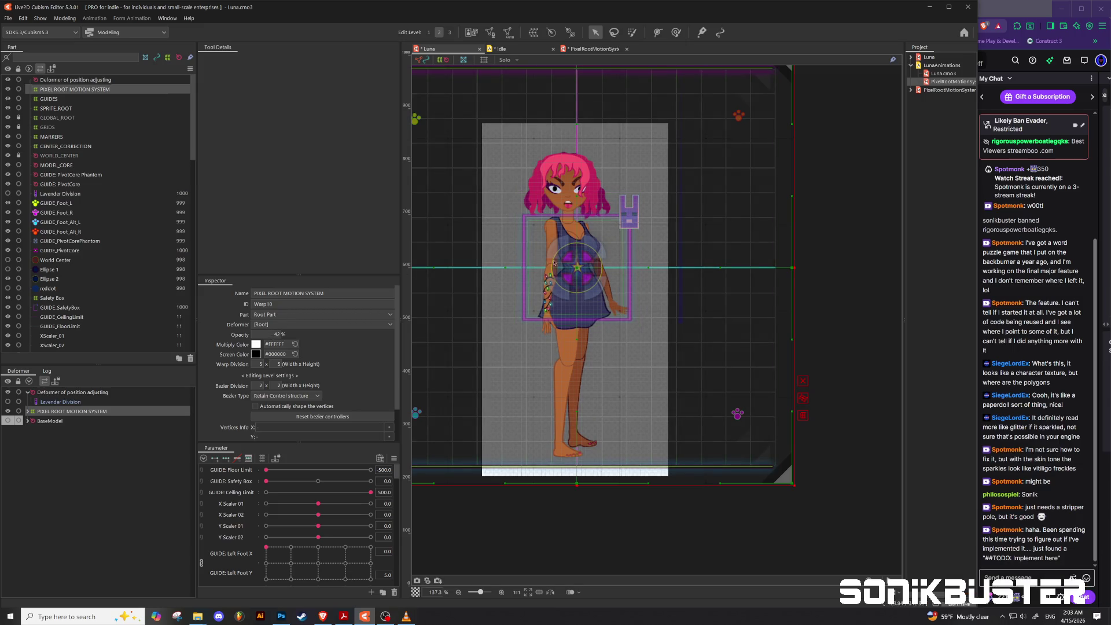
drag(577, 267, 576, 268)
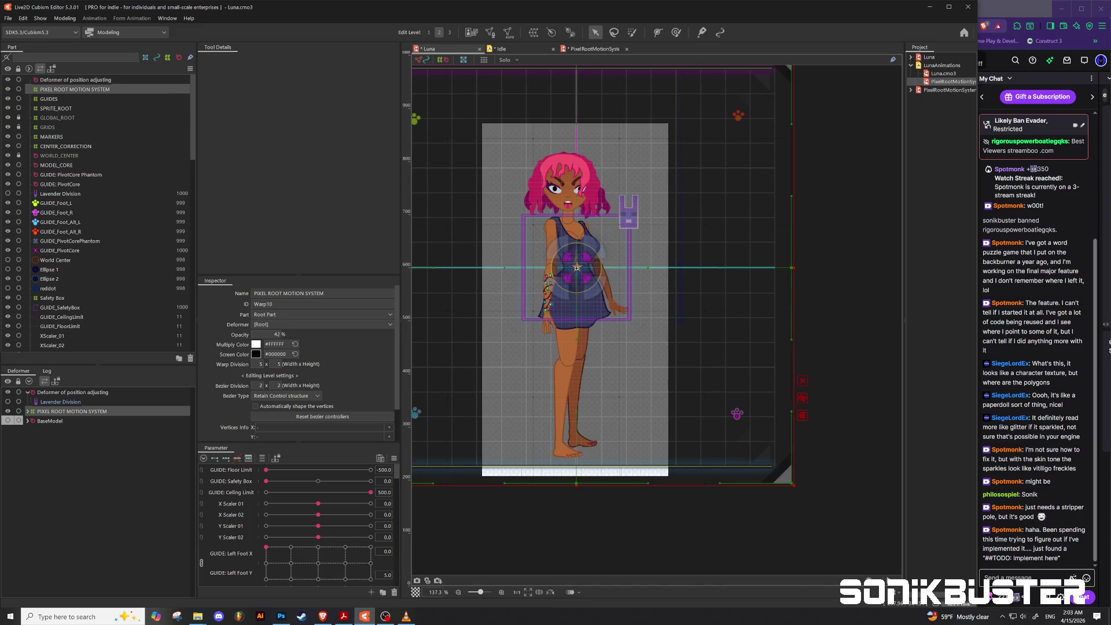
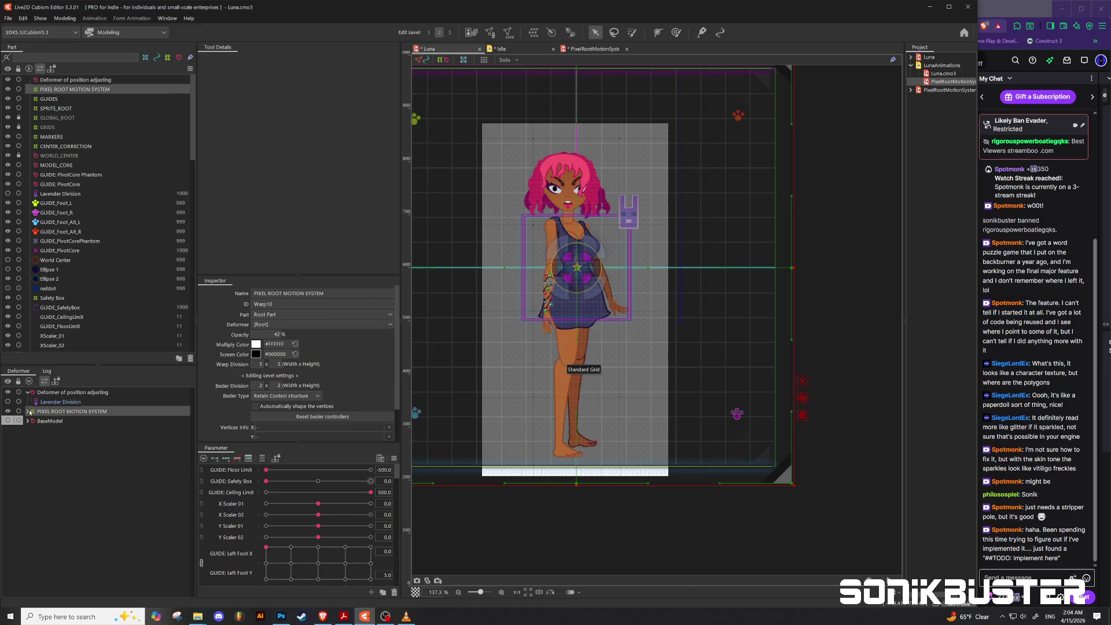
text(100)
Raise the PIXEL ROOT MOTION SYSTEM opacity from 12% to 100% and select 'Deformer of position adjusting'
drag(274, 333, 275, 335)
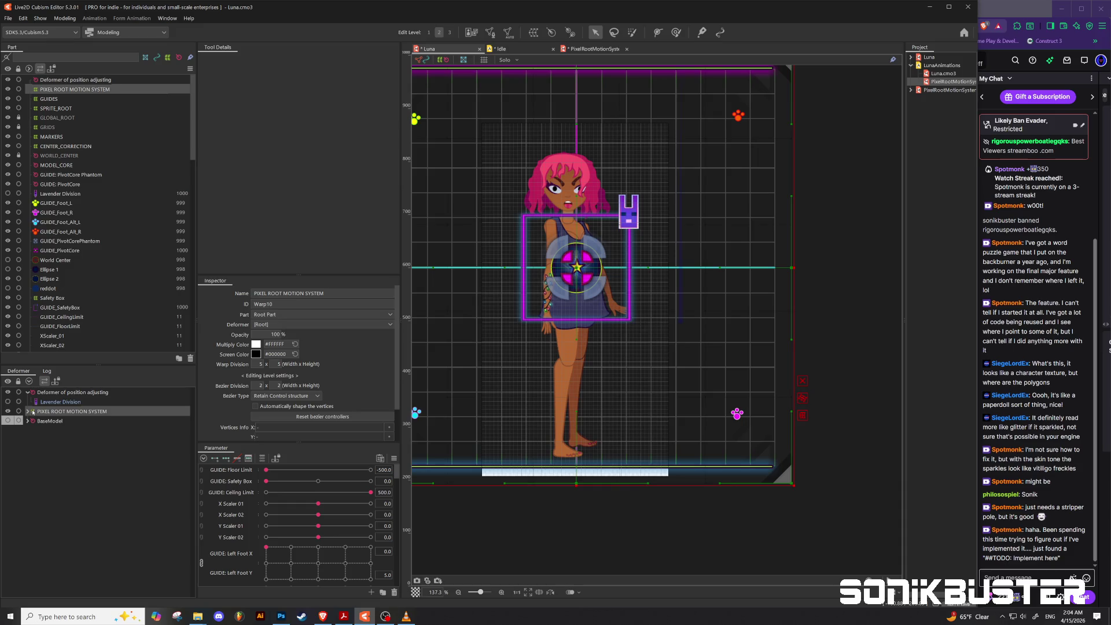
click(63, 393)
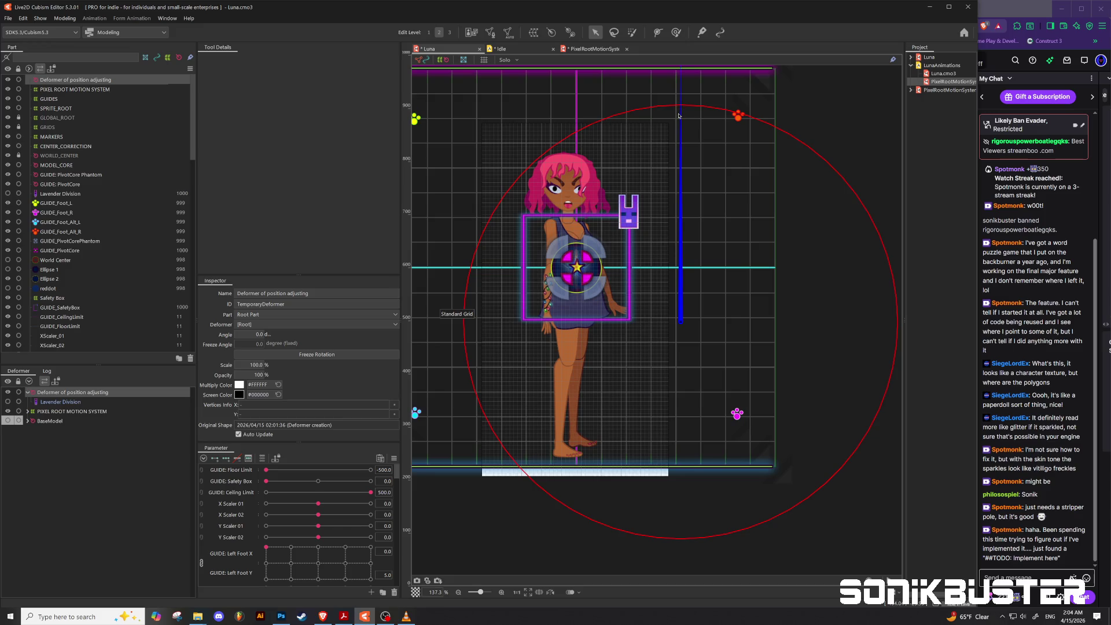
Drag the blue guide line's bottom point to the model's centre, then expand PIXEL ROOT MOTION SYSTEM
click(681, 323)
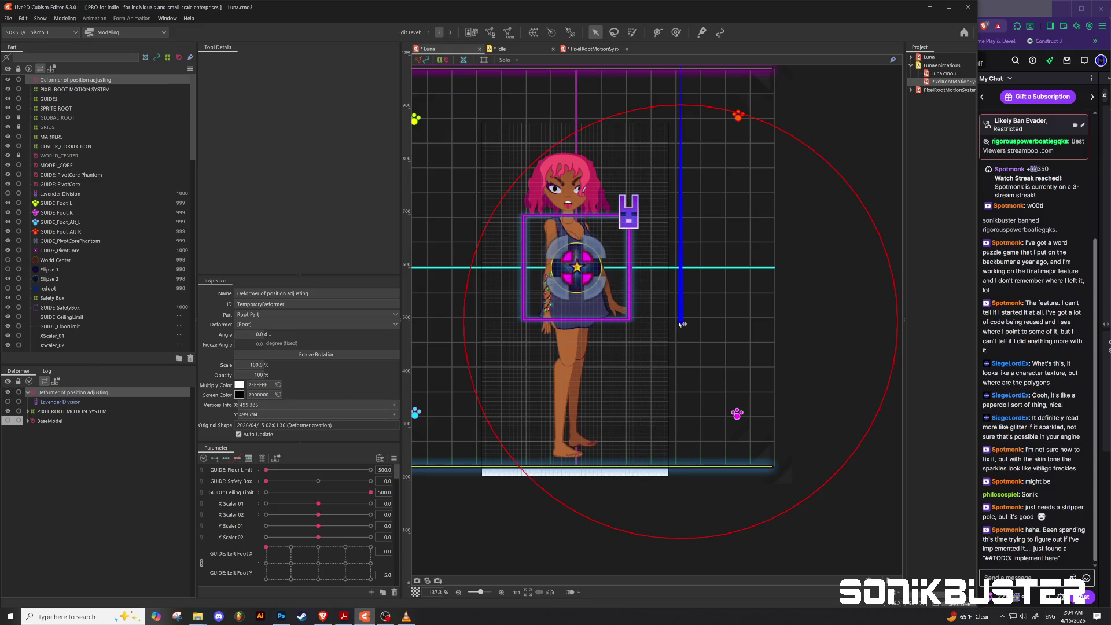
drag(670, 324, 567, 319)
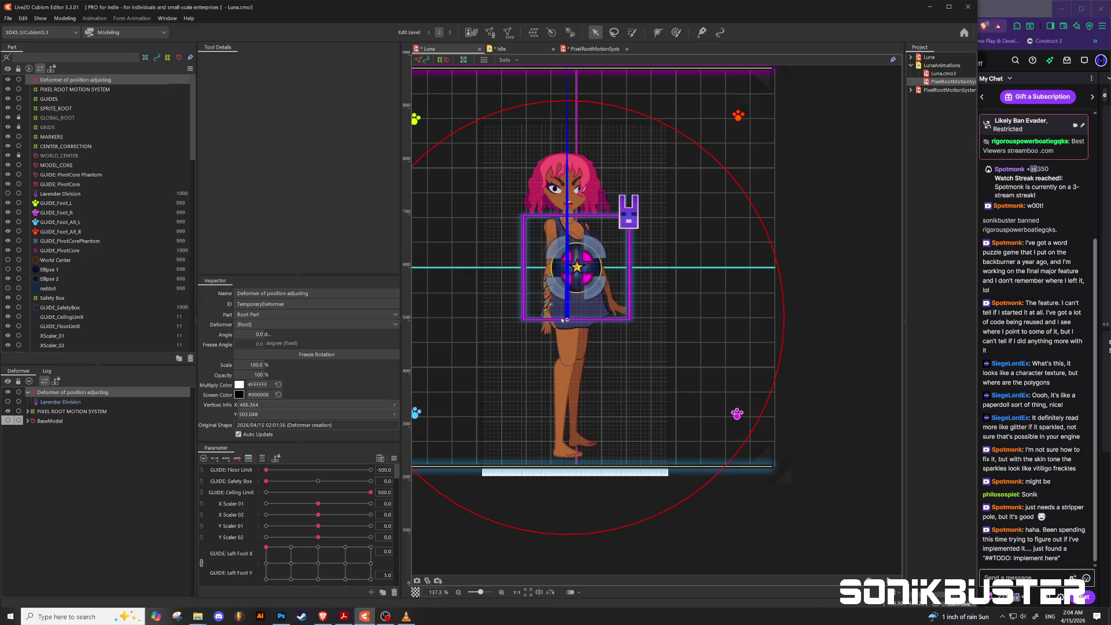
mouse_move(564, 320)
mouse_down()
mouse_move(587, 365)
mouse_move(582, 400)
mouse_move(564, 324)
mouse_move(558, 411)
mouse_move(562, 282)
mouse_move(541, 251)
mouse_up()
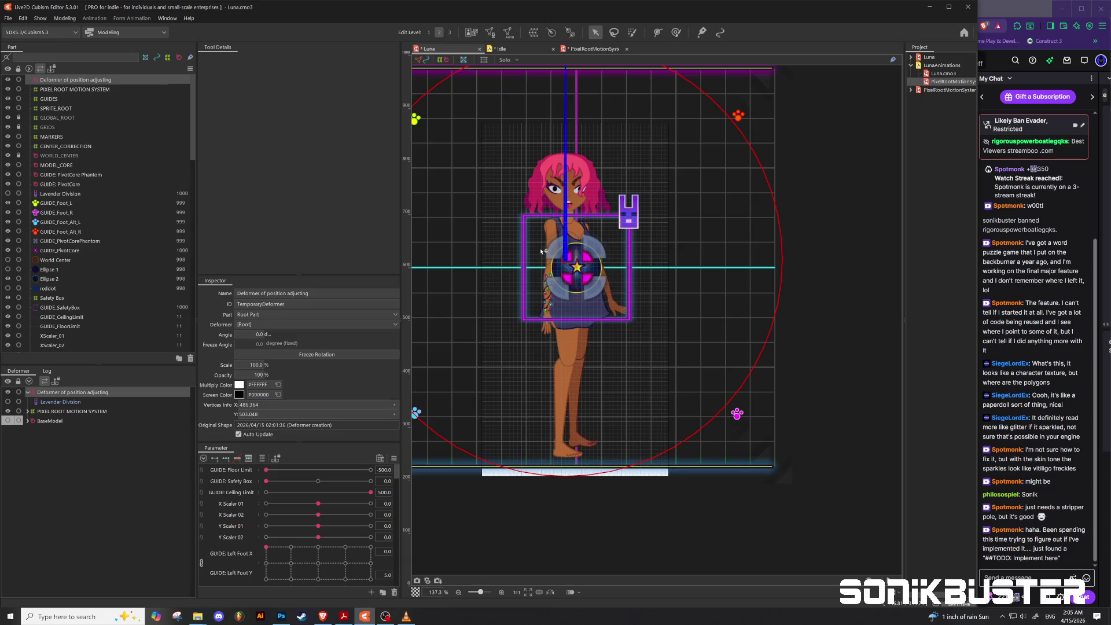
mouse_move(543, 251)
mouse_down()
mouse_move(541, 237)
mouse_move(545, 259)
mouse_move(512, 258)
mouse_up()
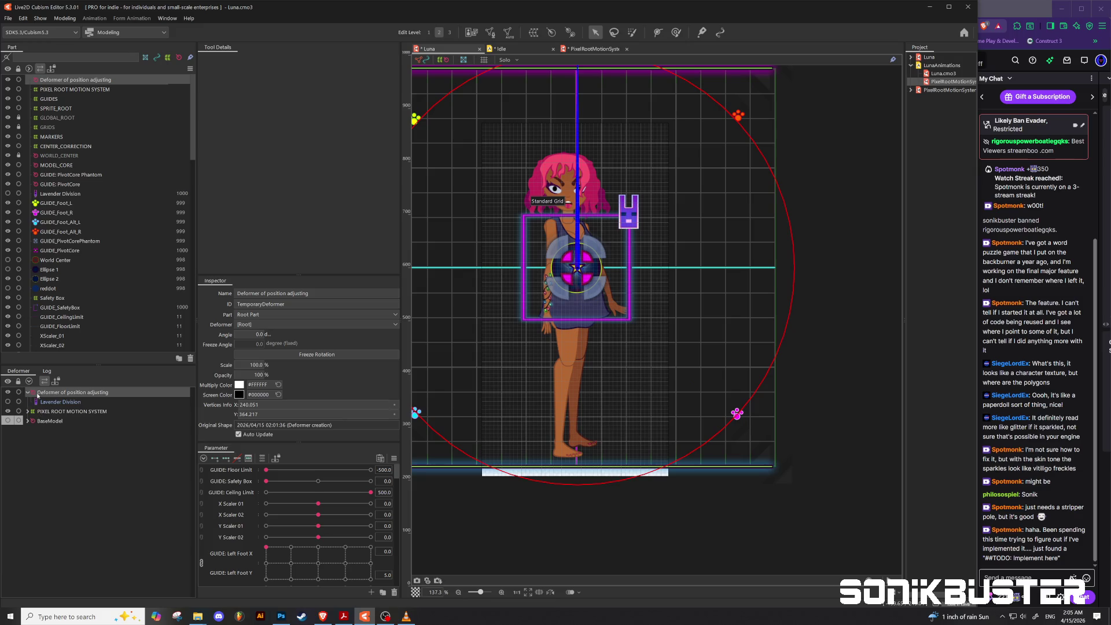
click(317, 292)
click(27, 411)
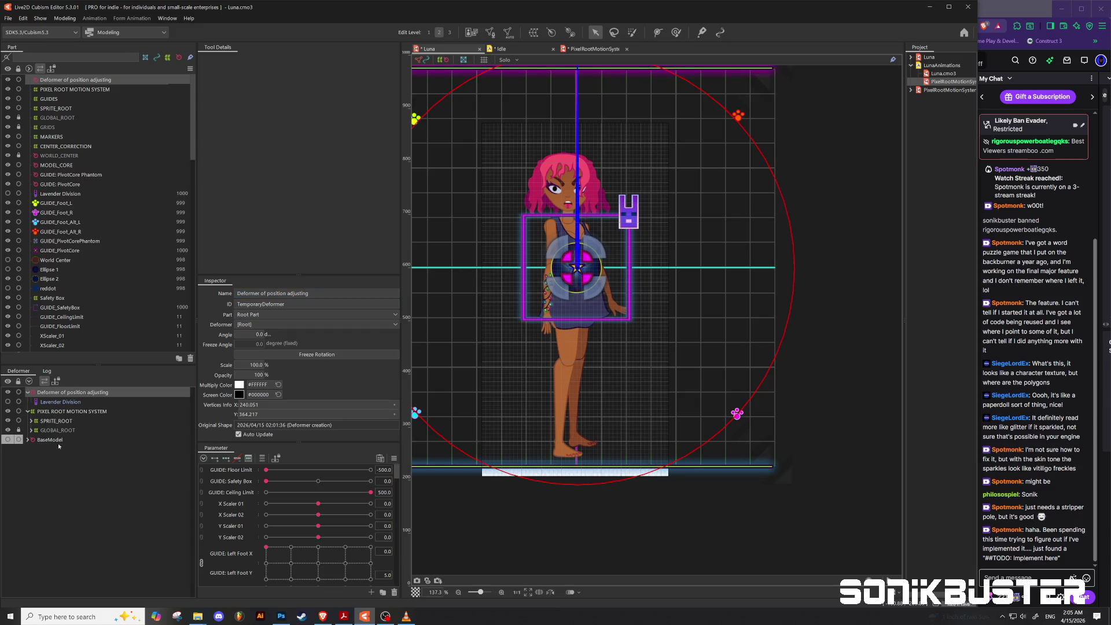
Expand SPRITE_ROOT and MODEL_CORE, and parent BaseModel under MODEL_CORE
click(31, 422)
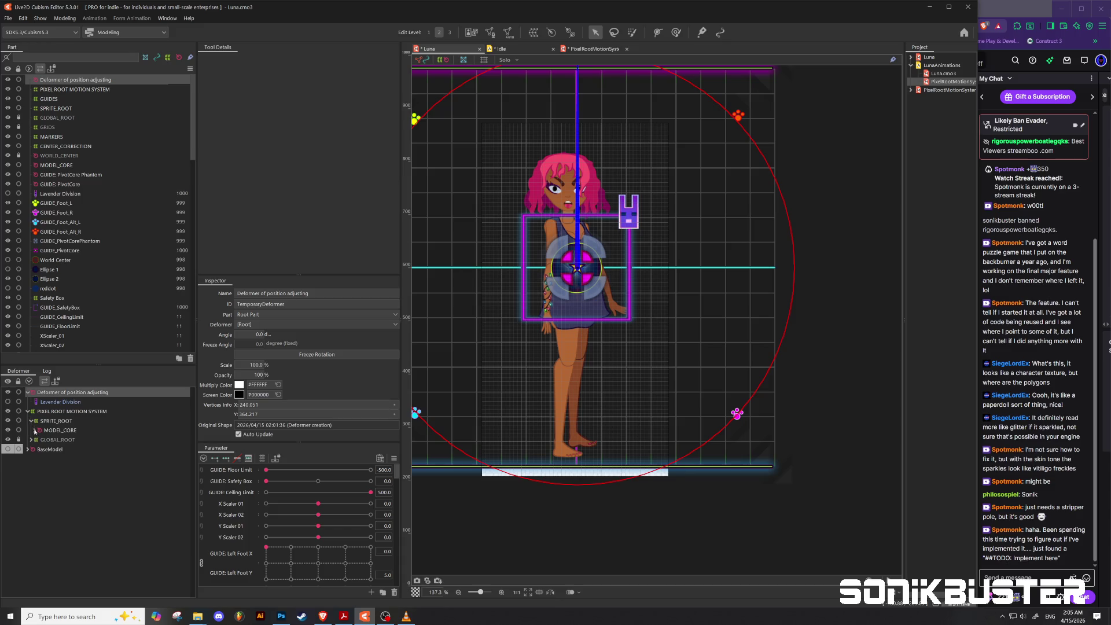
click(34, 431)
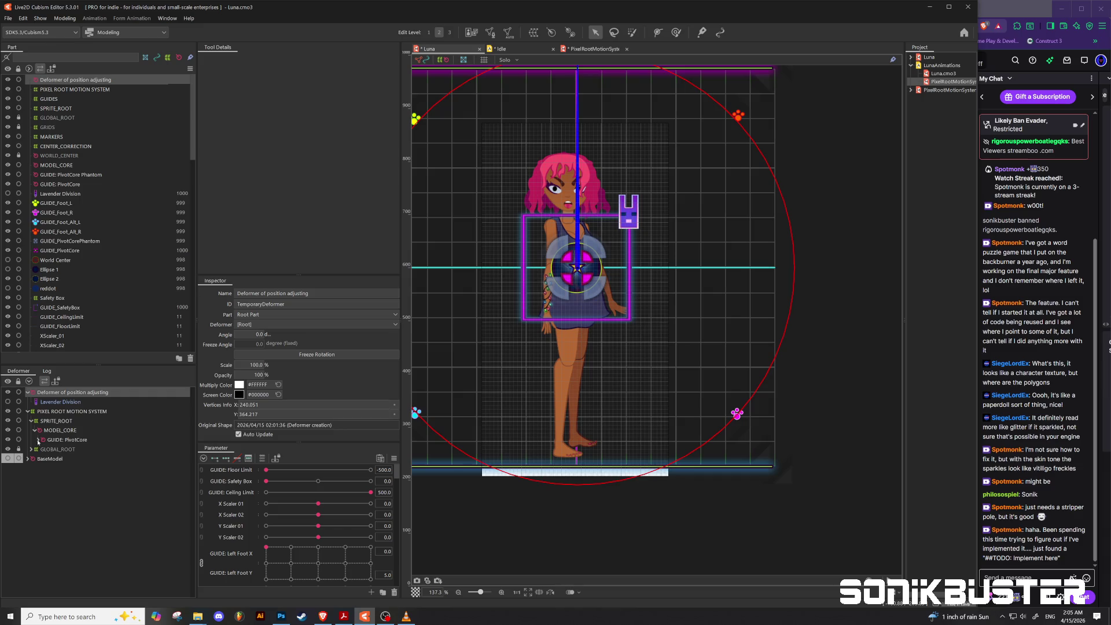
click(37, 440)
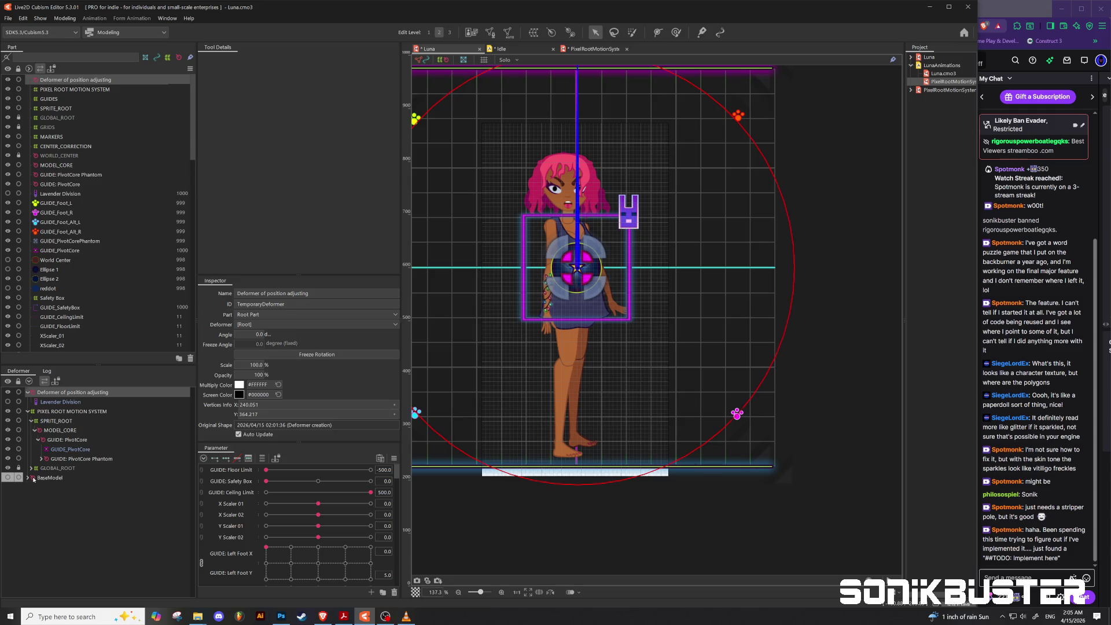
drag(34, 479, 62, 447)
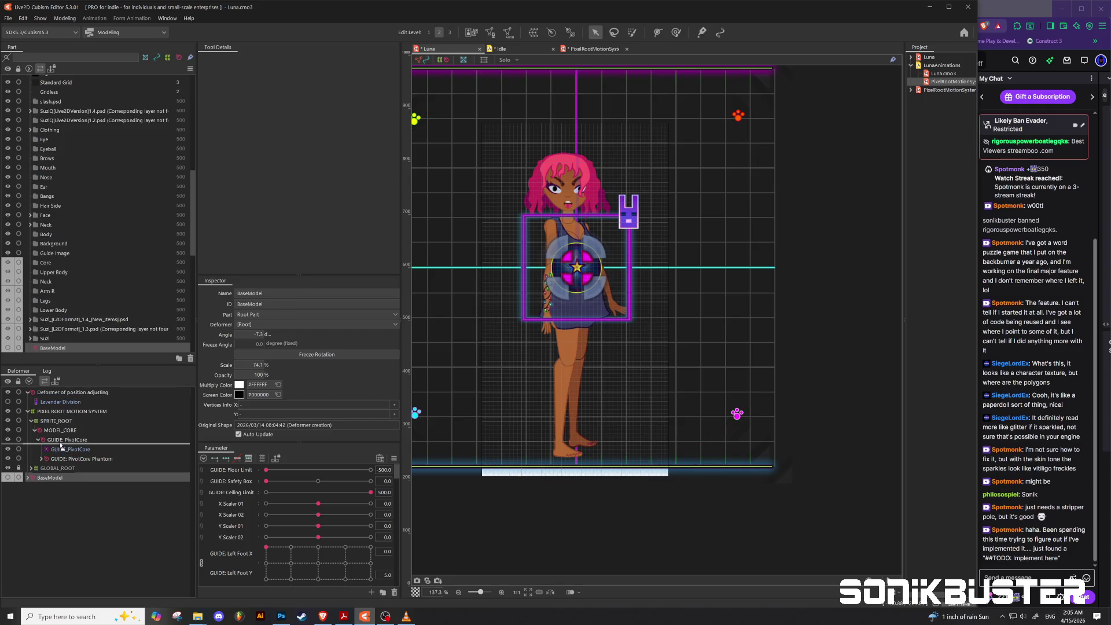
drag(61, 446, 56, 459)
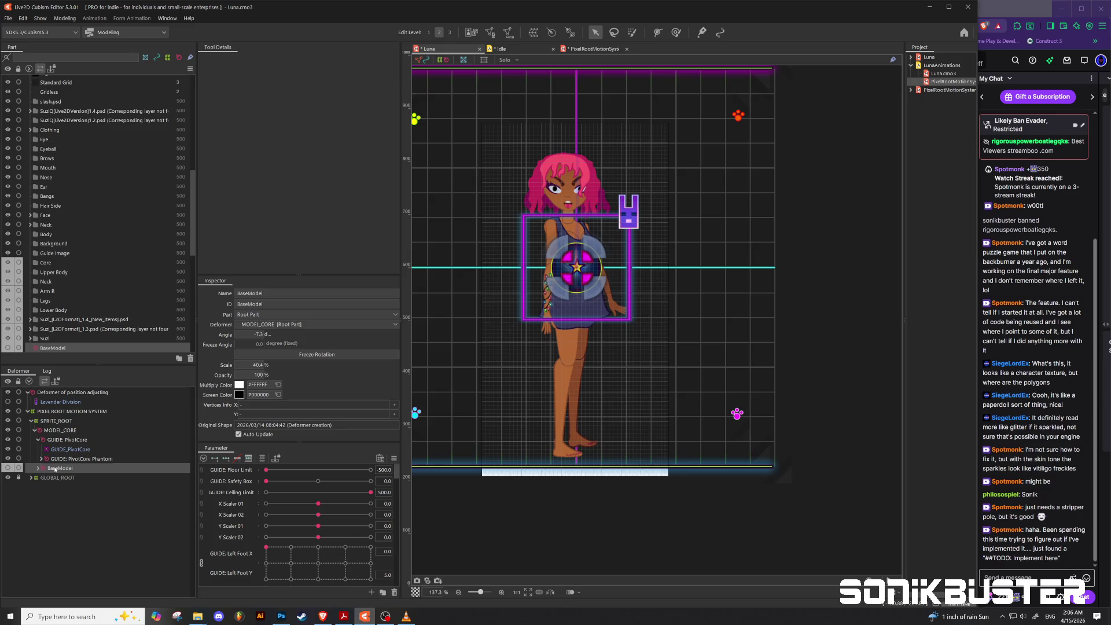
drag(56, 470, 54, 443)
drag(65, 470, 60, 433)
click(36, 430)
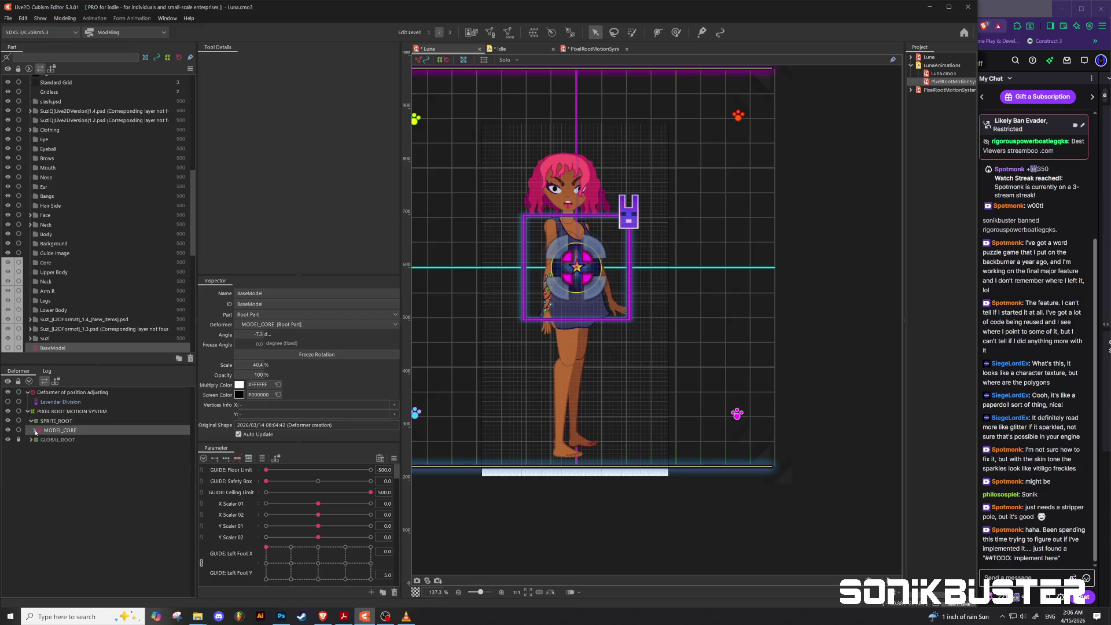
click(35, 430)
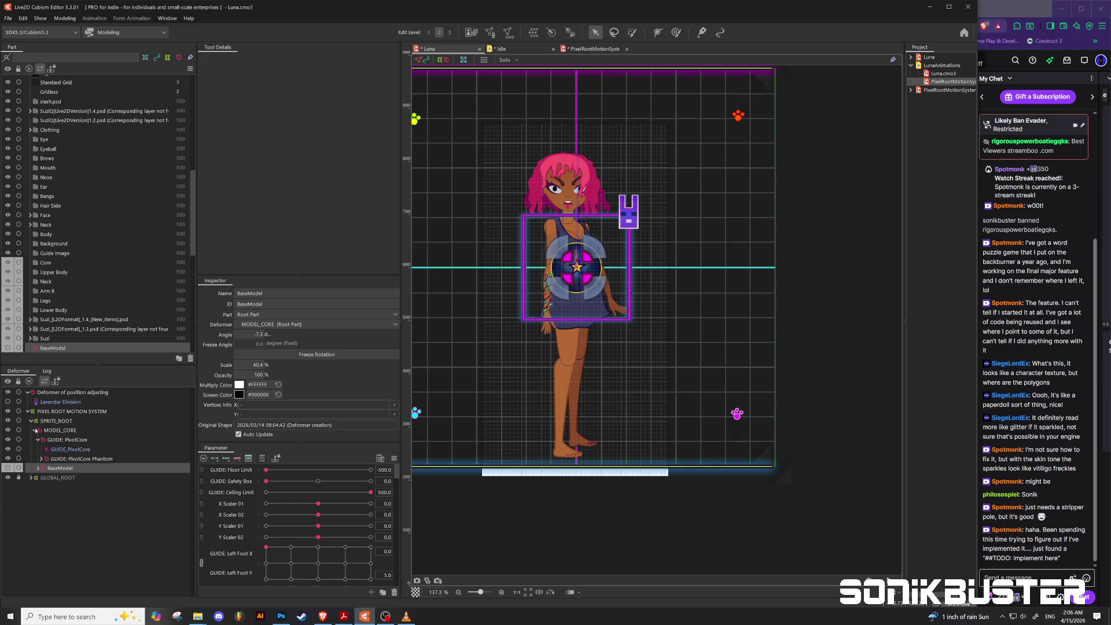
Expand GLOBAL_ROOT > CENTER_CORRECTION > GUIDES, hide the Safety Box guide, and select it
click(32, 478)
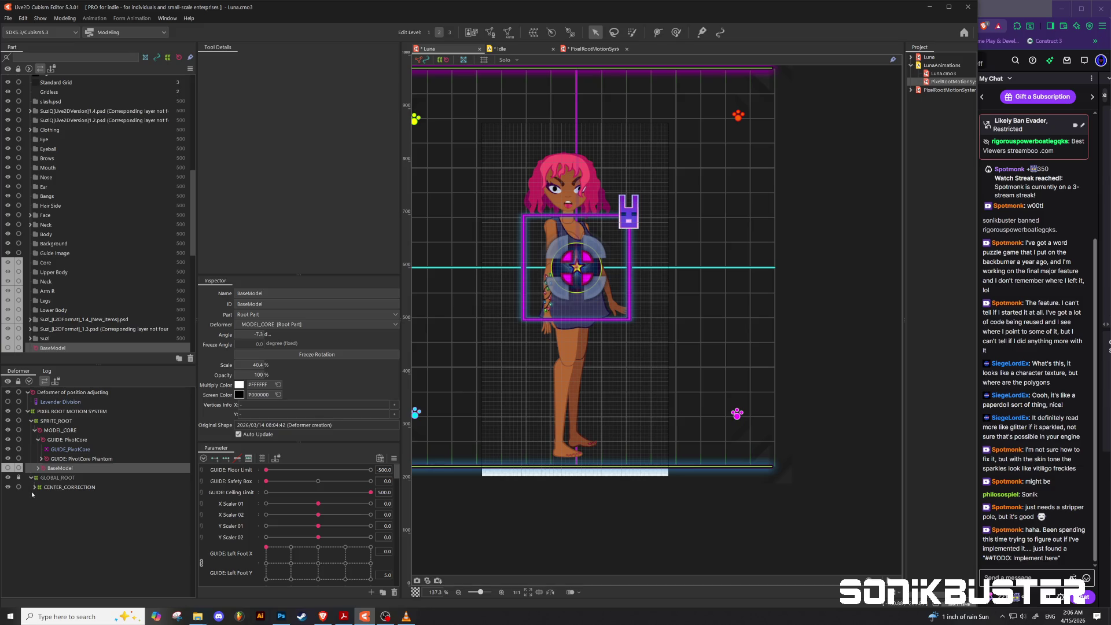
click(35, 488)
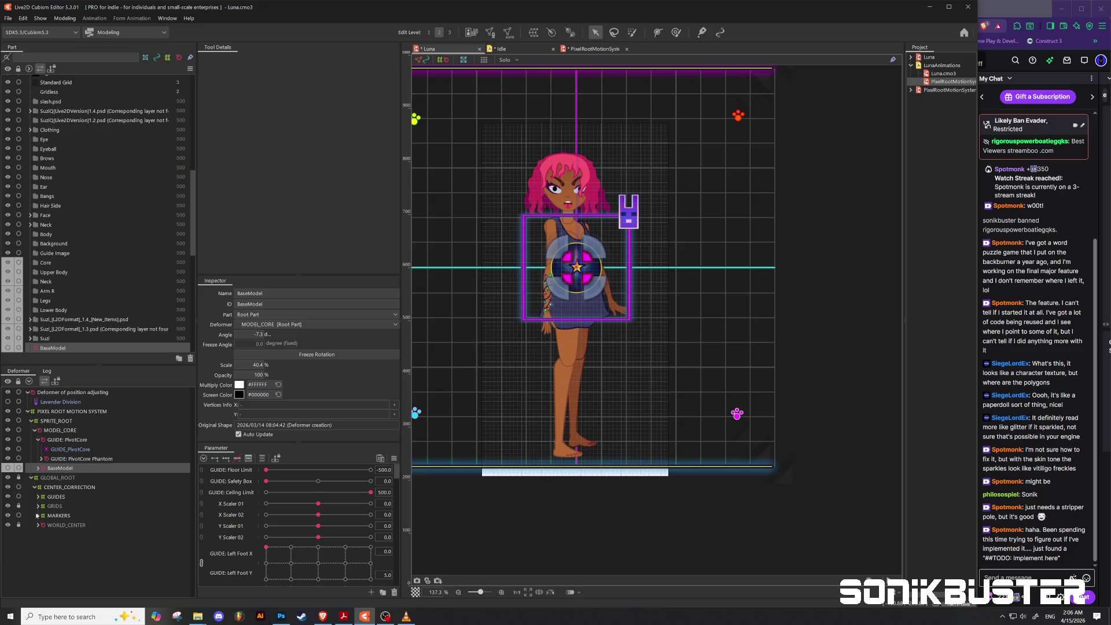
click(37, 507)
click(37, 506)
click(38, 496)
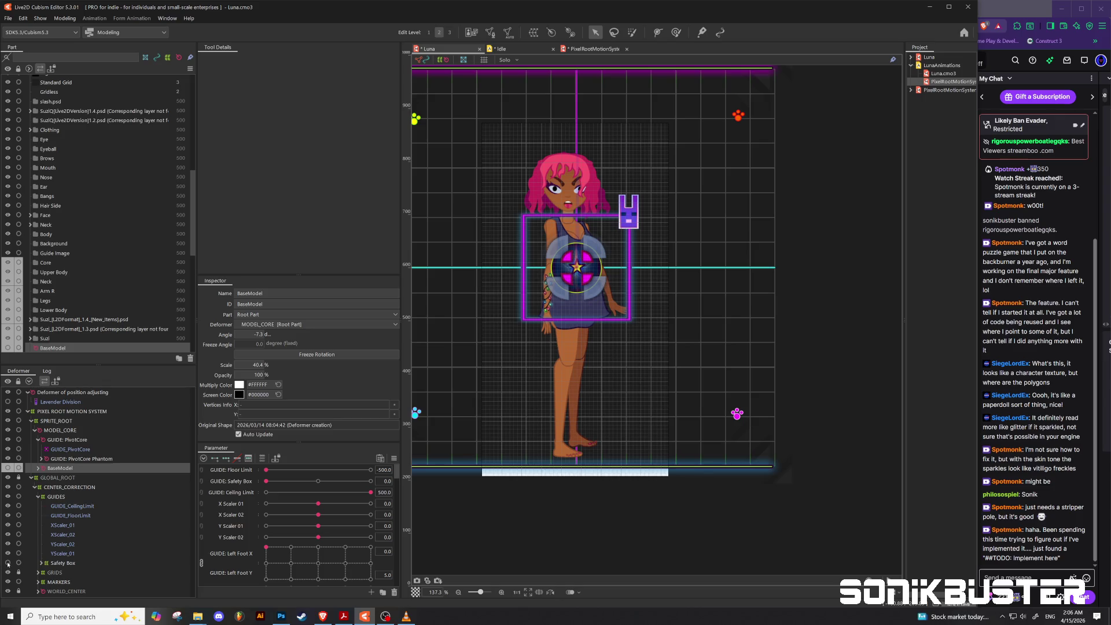
click(41, 563)
click(9, 572)
click(48, 563)
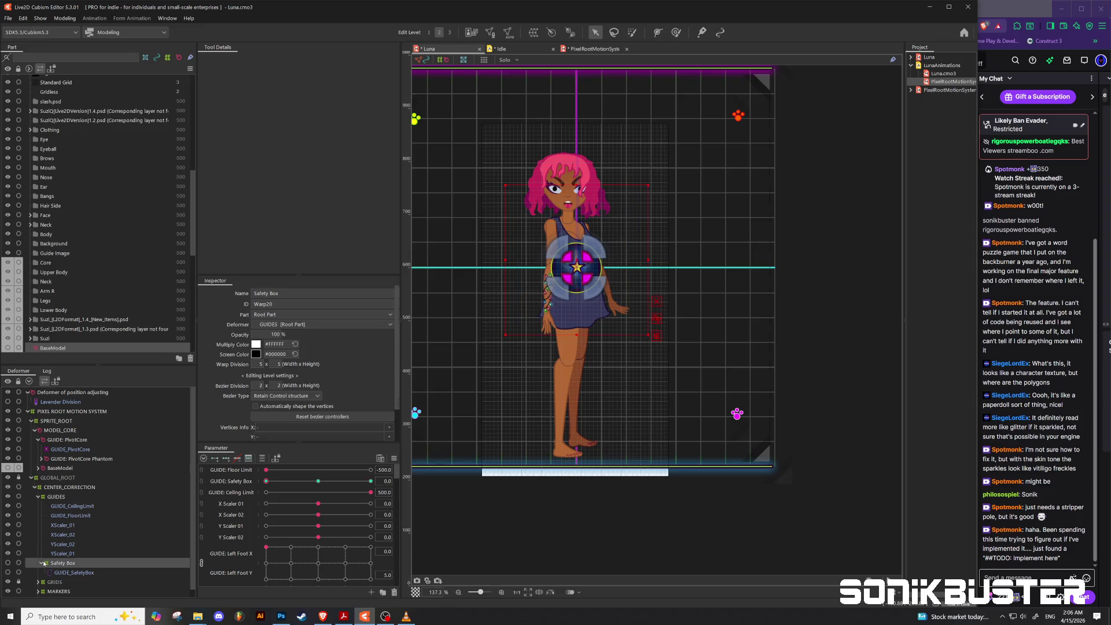
Collapse the Safety Box, GUIDES and CENTER_CORRECTION branches and clear the selection
click(42, 563)
click(38, 497)
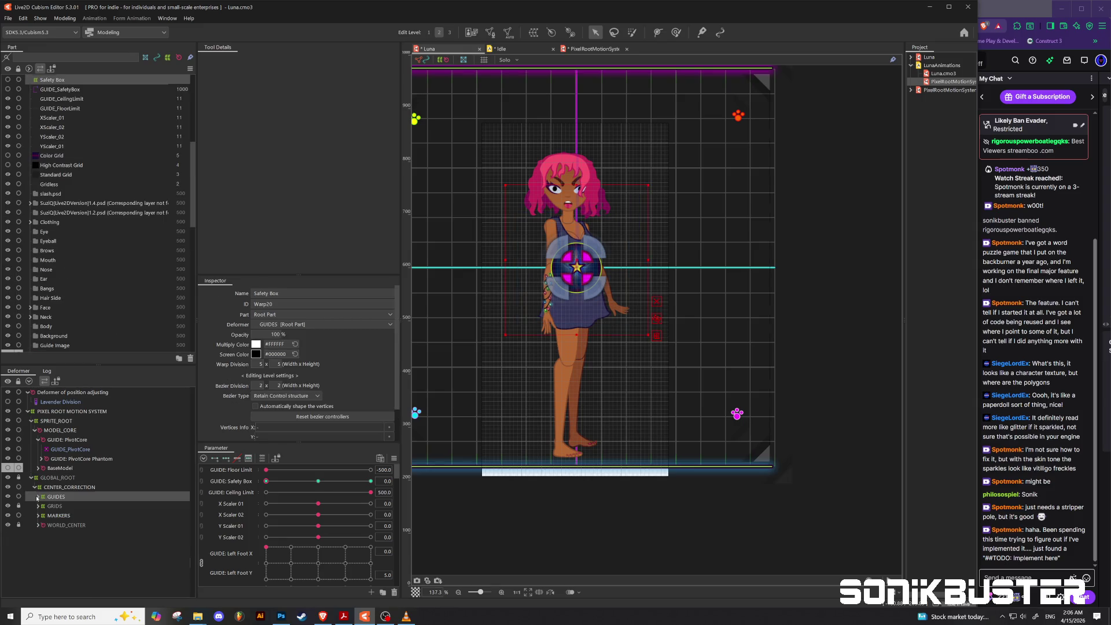
click(34, 488)
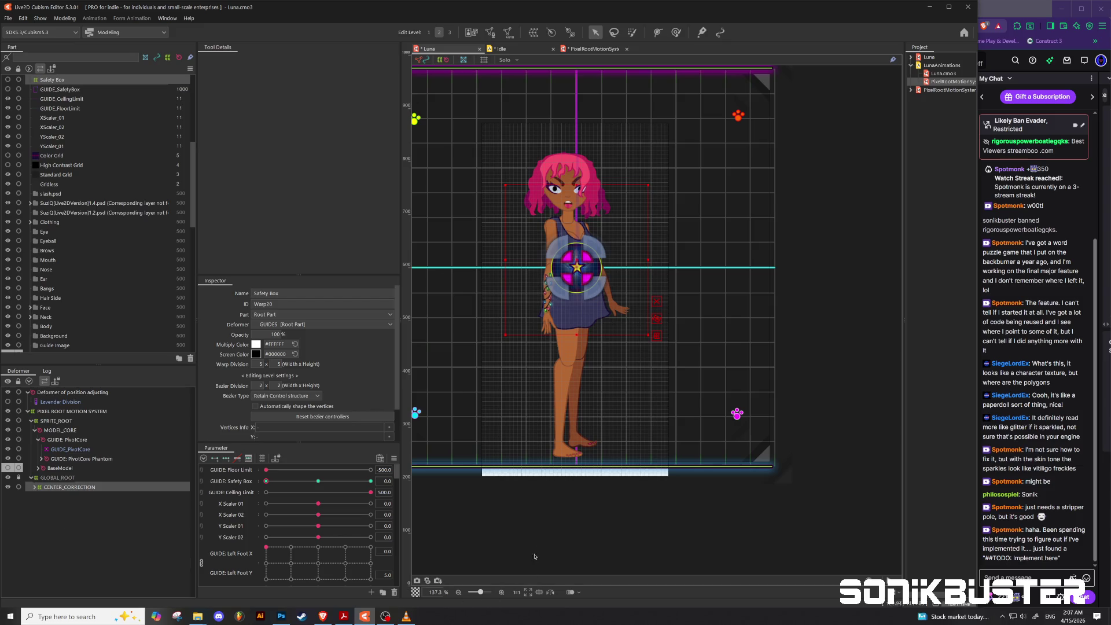
click(538, 500)
scroll(538, 500, down, 5)
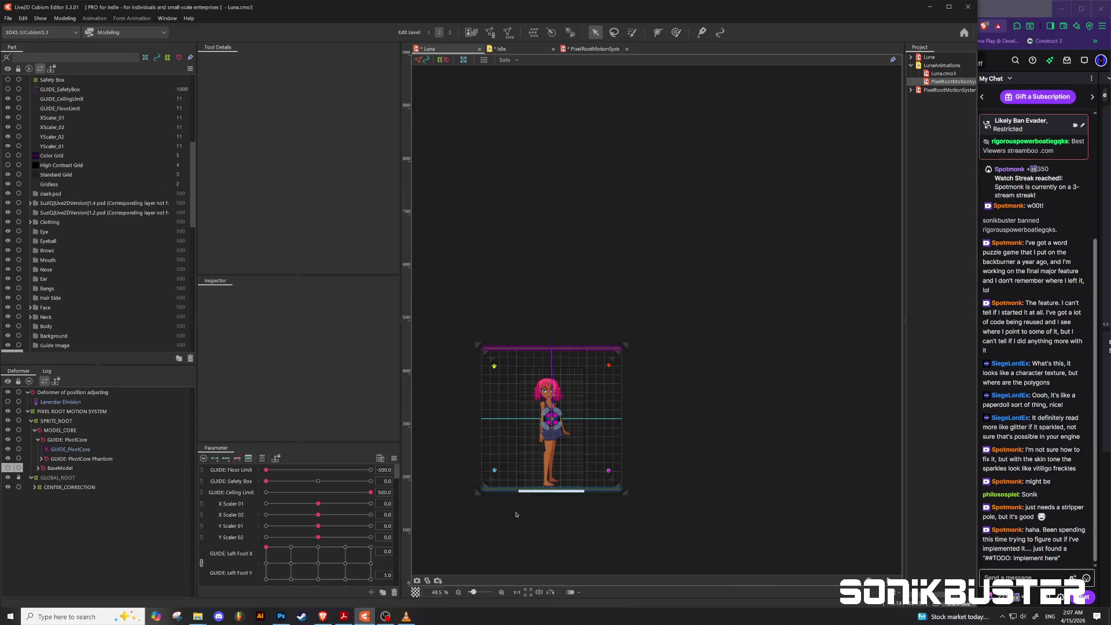
scroll(538, 500, up, 2)
scroll(555, 418, up, 3)
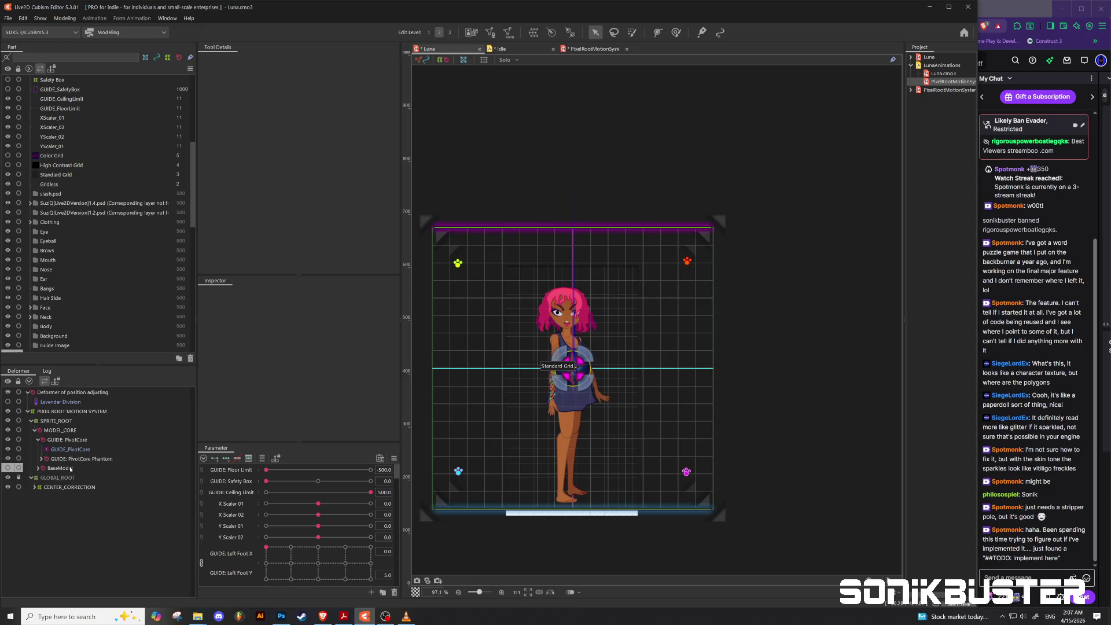
Switch to the Idle scene and play then stop its animation
click(515, 49)
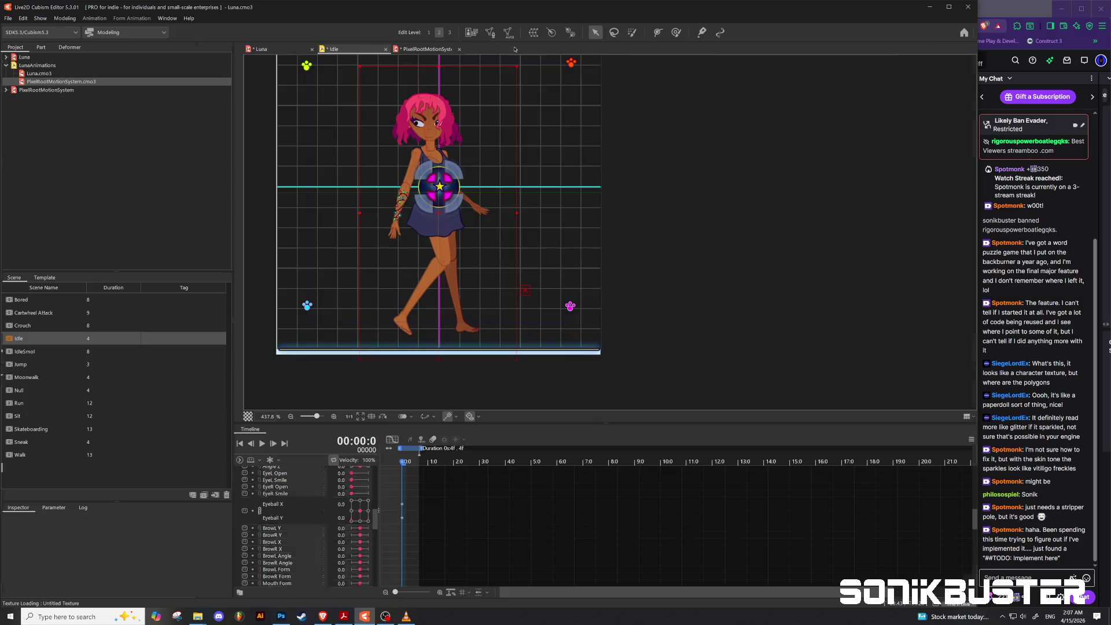
scroll(673, 165, down, 3)
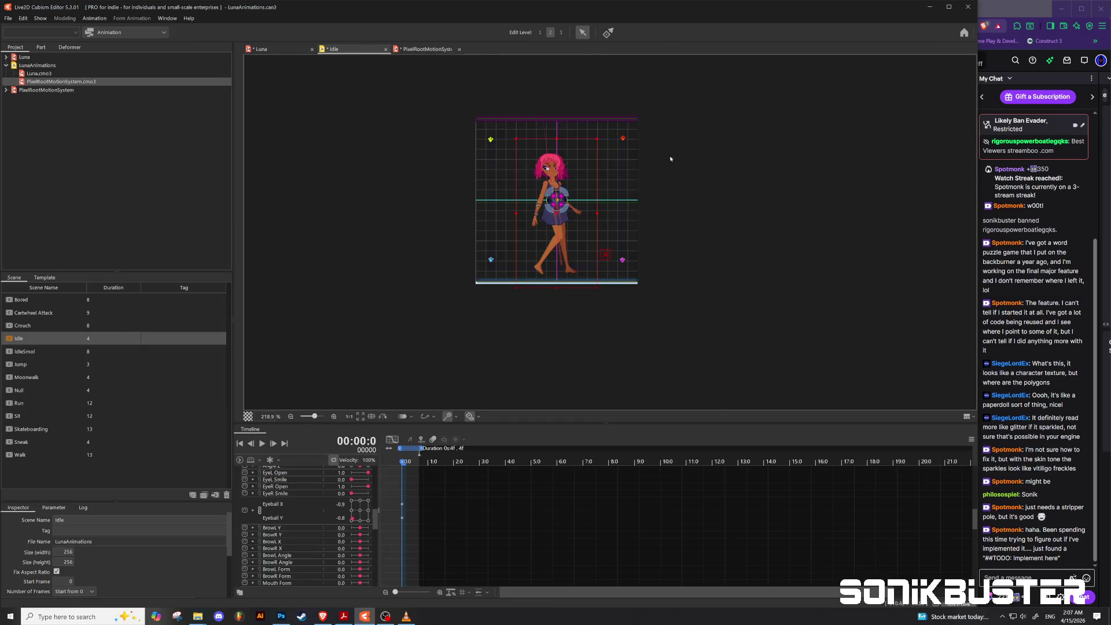
scroll(634, 151, up, 2)
scroll(634, 151, up, 1)
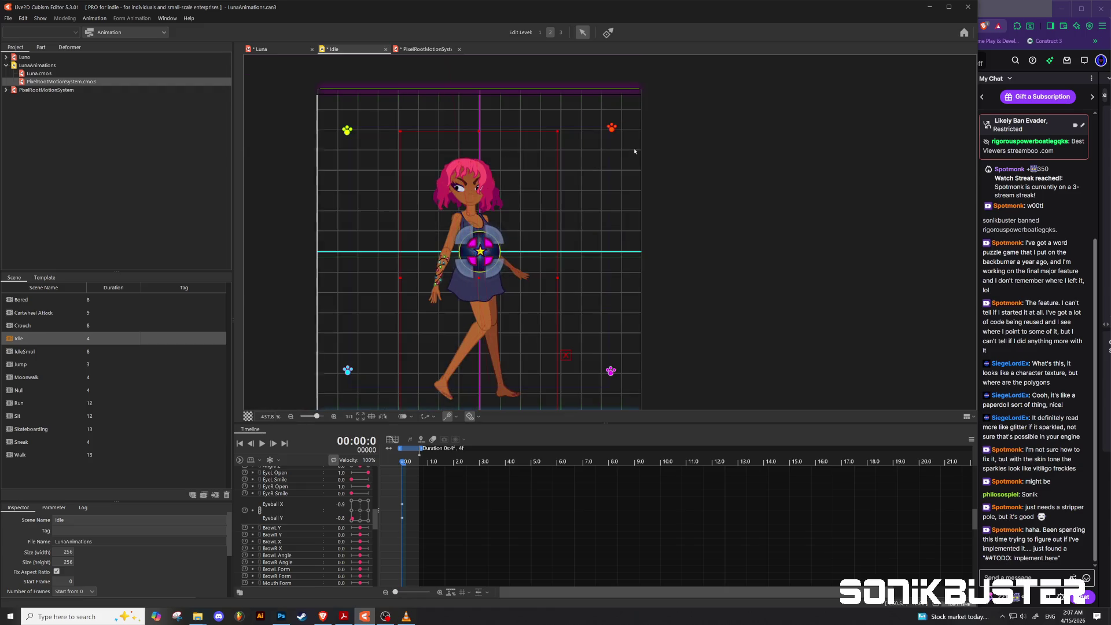
click(261, 444)
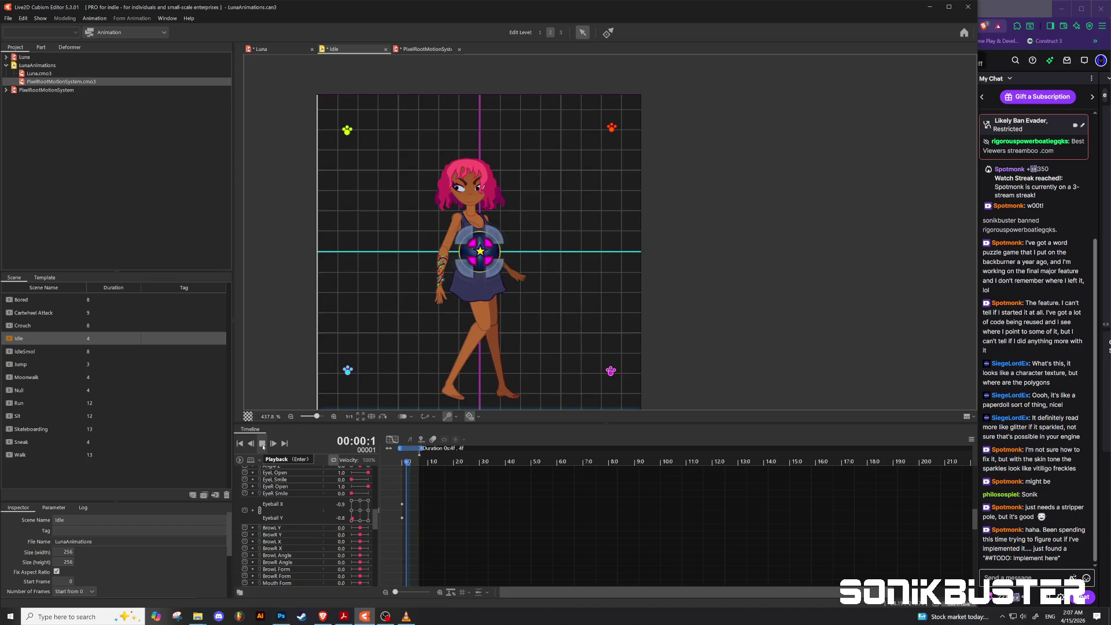
click(262, 444)
Preview the IdleSmol and Moonwalk animations, then open the Run scene
click(25, 352)
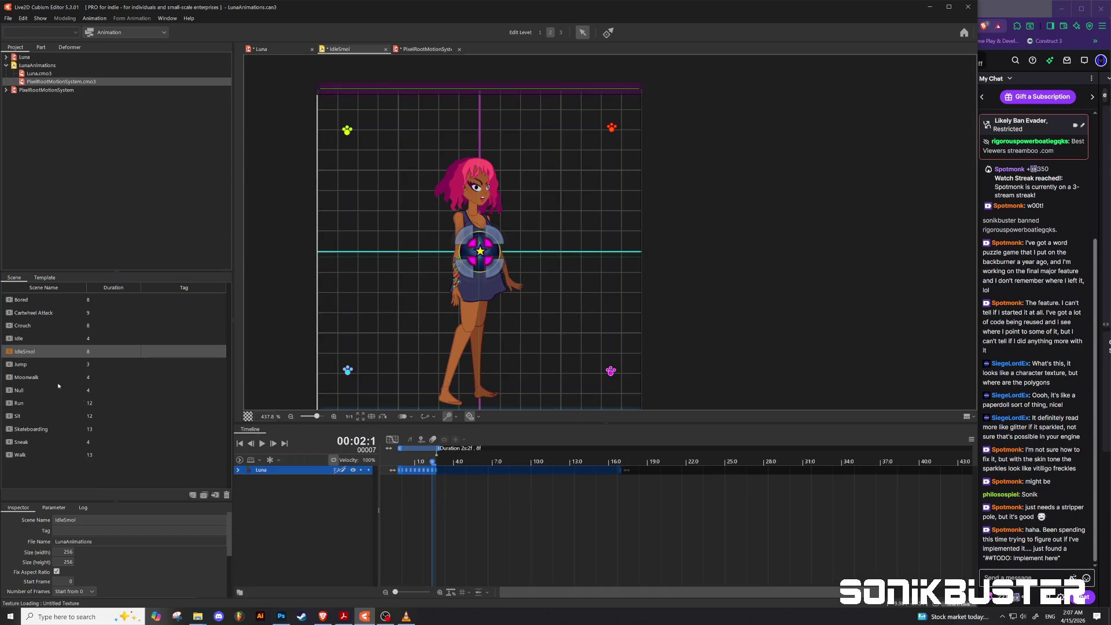
click(262, 444)
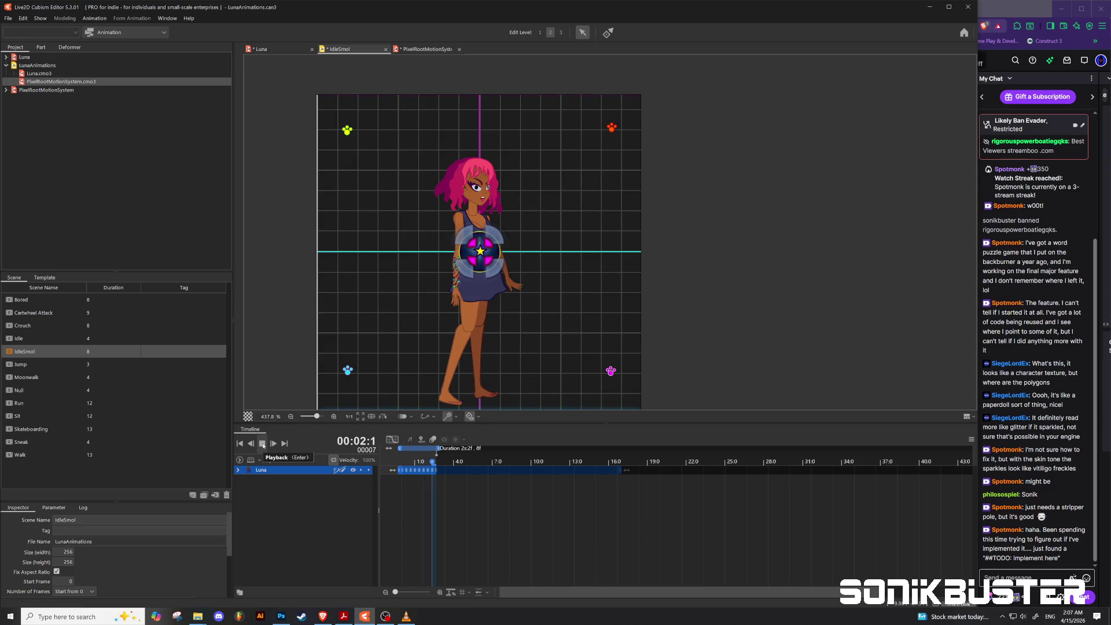
click(262, 443)
click(24, 380)
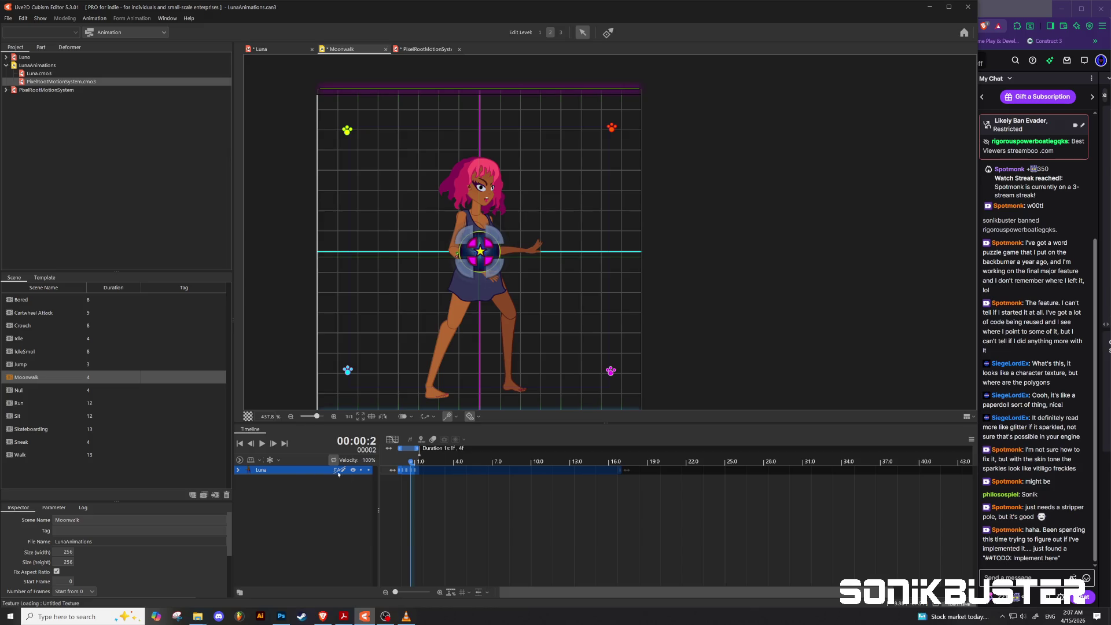
click(262, 443)
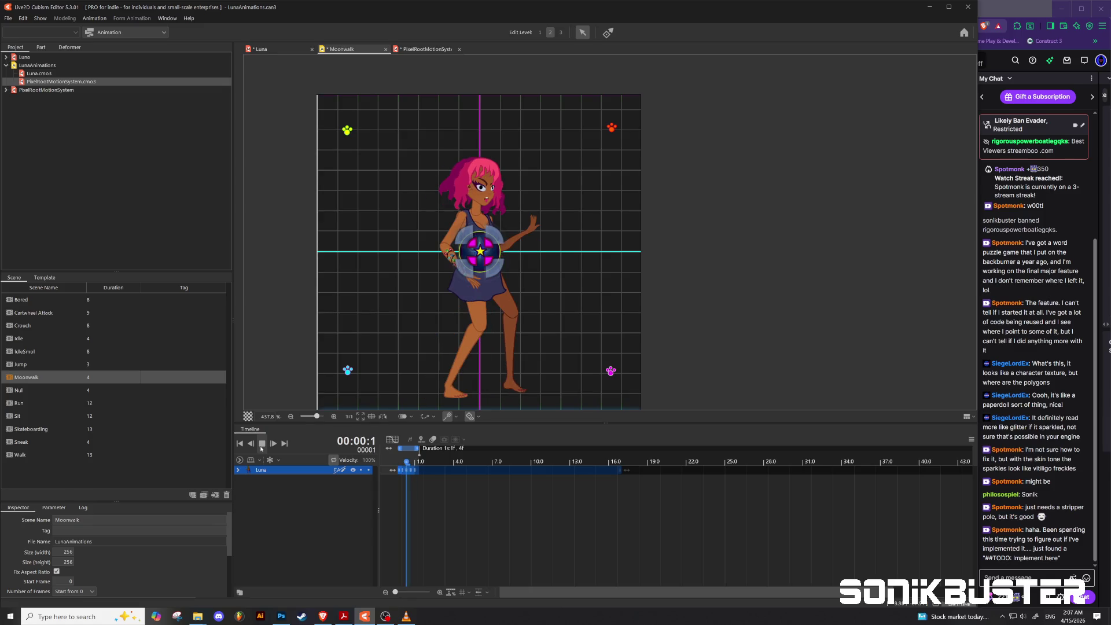
click(262, 444)
click(19, 403)
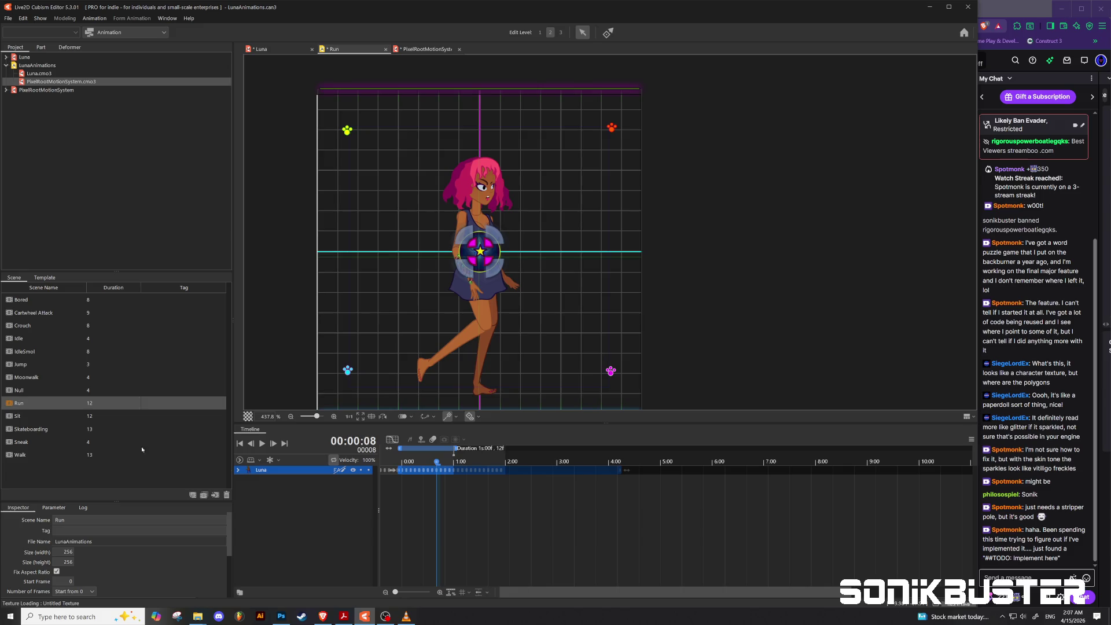
Play the Run loop and list the Luna track's Live2D Parameters in the timeline
click(262, 444)
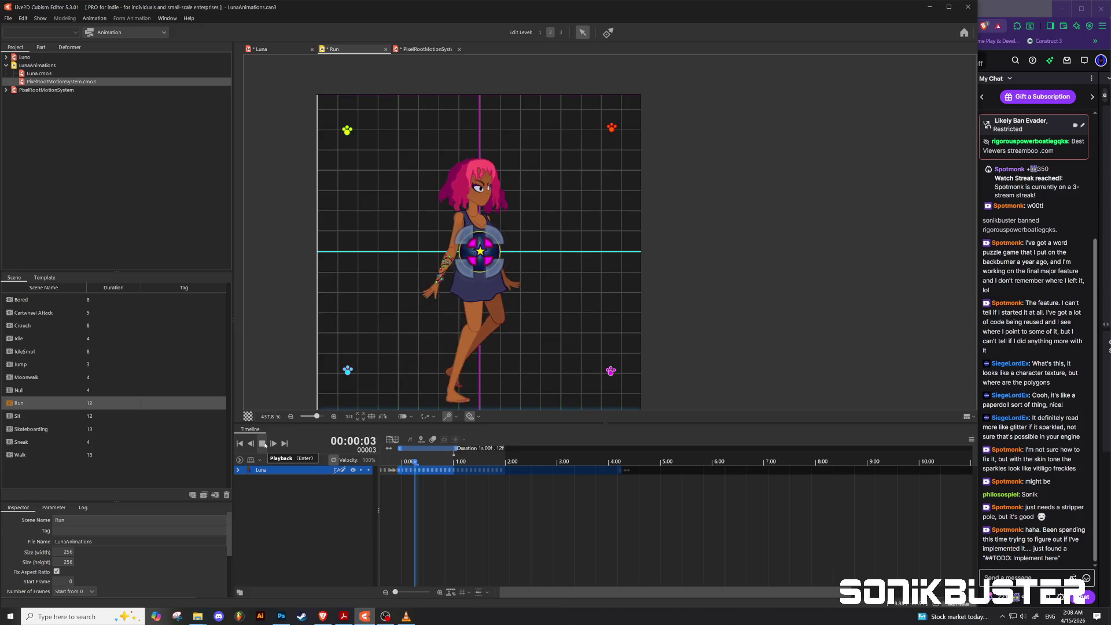
scroll(307, 291, down, 5)
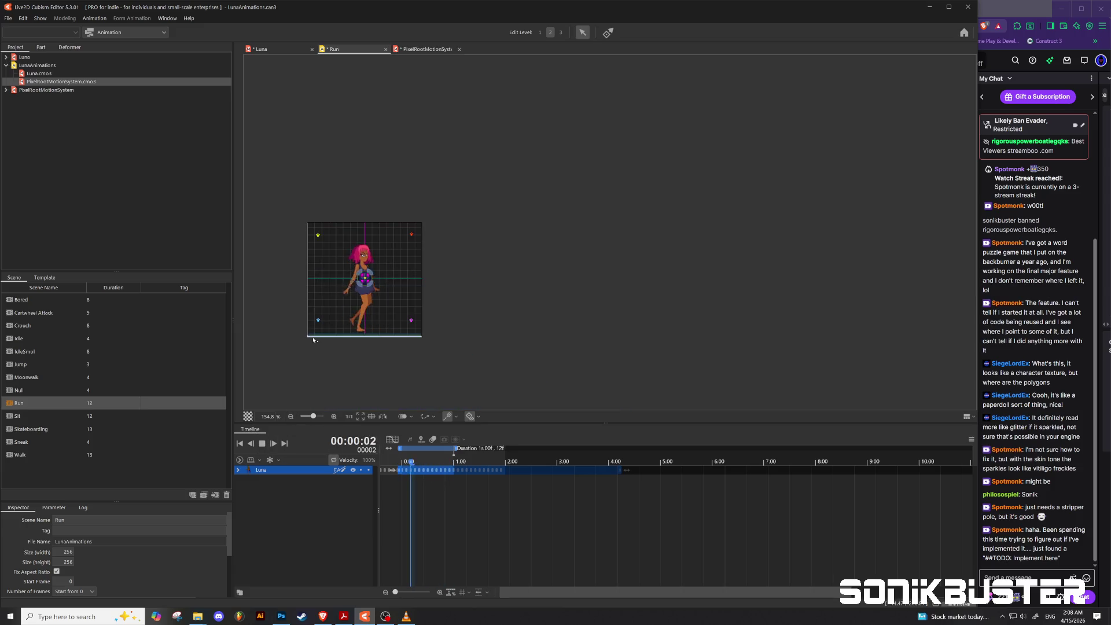
scroll(311, 331, up, 5)
scroll(312, 289, down, 5)
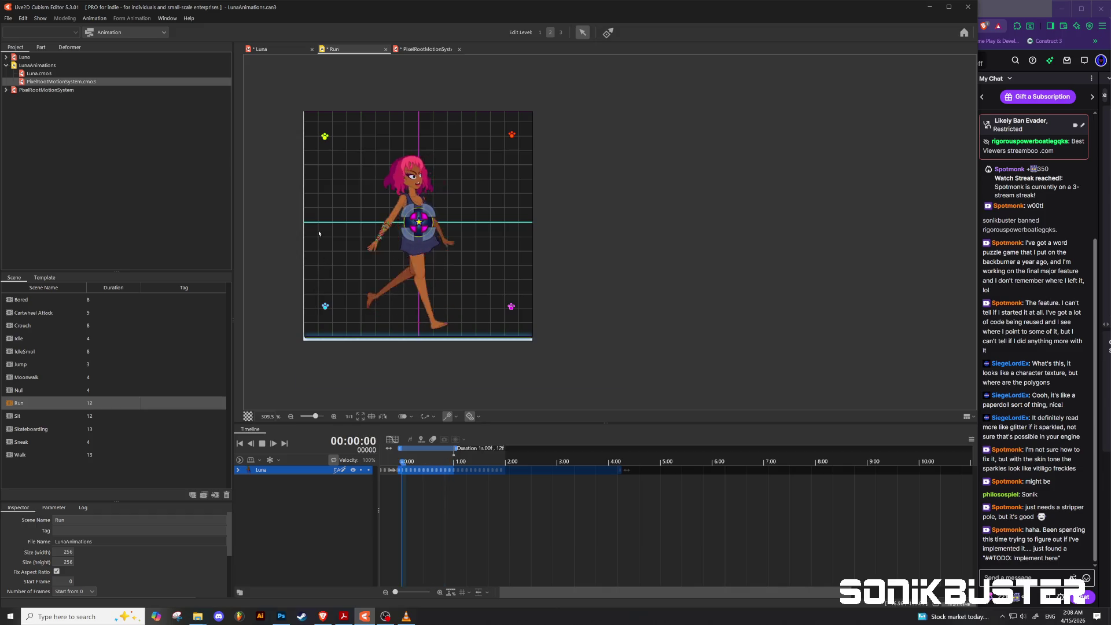
scroll(319, 233, up, 5)
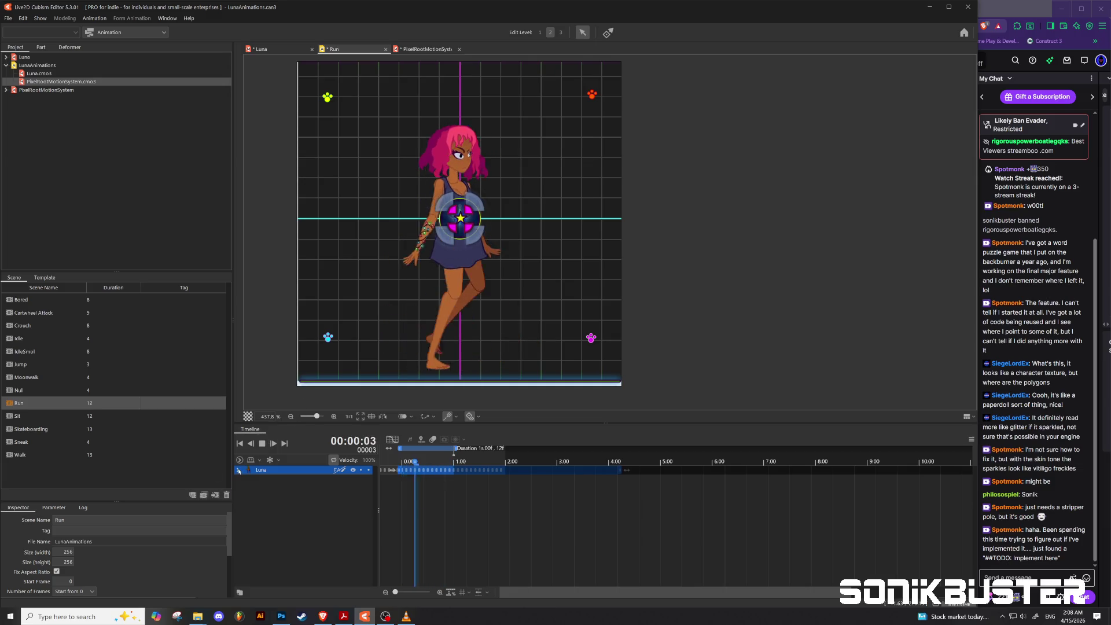
click(239, 470)
click(241, 485)
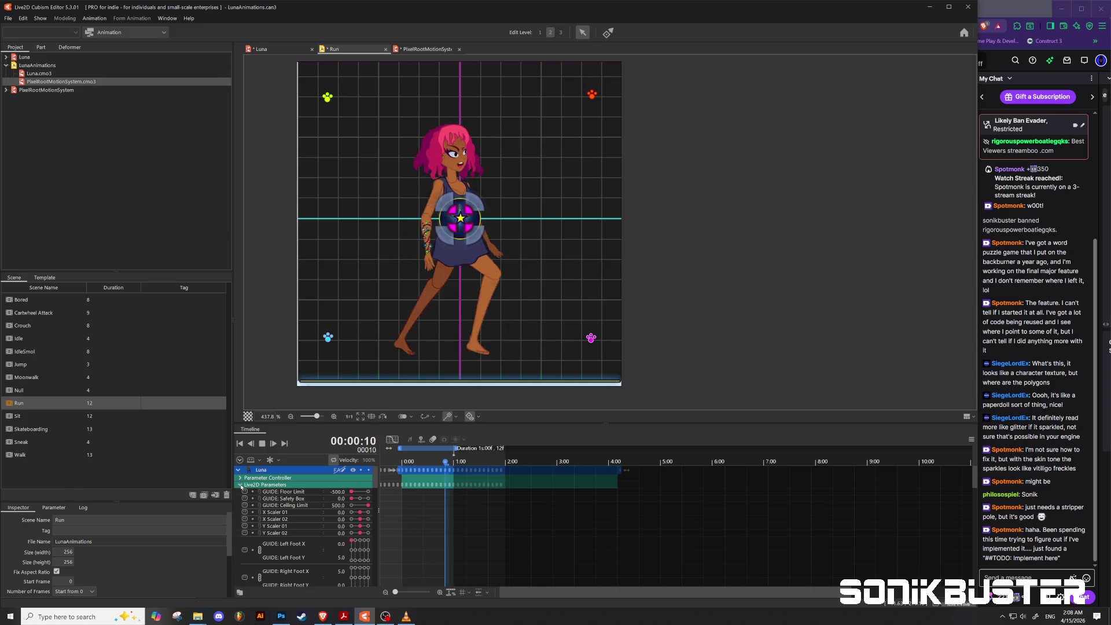
Stop the Run loop at frame 0 and set GUIDE: Floor Limit to -436.0
click(240, 485)
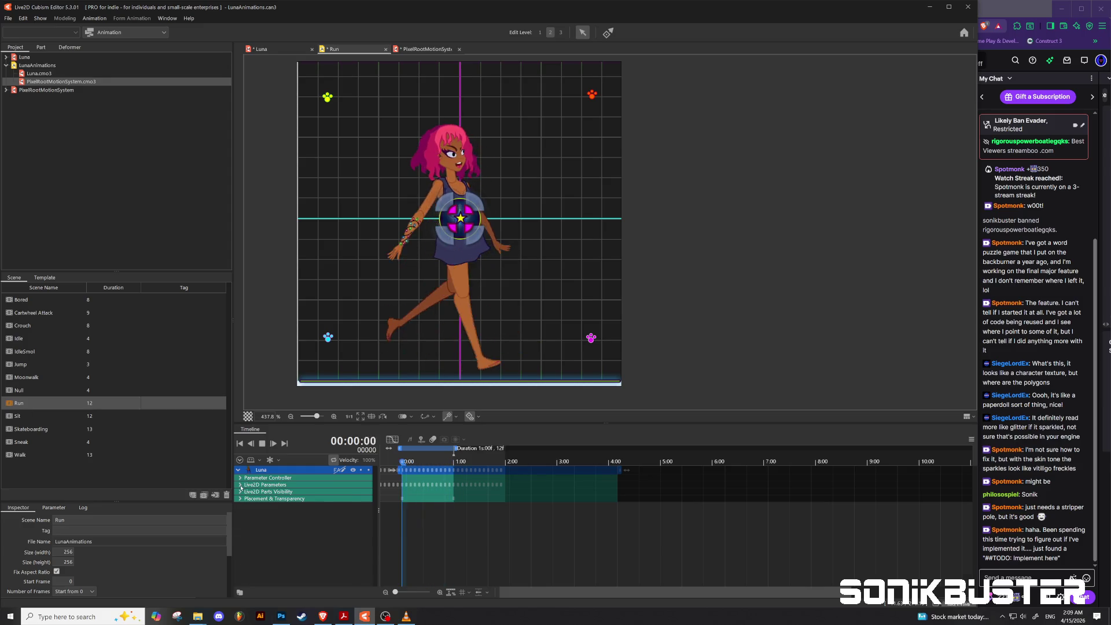
click(241, 486)
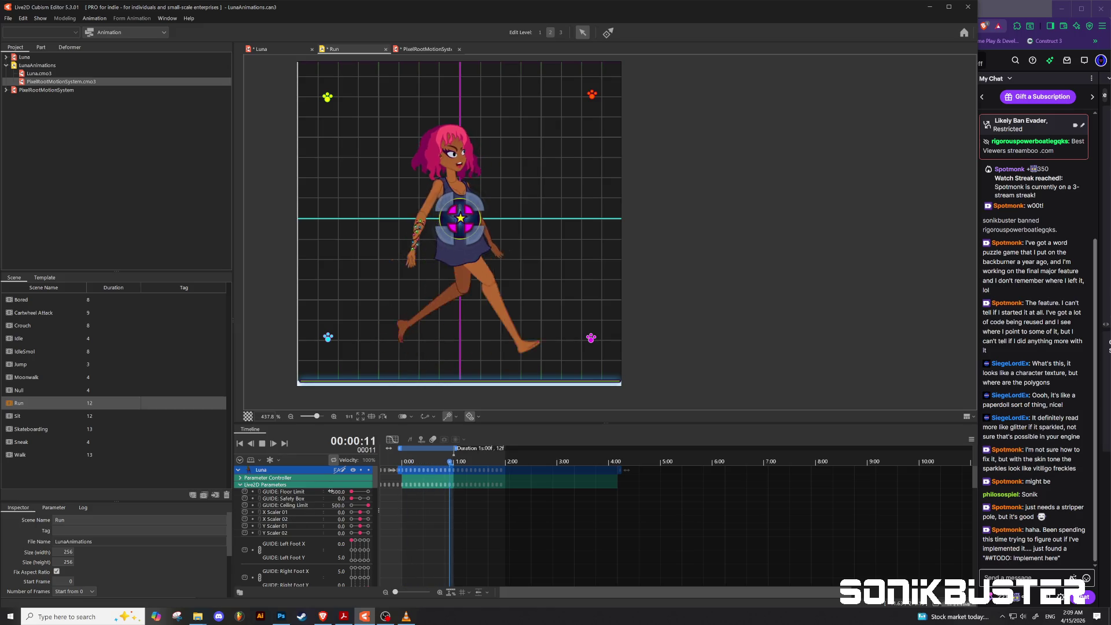
drag(340, 496, 334, 495)
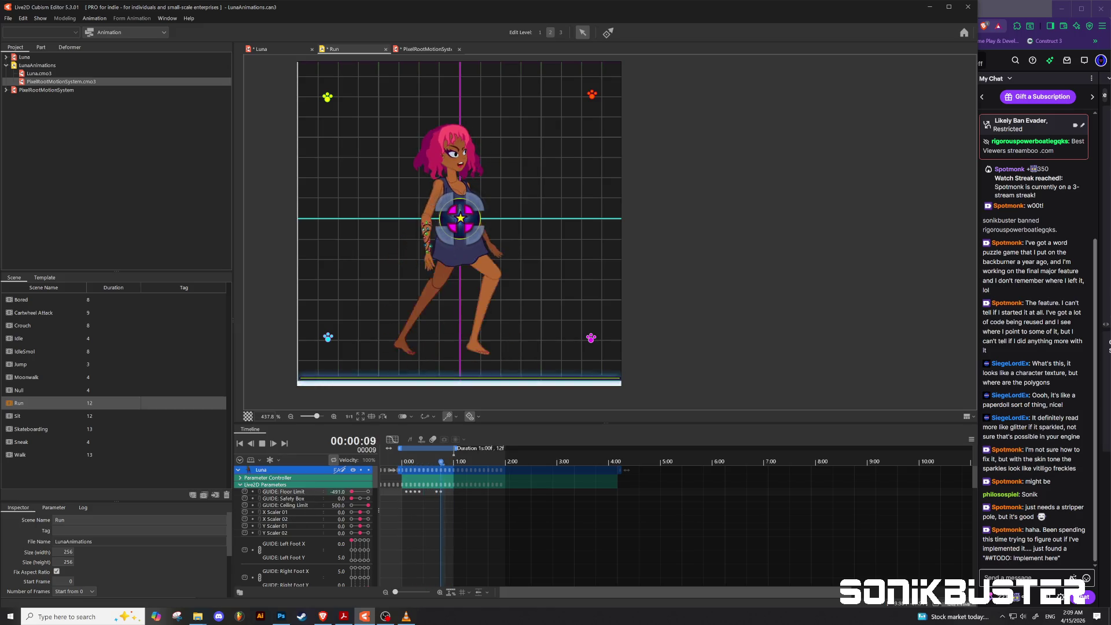
key(ctrl+z)
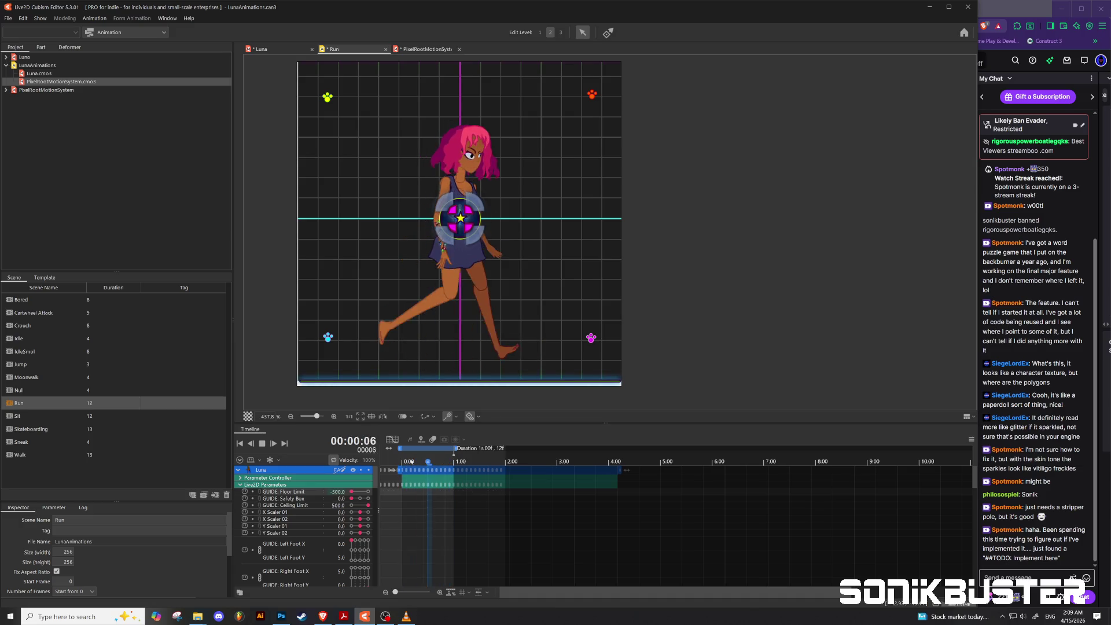
key(space)
click(399, 462)
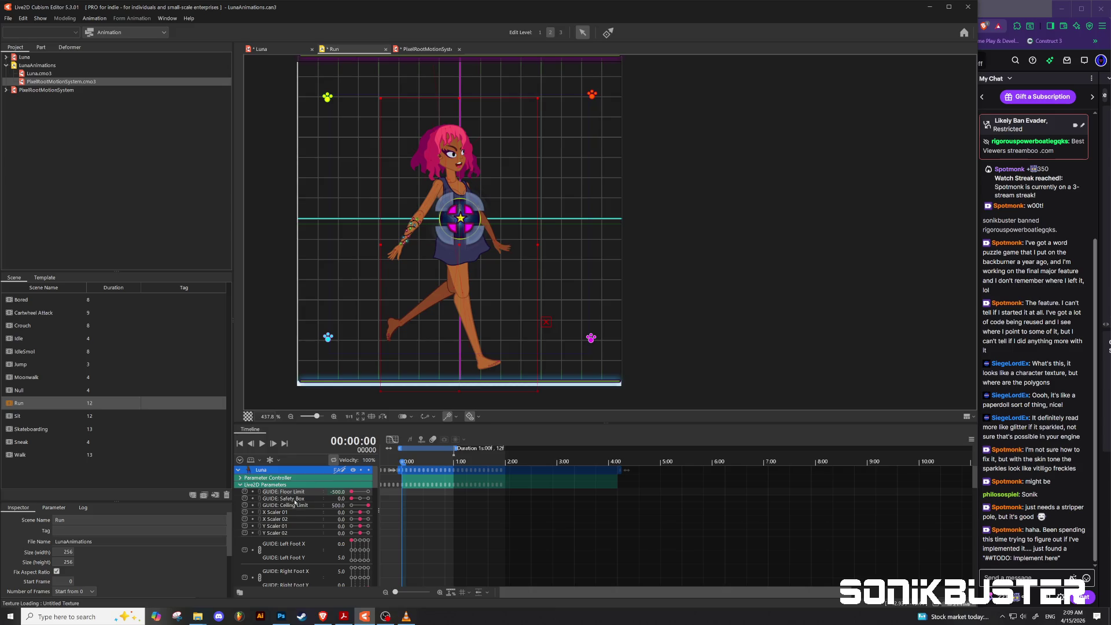
drag(351, 492, 355, 494)
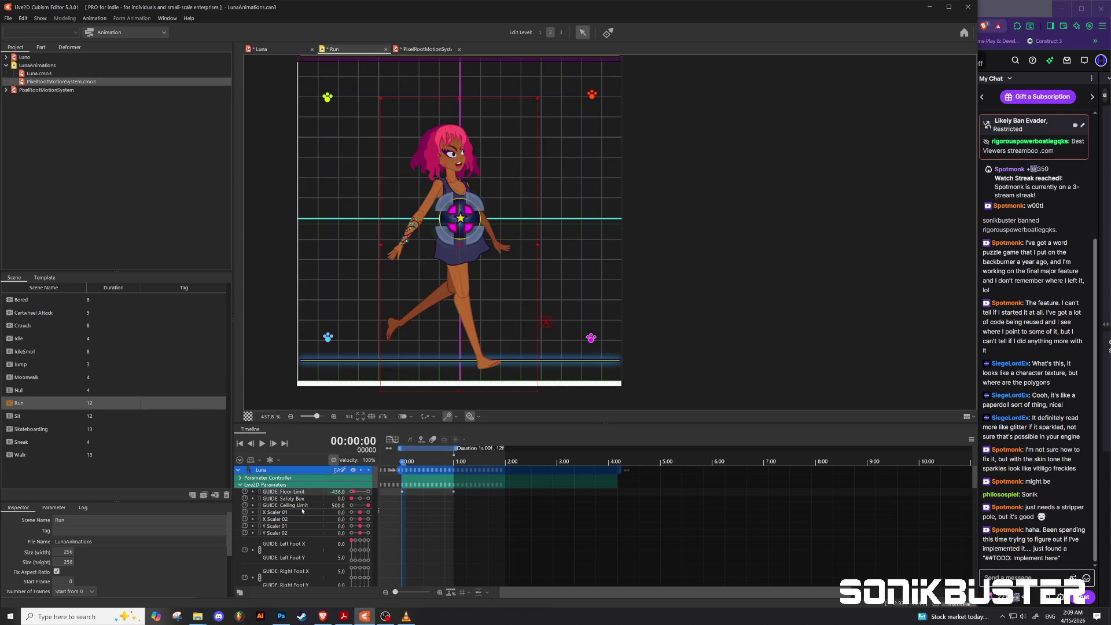
Review the parameter tracks, keep the alignment guides visible, and expand Placement & Transparency
scroll(282, 534, down, 3)
scroll(283, 528, down, 2)
scroll(289, 523, down, 1)
scroll(301, 518, down, 1)
scroll(319, 511, up, 3)
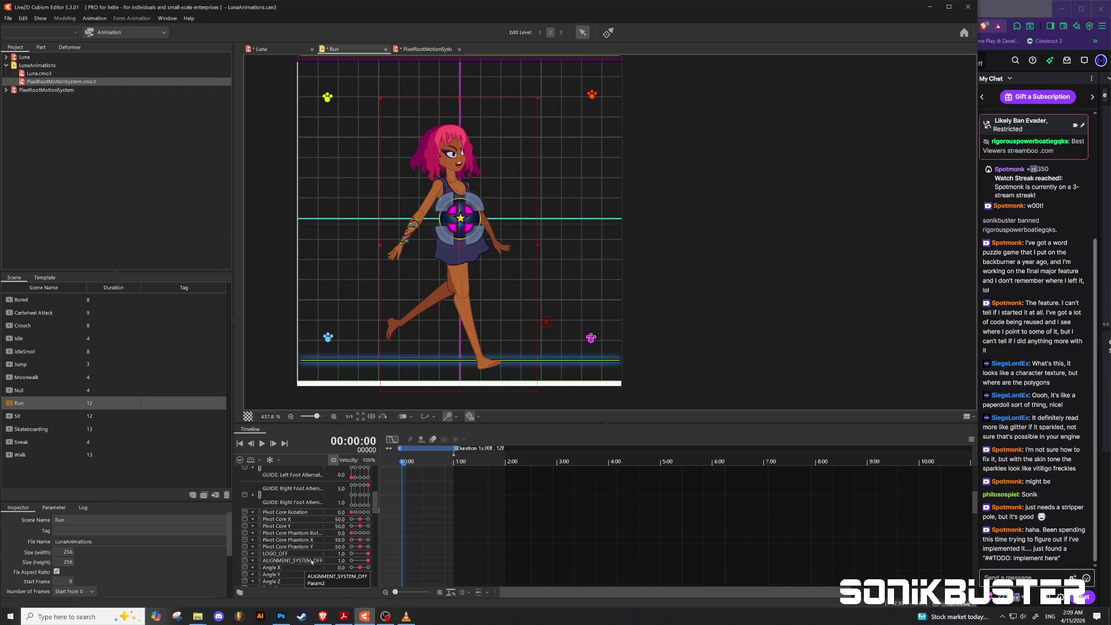
drag(368, 562, 344, 564)
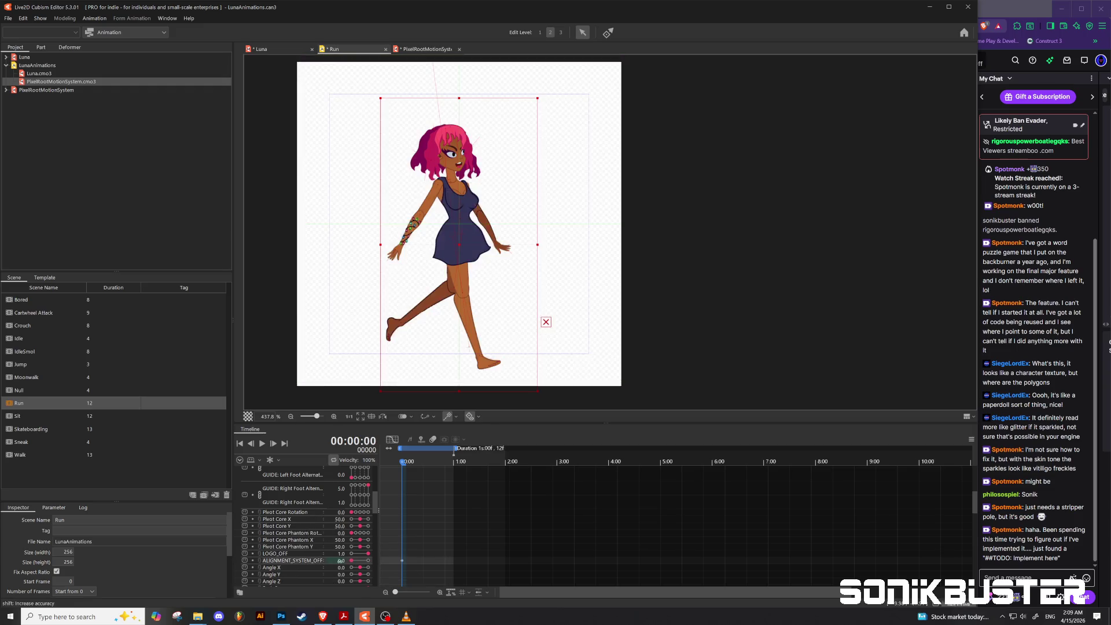
key(ctrl+z)
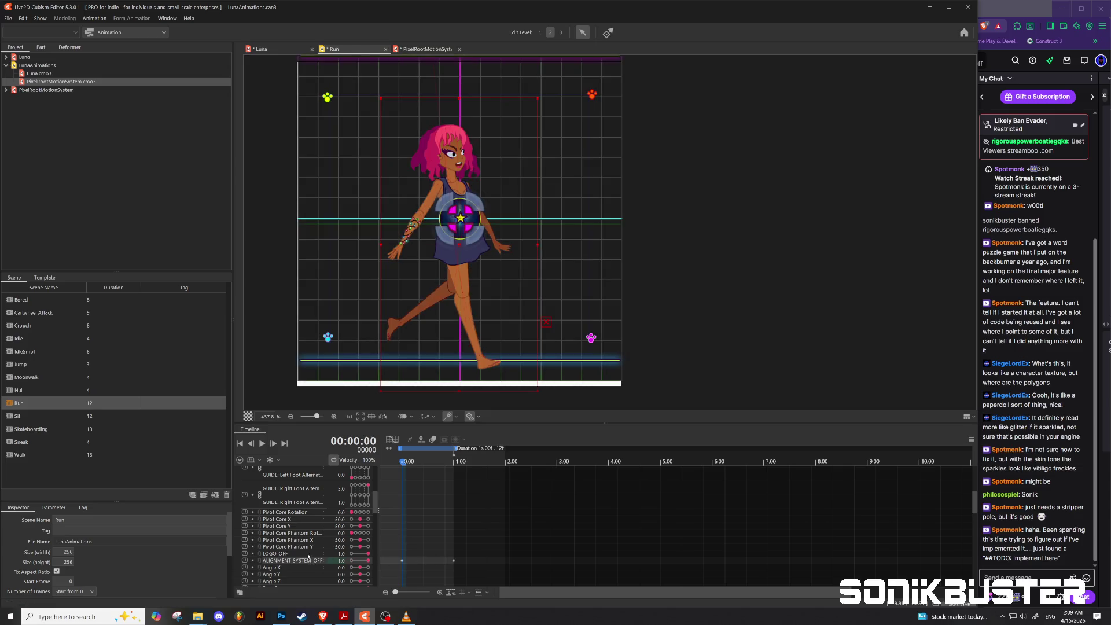
scroll(327, 554, up, 2)
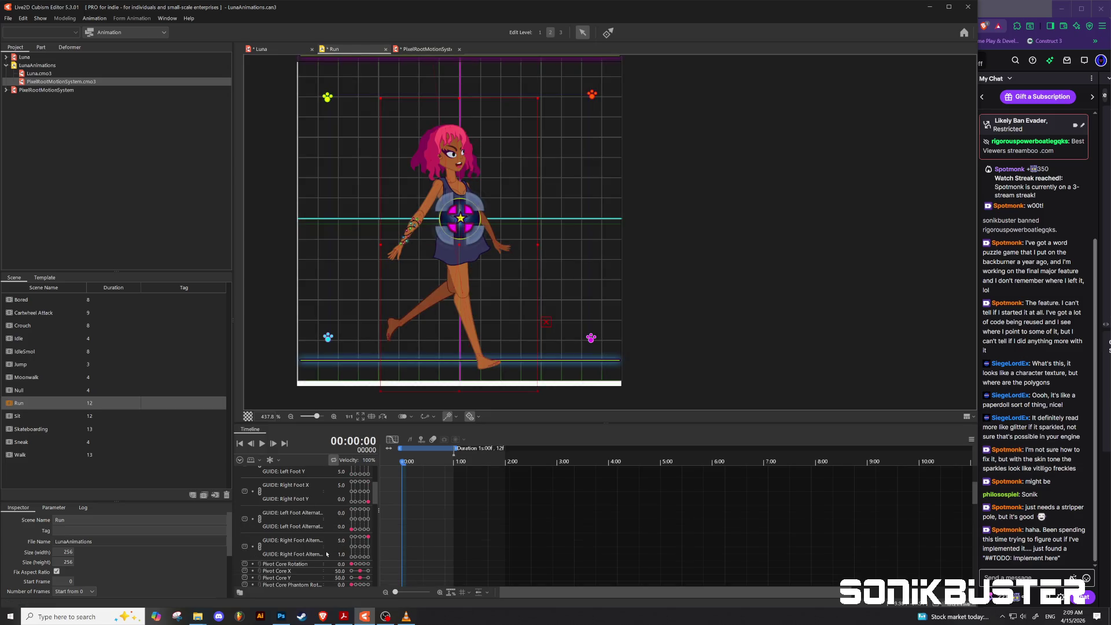
scroll(311, 558, up, 3)
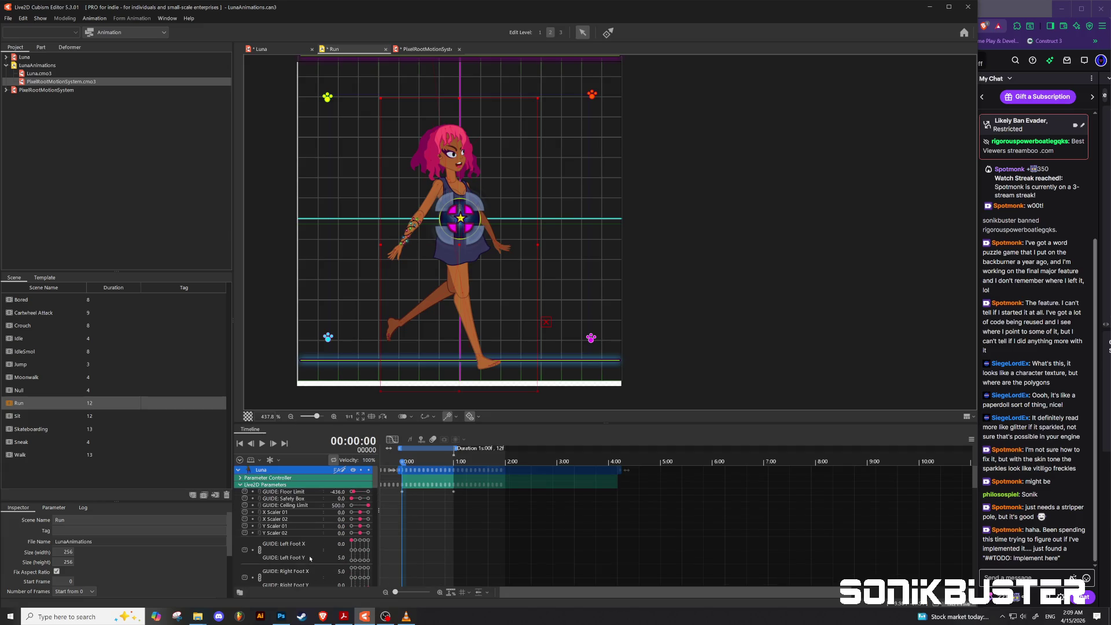
scroll(310, 559, down, 5)
scroll(310, 559, down, 2)
scroll(310, 557, down, 2)
scroll(309, 556, down, 2)
scroll(308, 556, down, 2)
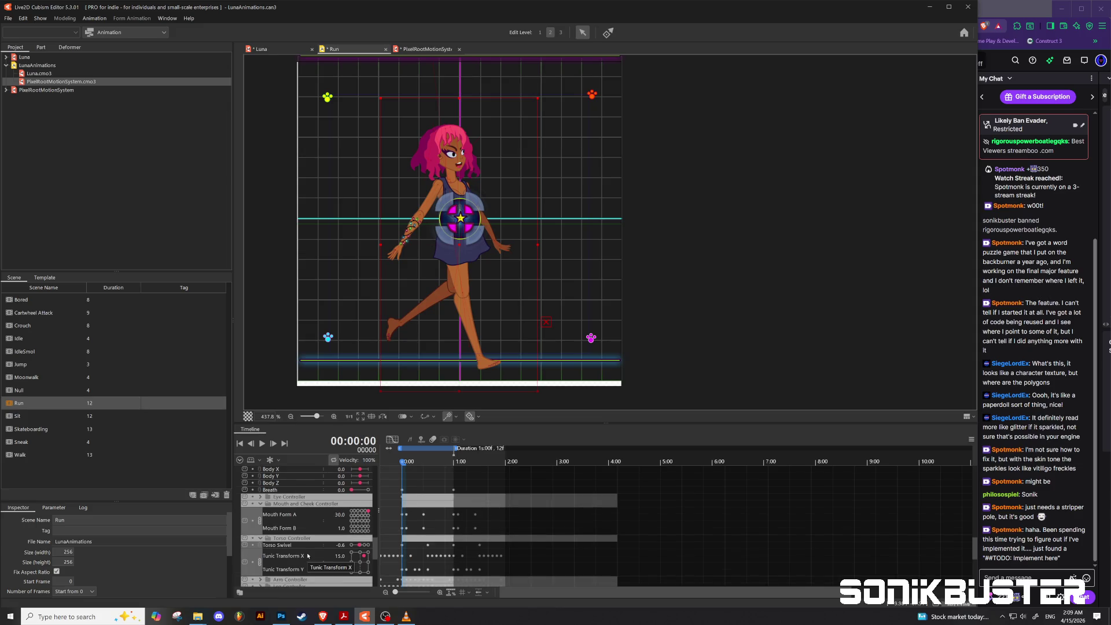
scroll(307, 556, down, 2)
scroll(298, 563, down, 2)
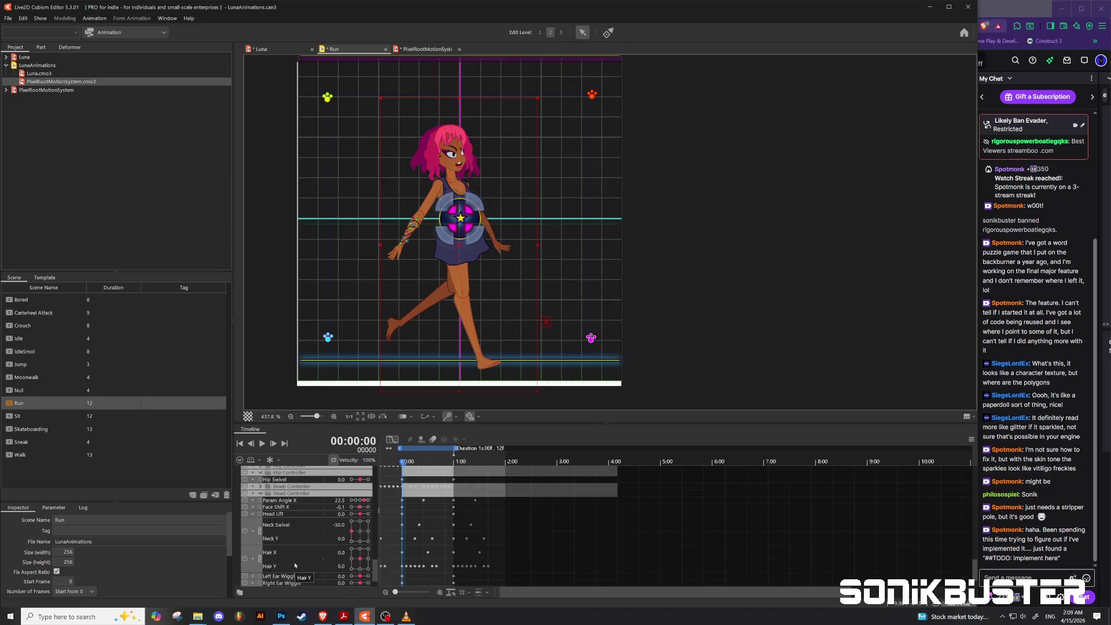
scroll(295, 565, down, 2)
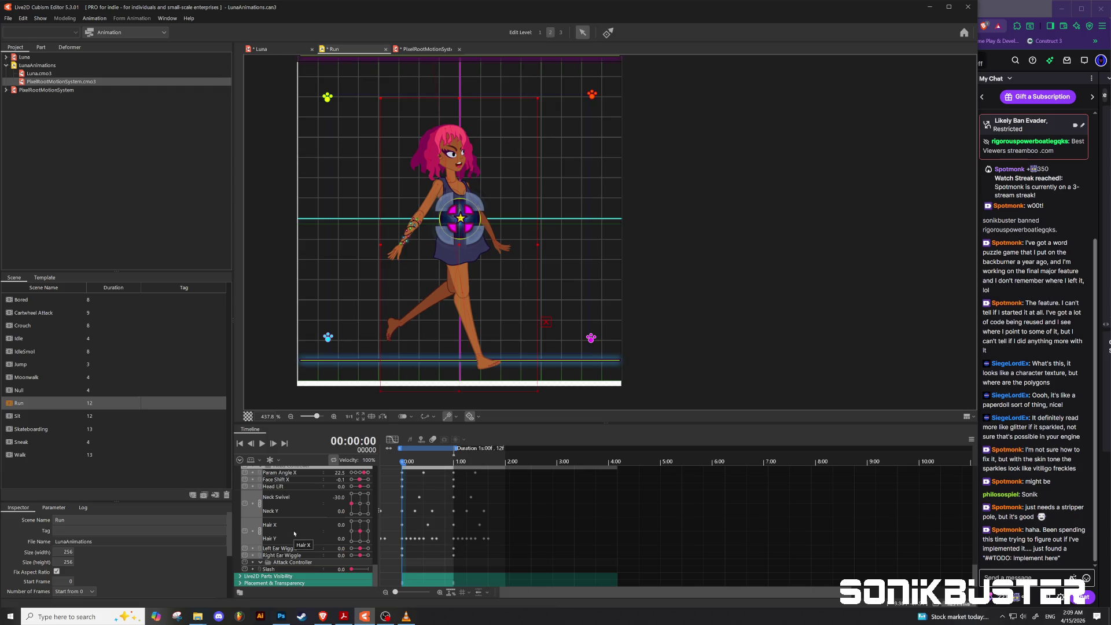
scroll(294, 533, up, 5)
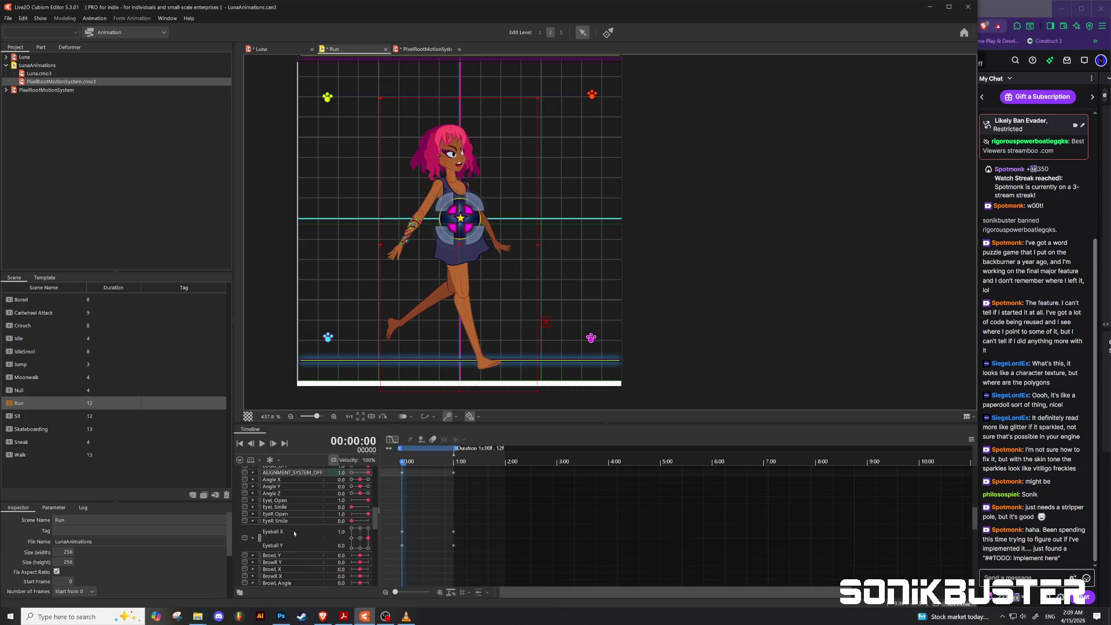
scroll(294, 533, up, 2)
scroll(294, 533, up, 2)
scroll(294, 533, up, 2)
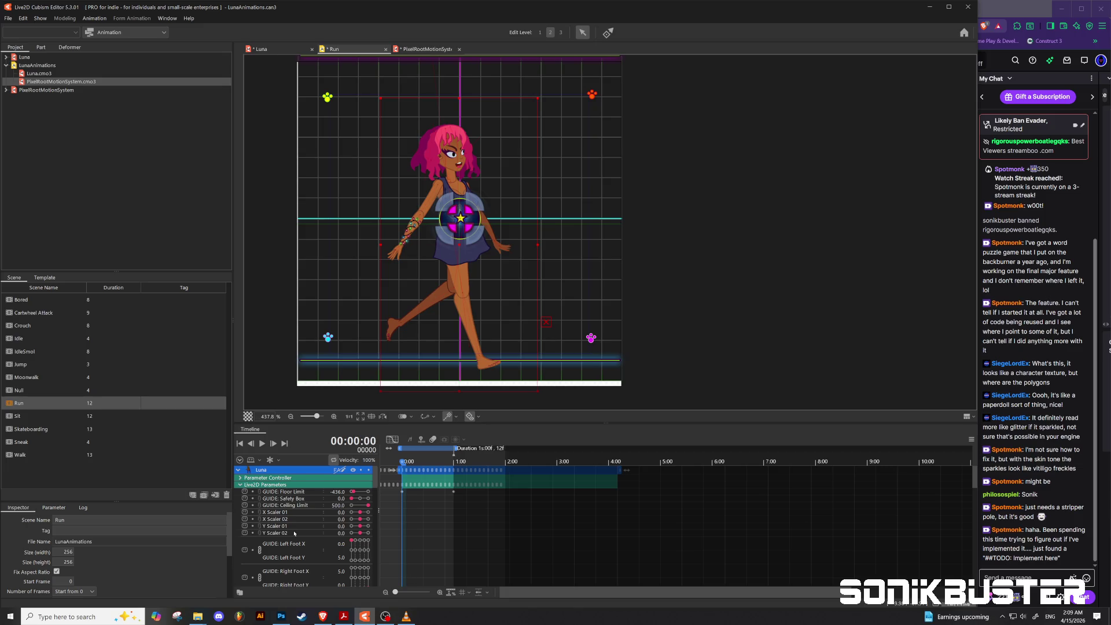
scroll(294, 533, down, 2)
scroll(294, 533, down, 2)
scroll(294, 533, down, 2)
scroll(294, 533, down, 2)
scroll(294, 533, down, 2)
scroll(294, 533, down, 2)
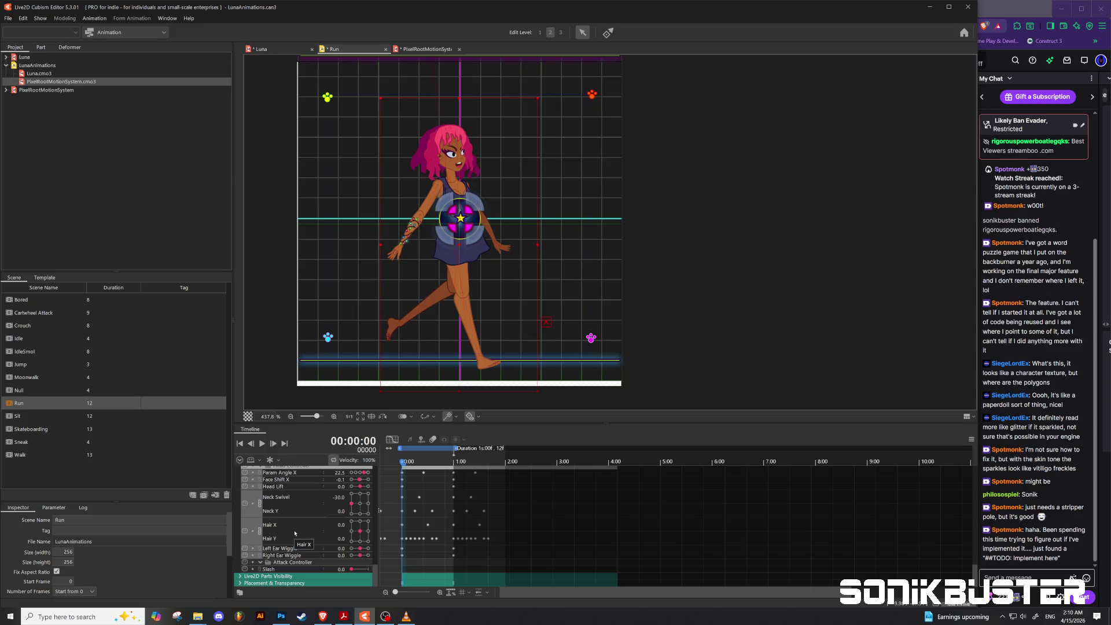
click(241, 584)
scroll(289, 549, down, 3)
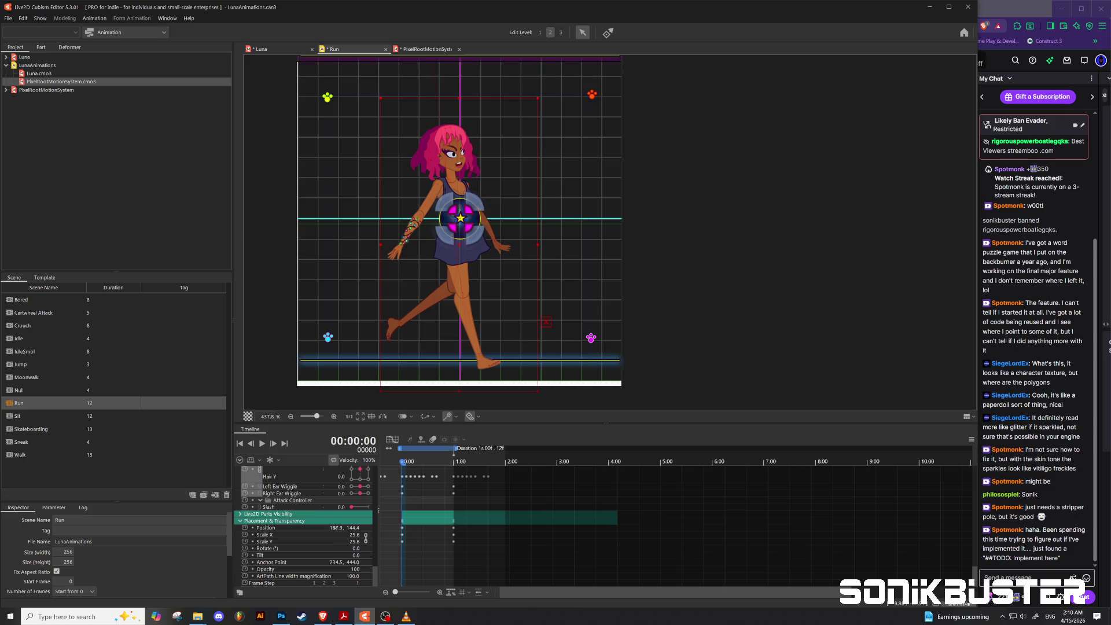
Set Luna's Position to X 127.1, Y 148.8 and preview the Run loop
text(127)
key(Return)
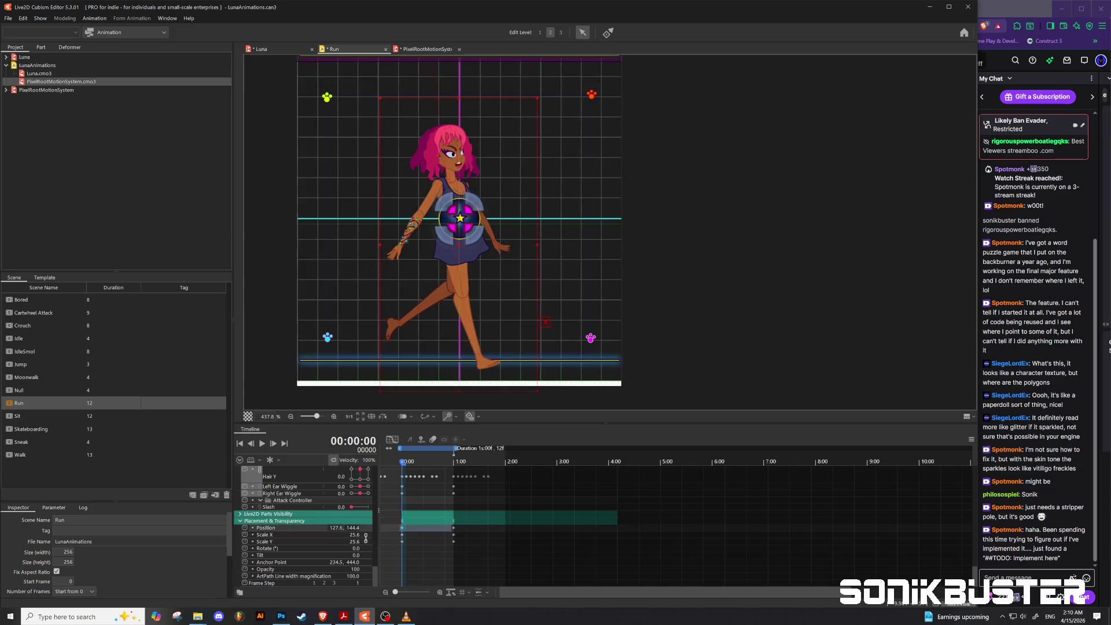
key(Right)
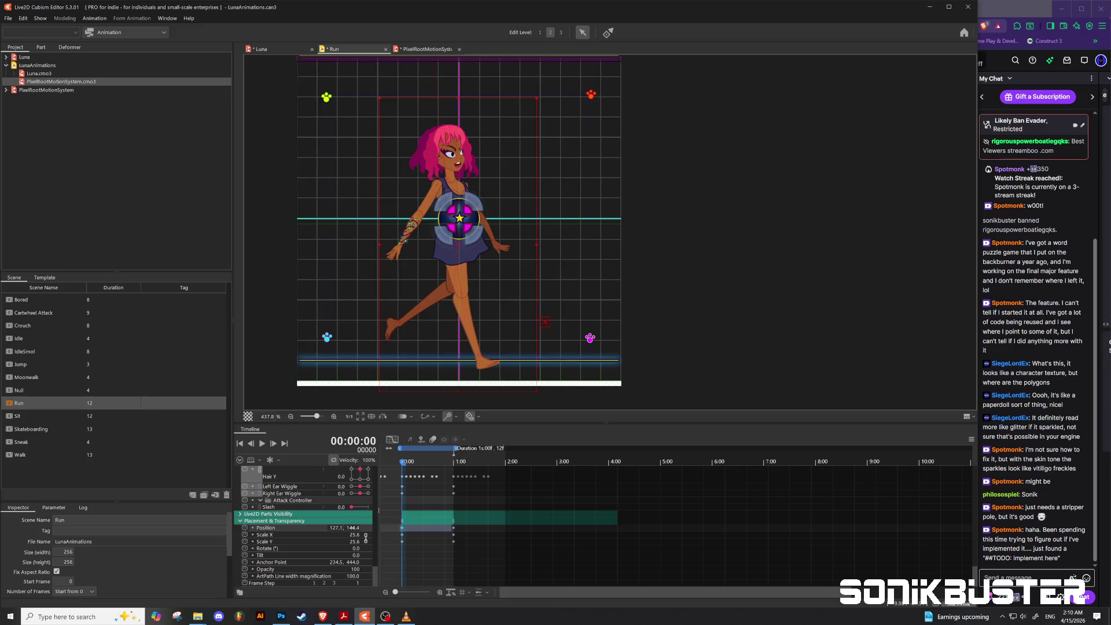
key(Down)
key(Down)
key(Down)
key(Down)
key(Down)
key(Down)
key(Down)
key(Down)
key(Down)
key(Down)
key(Down)
key(Down)
key(Down)
key(Down)
key(Down)
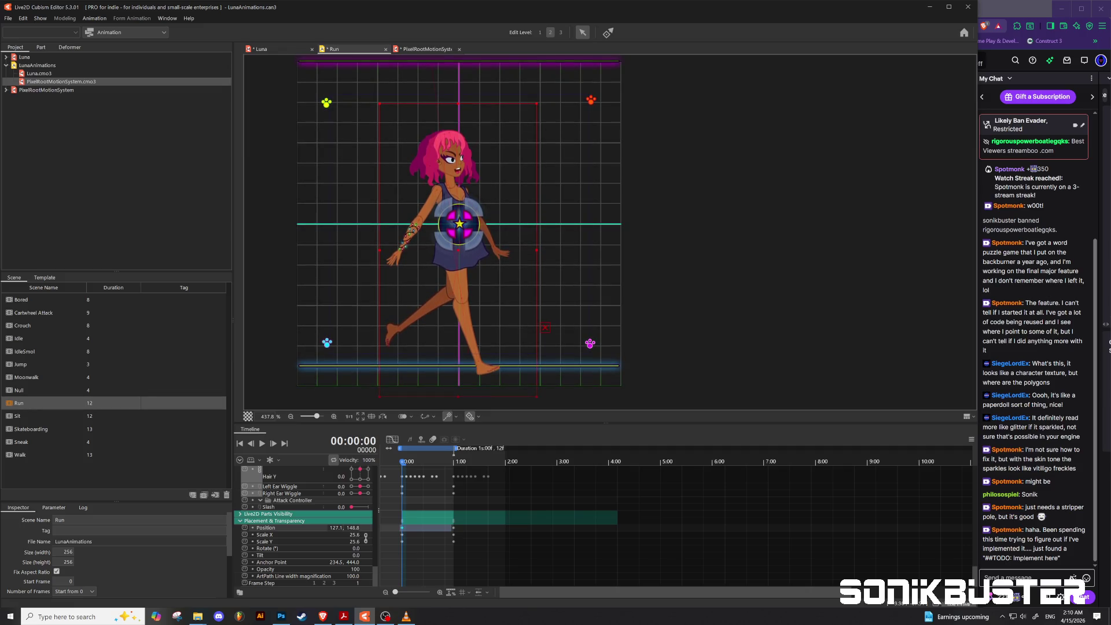
key(Up)
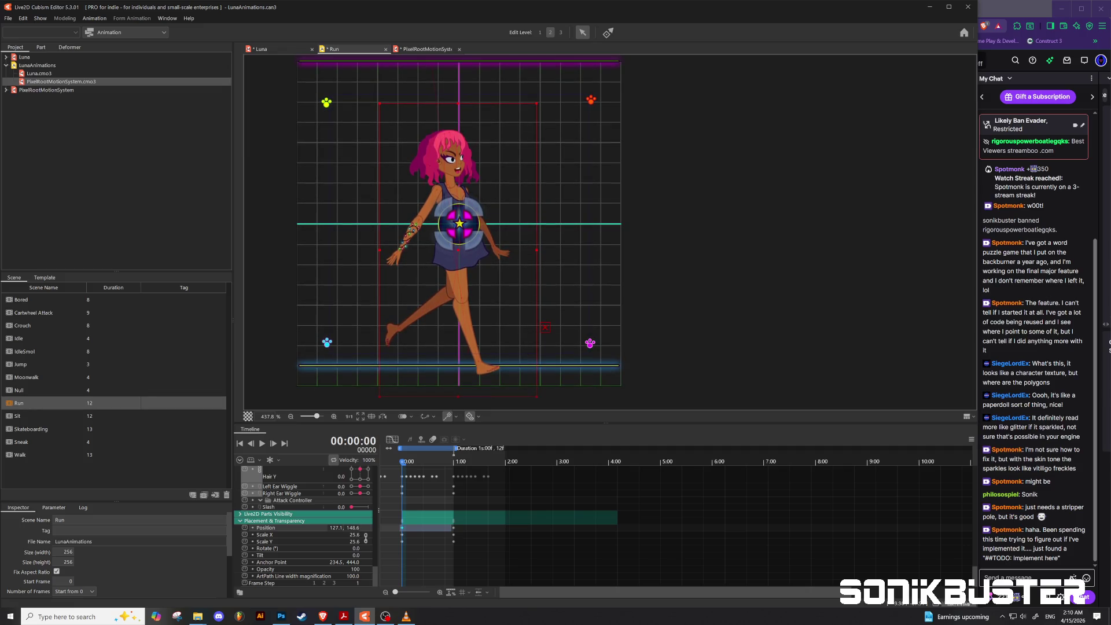
key(Down)
key(Down)
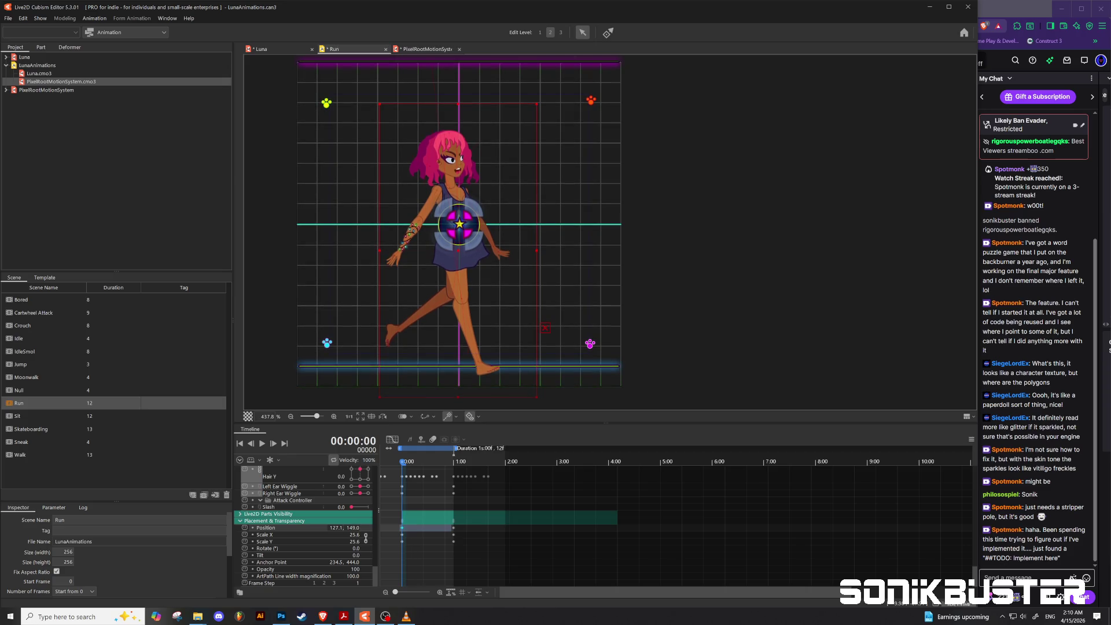
key(Up)
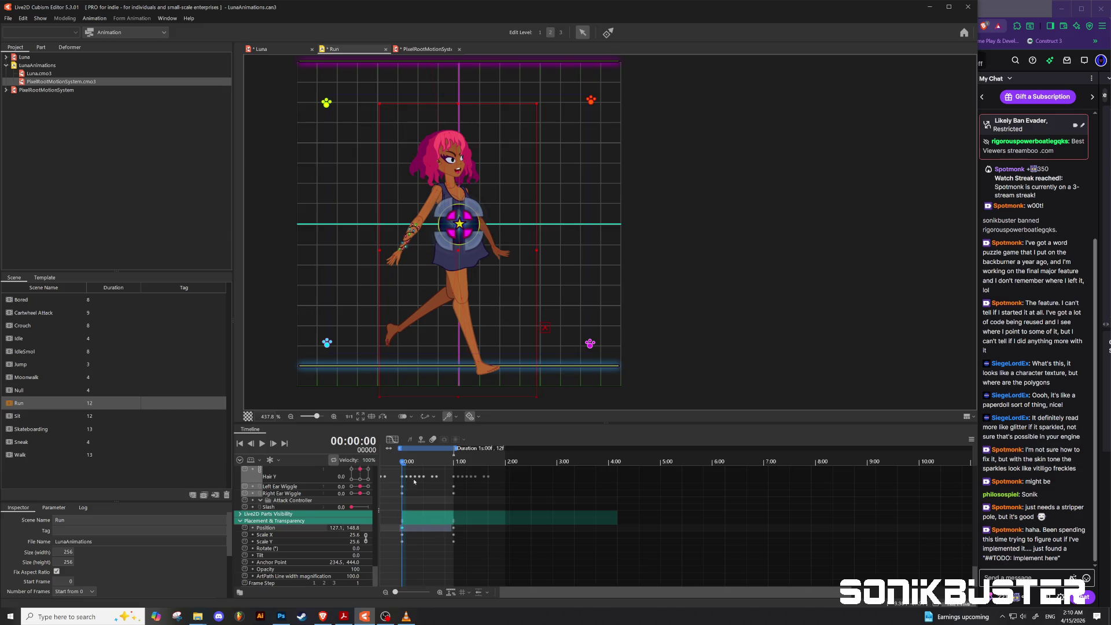
click(264, 444)
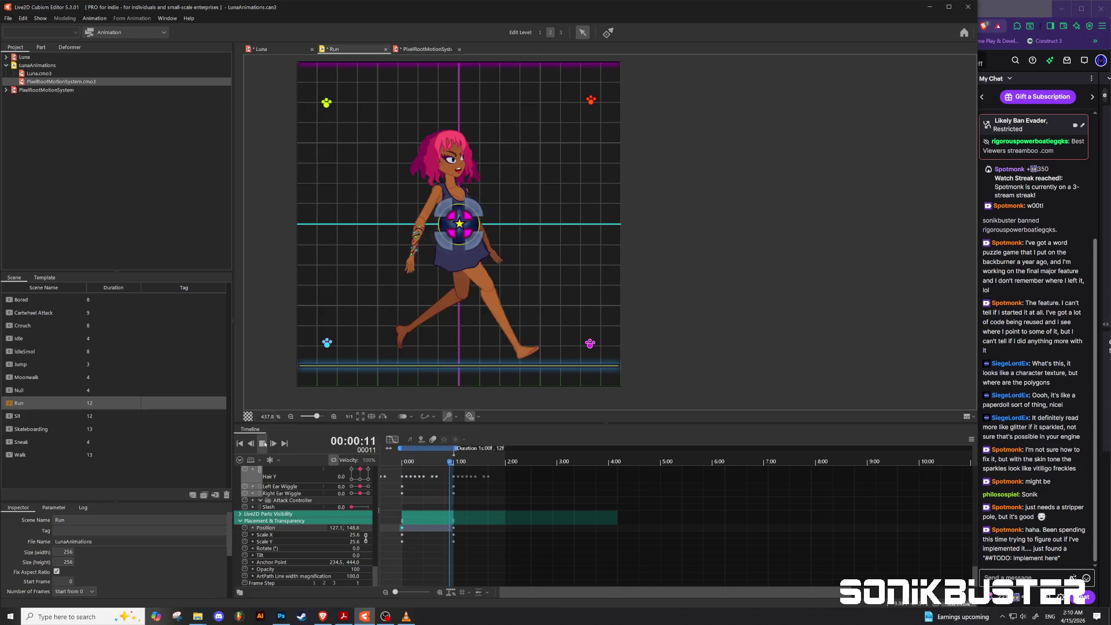
click(263, 444)
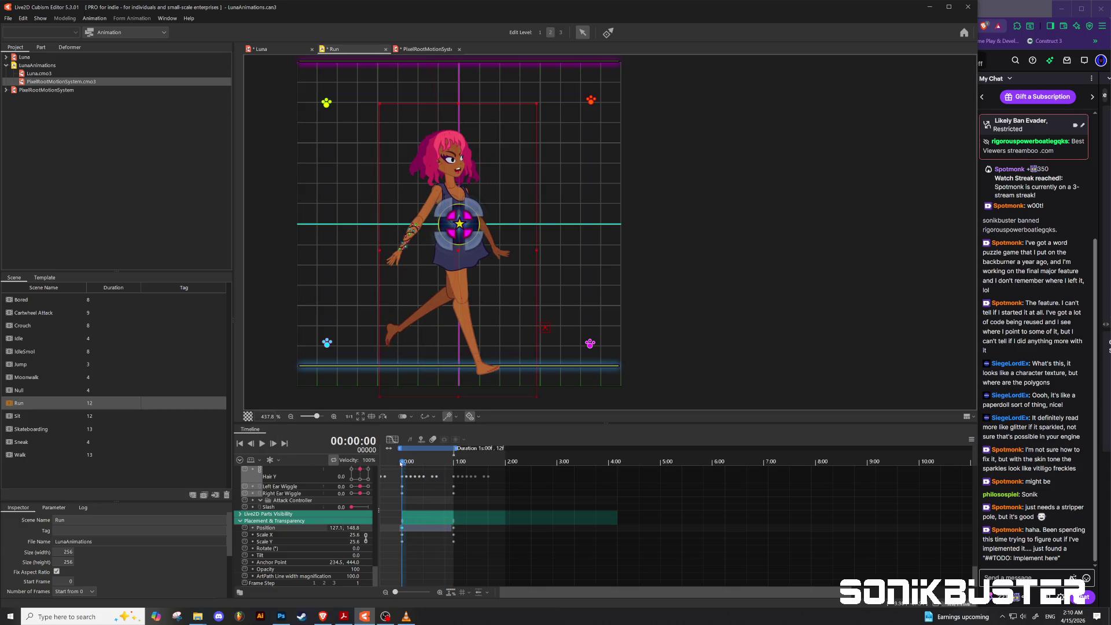
Try a Pivot Core Y change, undo it to keep 50, and switch to the Luna model
scroll(283, 544, up, 3)
scroll(284, 544, up, 3)
scroll(284, 544, up, 3)
scroll(284, 543, up, 5)
scroll(283, 542, up, 3)
scroll(283, 542, up, 3)
scroll(284, 542, up, 3)
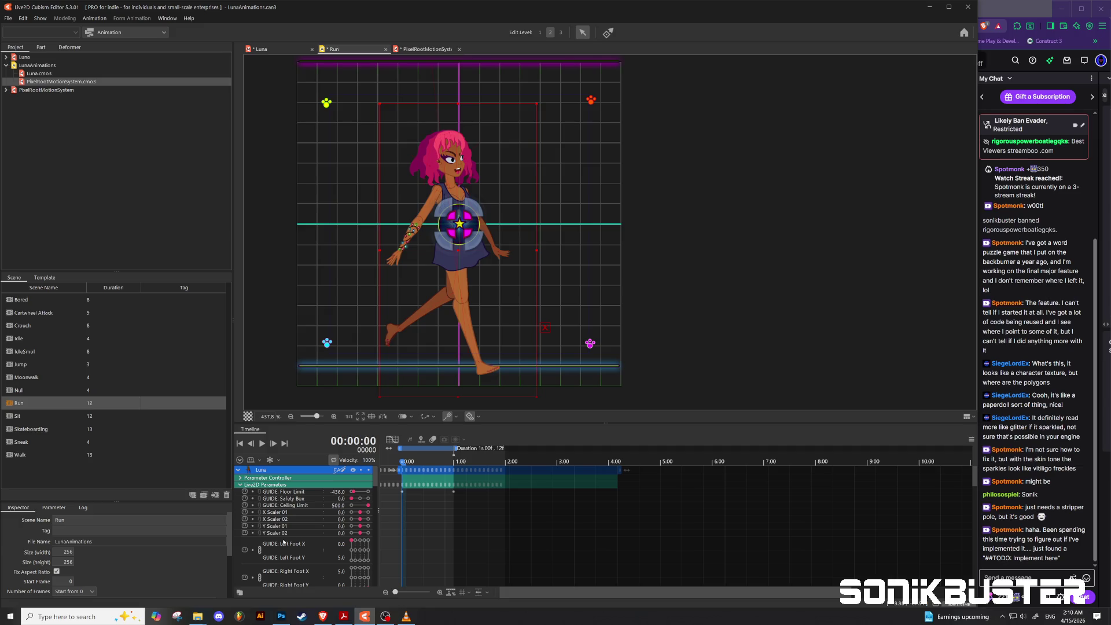
scroll(289, 519, down, 3)
scroll(289, 519, down, 1)
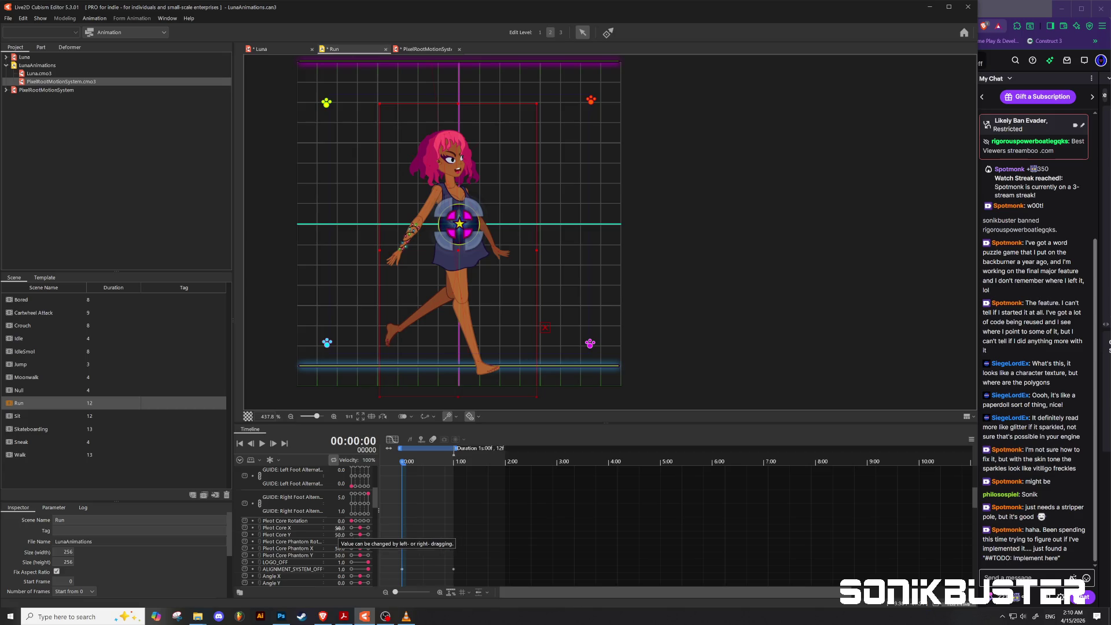
drag(340, 535, 338, 535)
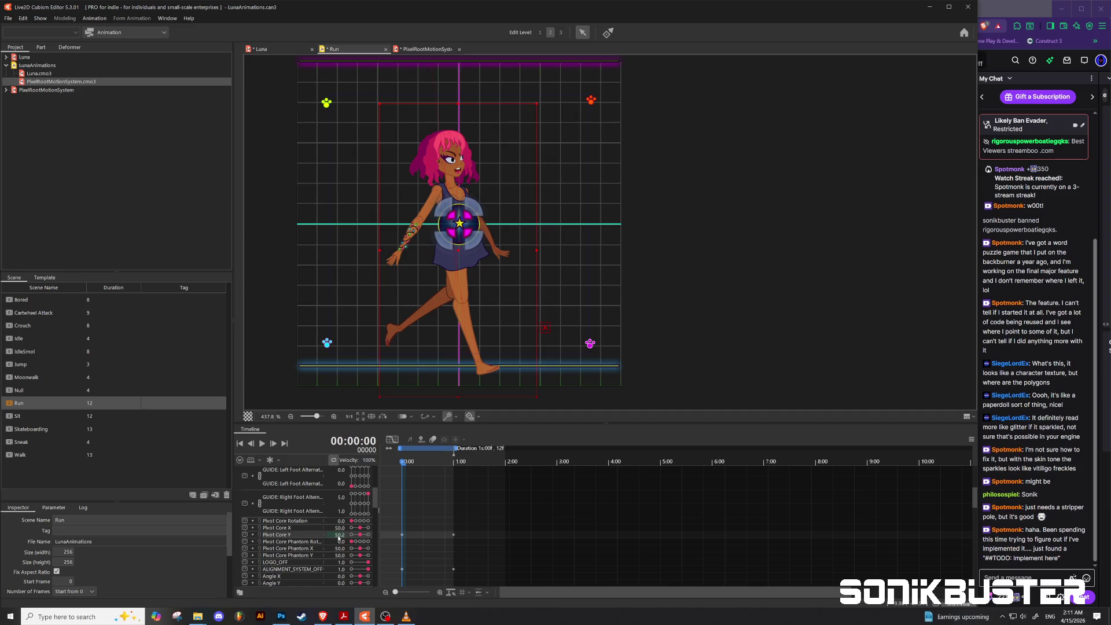
key(ctrl+z)
click(284, 50)
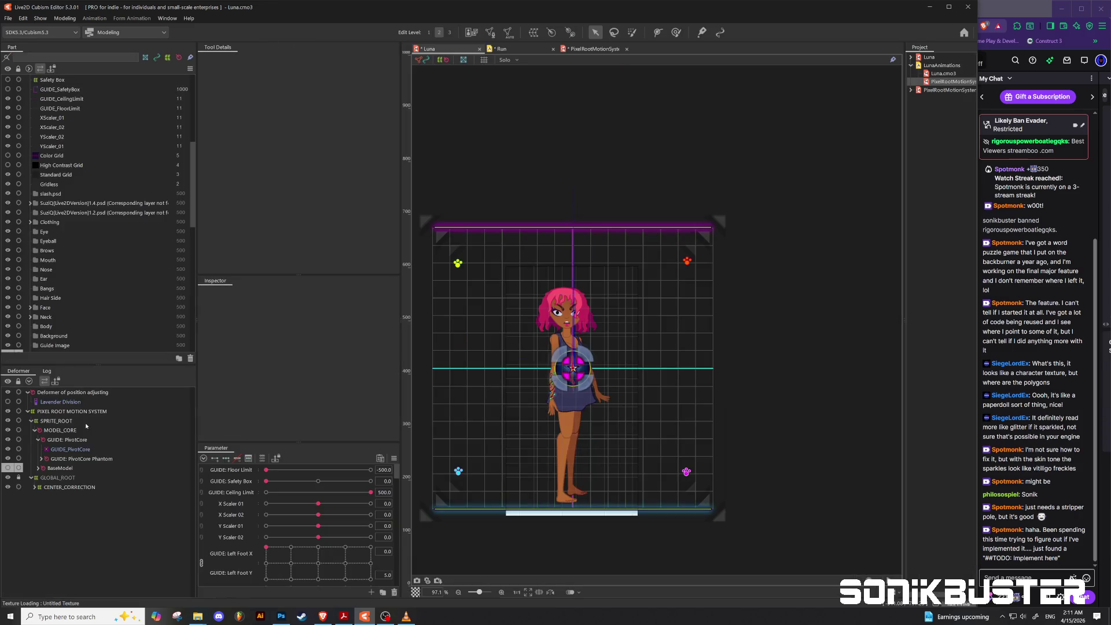
Move BaseModel under GUIDE: PivotCore in the deformer hierarchy and return to the Run scene
click(58, 470)
drag(58, 470, 55, 442)
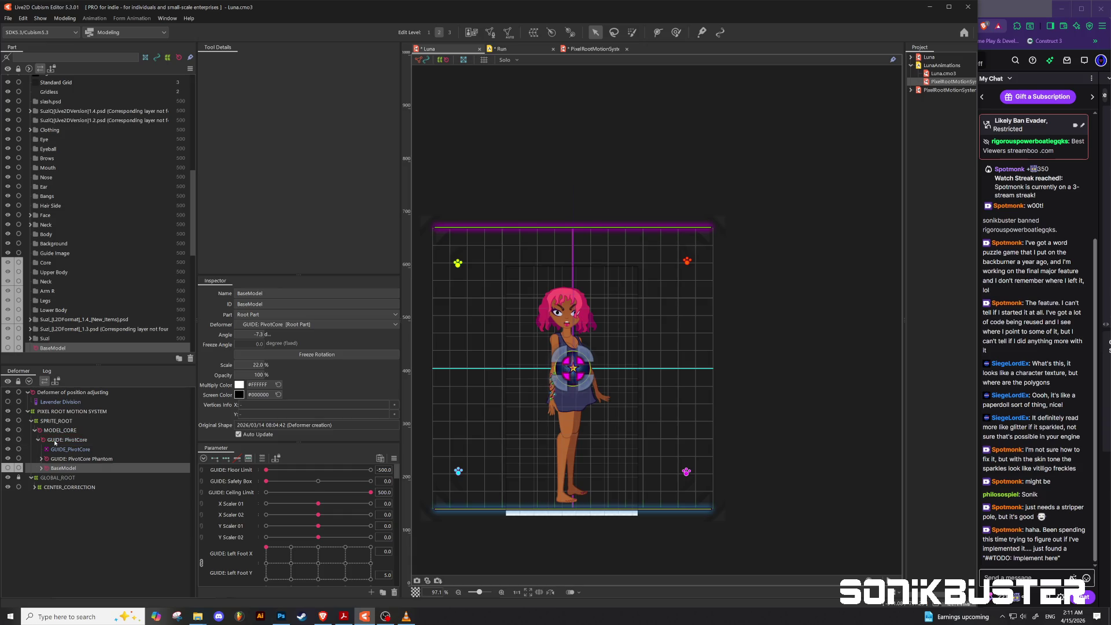
click(527, 51)
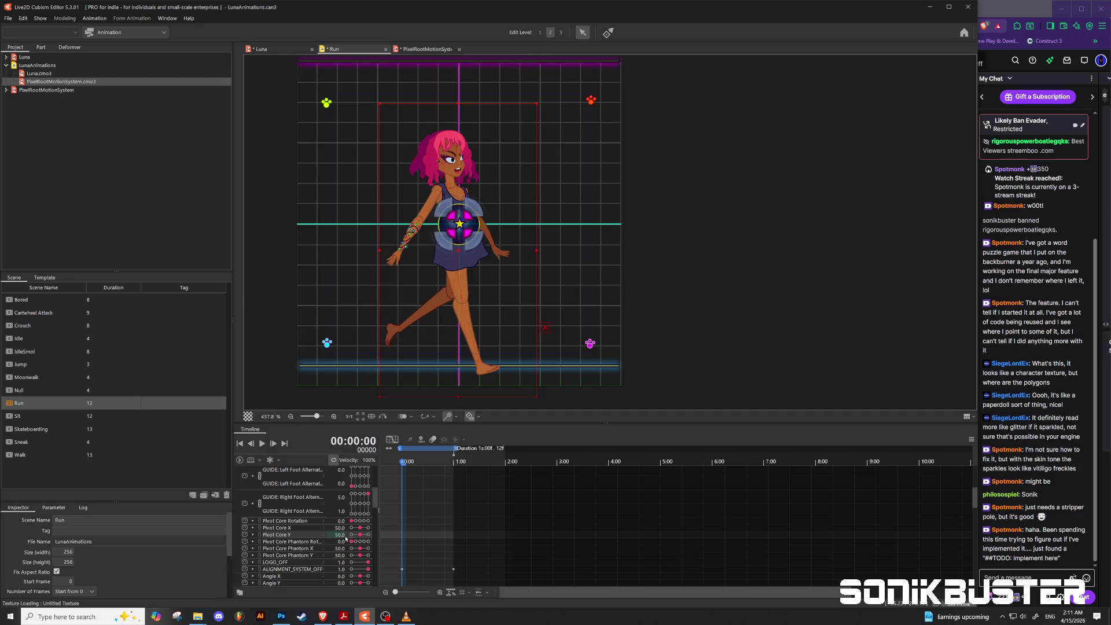
Key Pivot Core Y at 0:00, then play the Run loop and scrub it to frame 4
drag(345, 538, 351, 536)
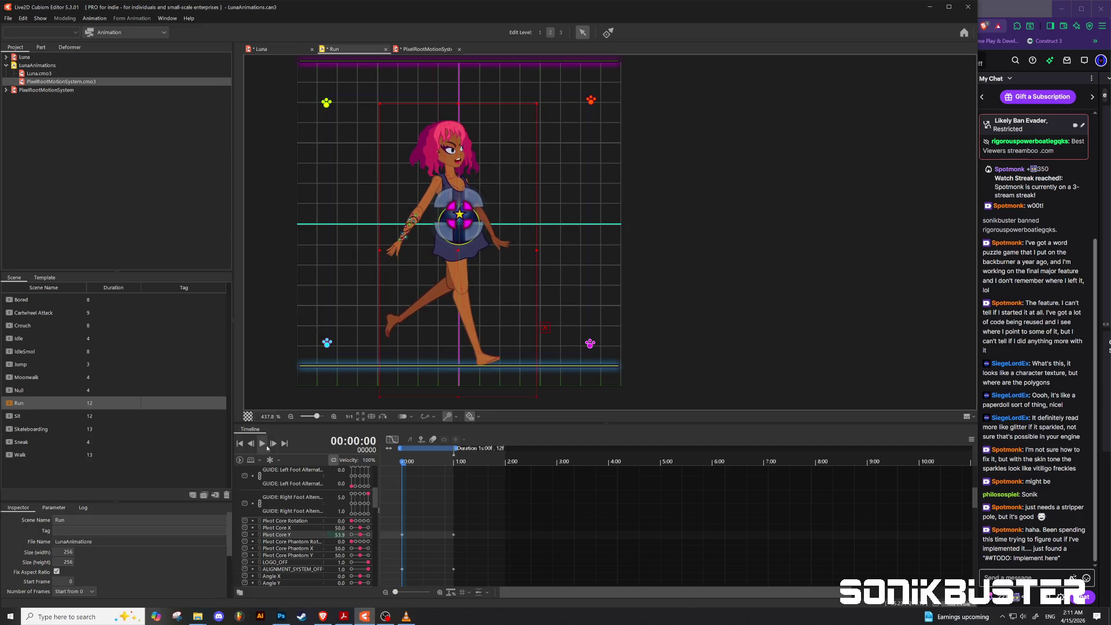
click(262, 443)
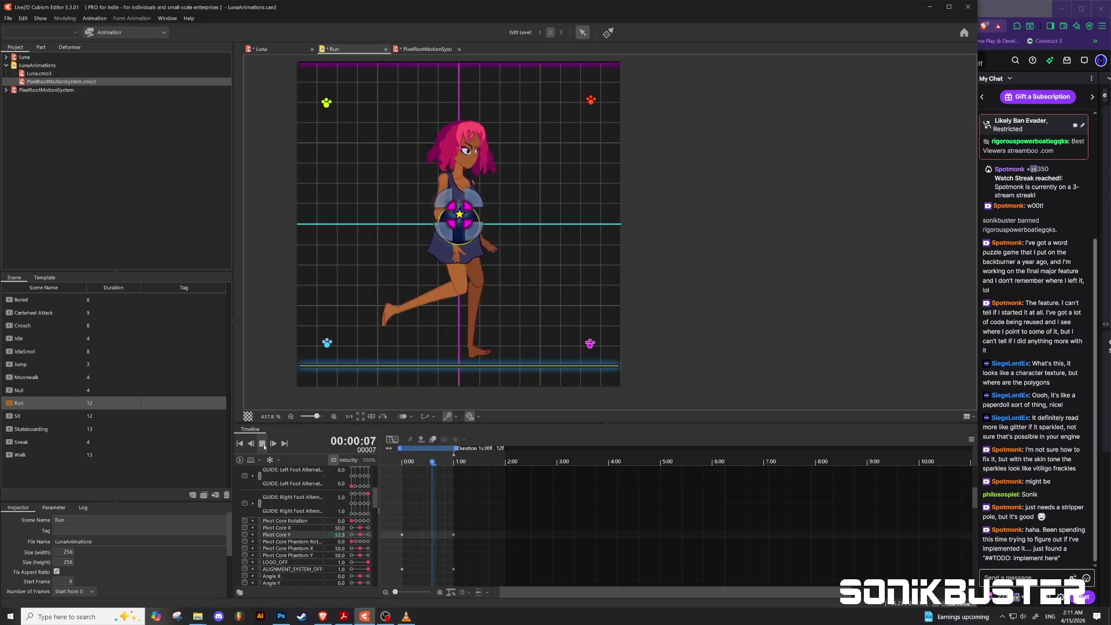
click(264, 446)
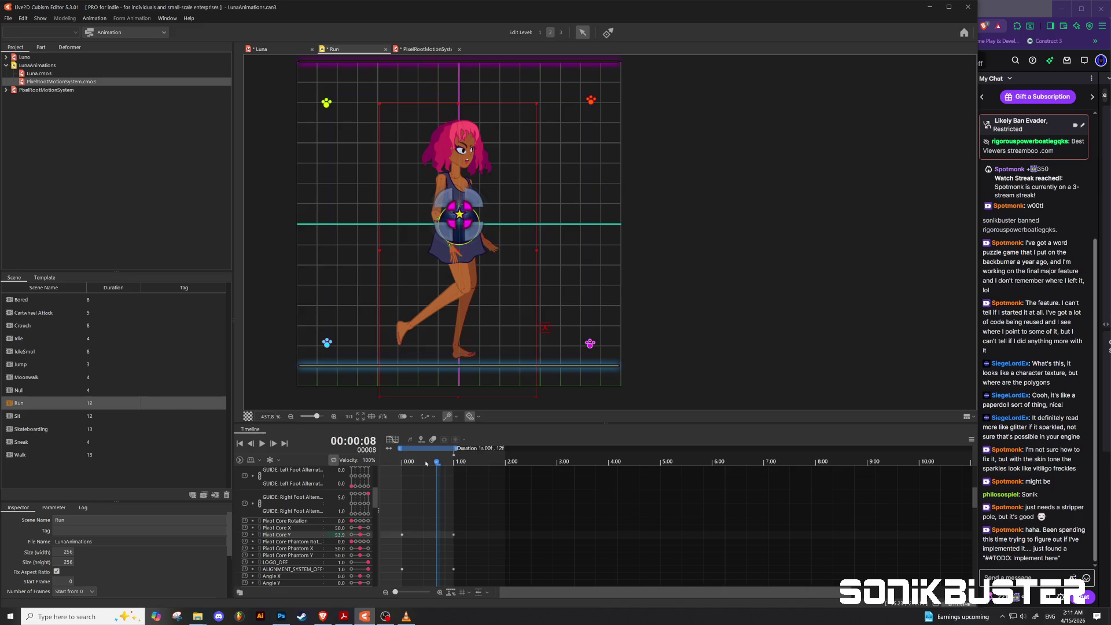
drag(421, 463, 407, 463)
drag(403, 462, 421, 463)
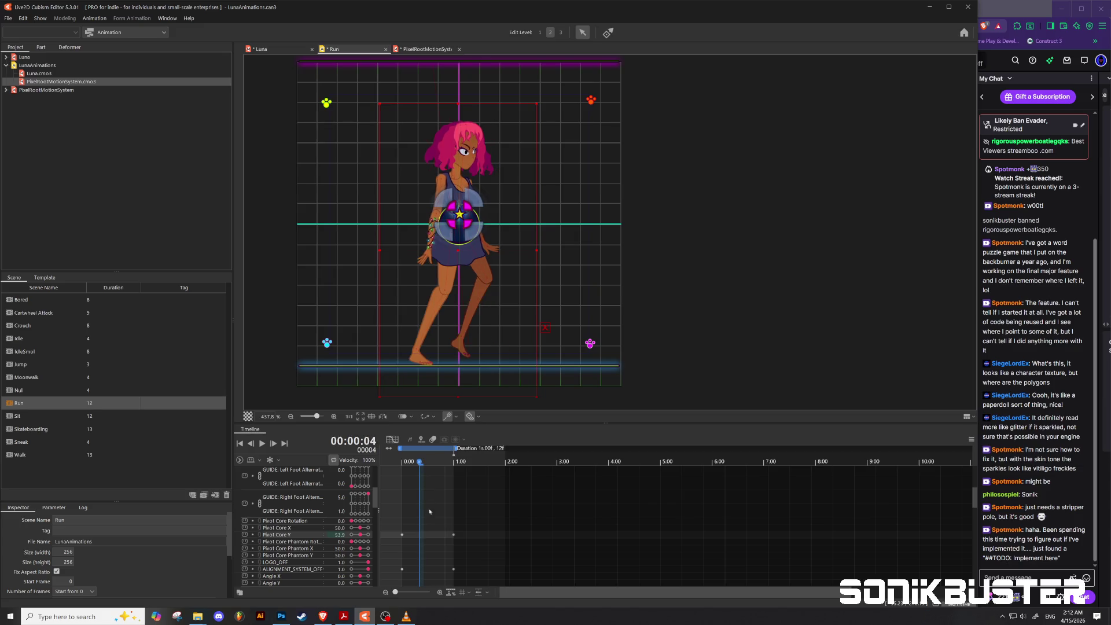
Collapse the Placement & Transparency, Head, Attack and Hip Controller timeline groups
scroll(302, 547, down, 3)
scroll(302, 548, down, 6)
scroll(302, 548, down, 2)
scroll(301, 548, down, 2)
scroll(301, 548, down, 2)
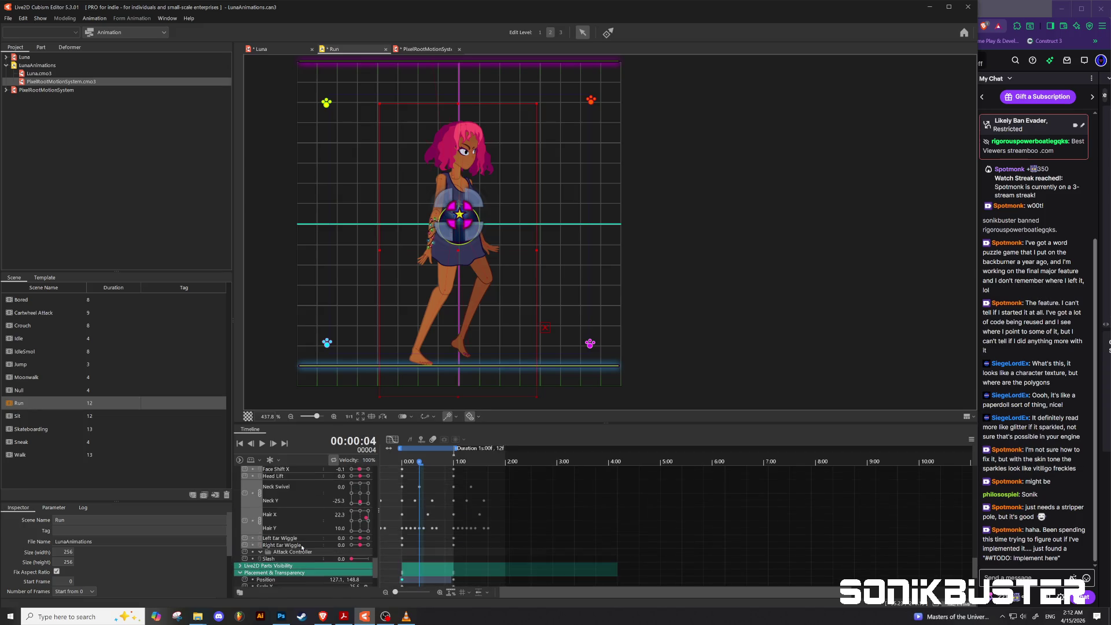
scroll(301, 548, up, 1)
scroll(302, 547, down, 3)
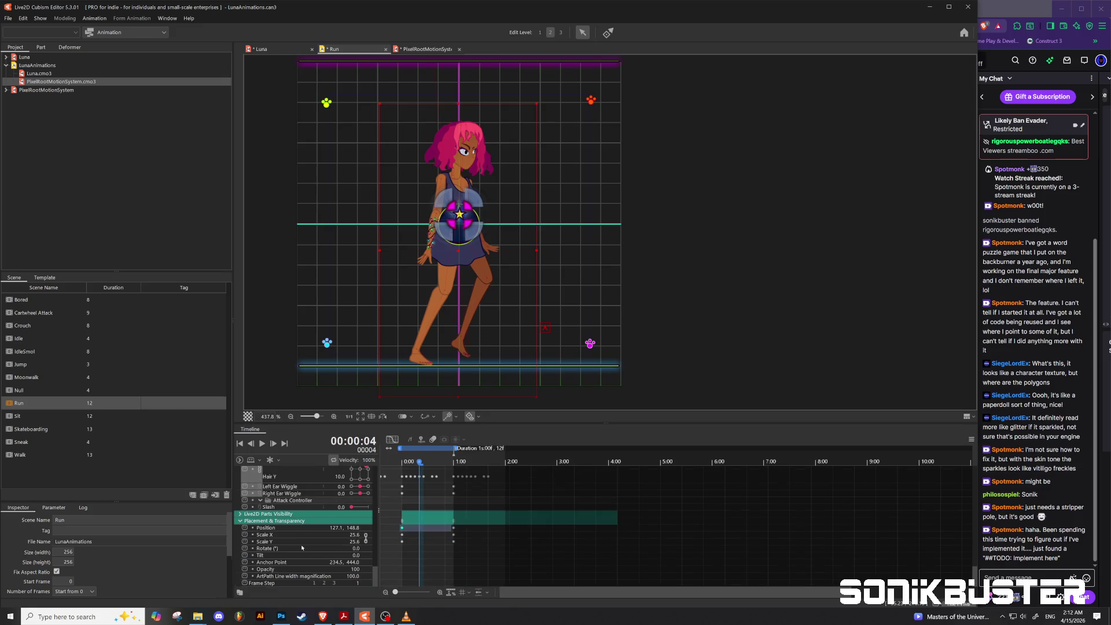
scroll(302, 548, up, 2)
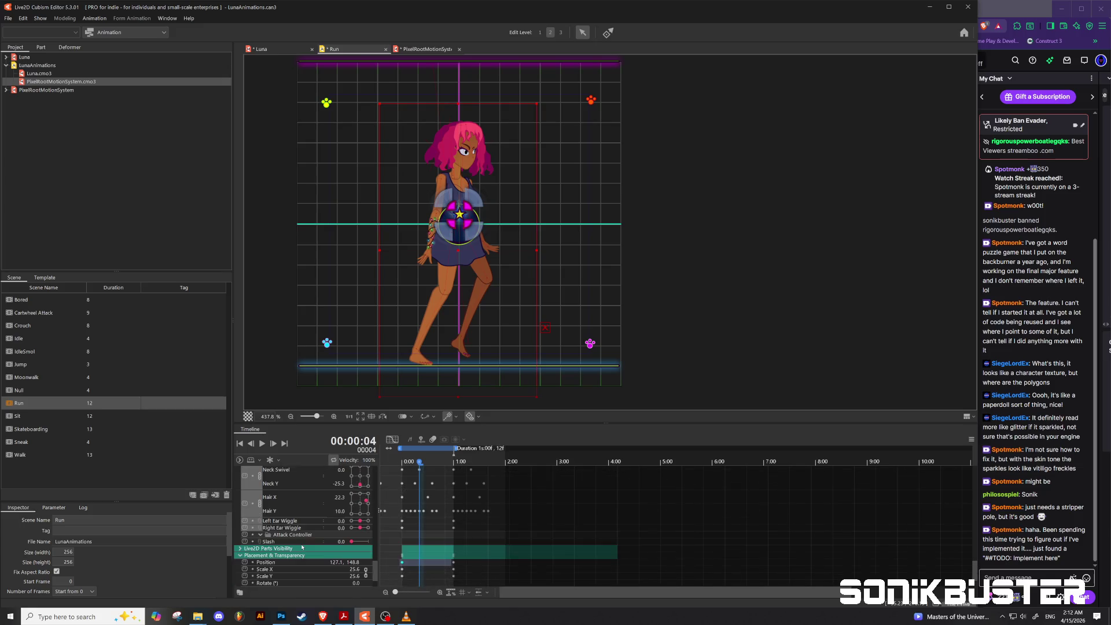
click(241, 556)
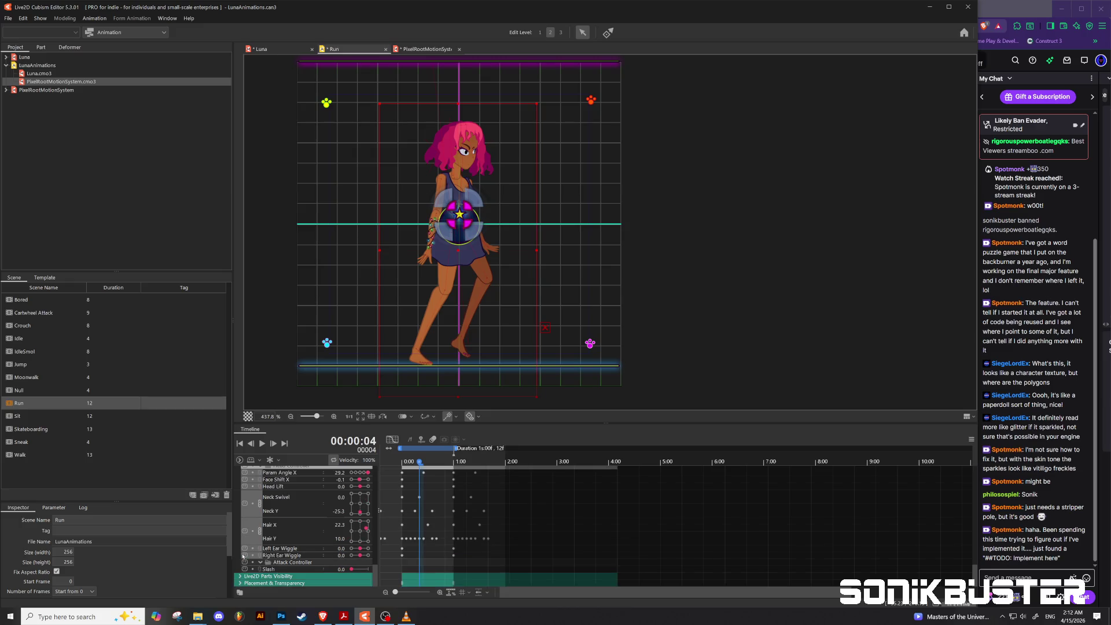
scroll(271, 541, up, 5)
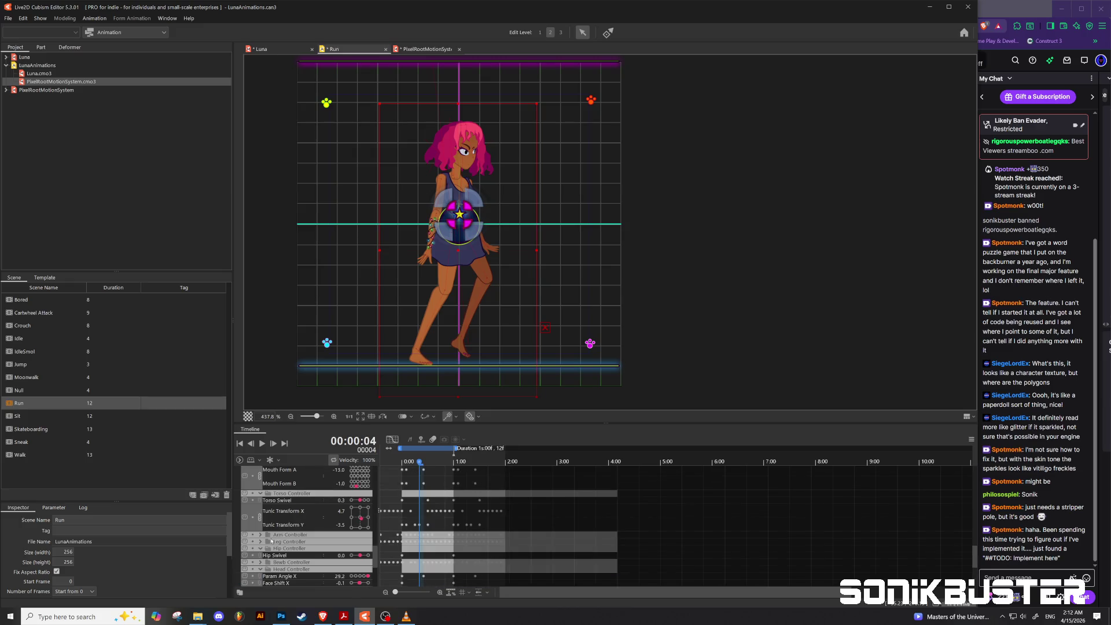
click(261, 569)
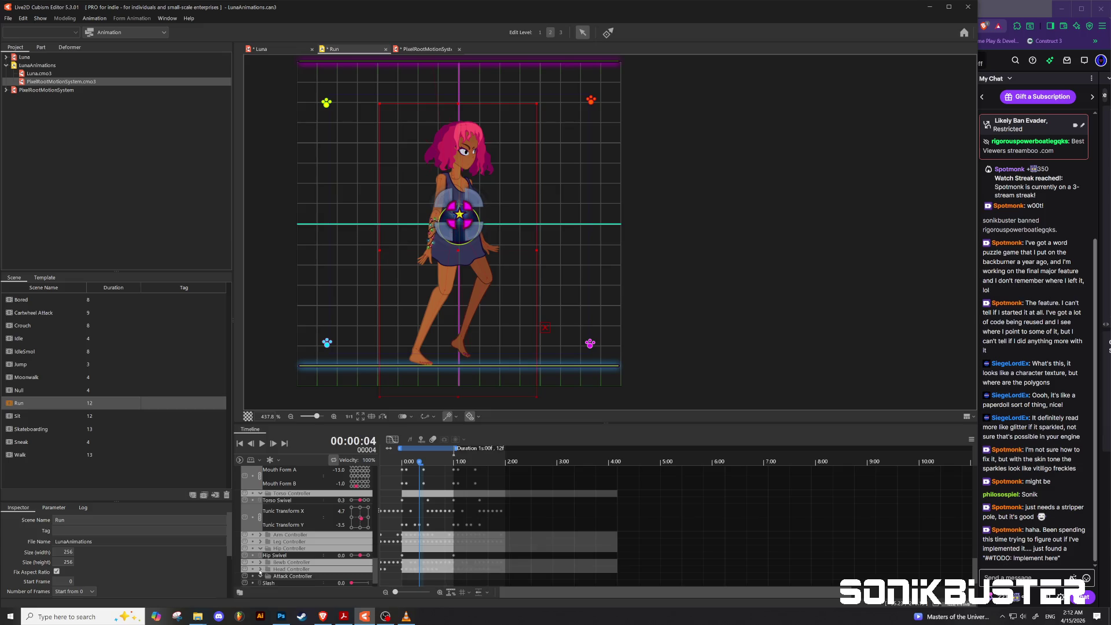
click(260, 576)
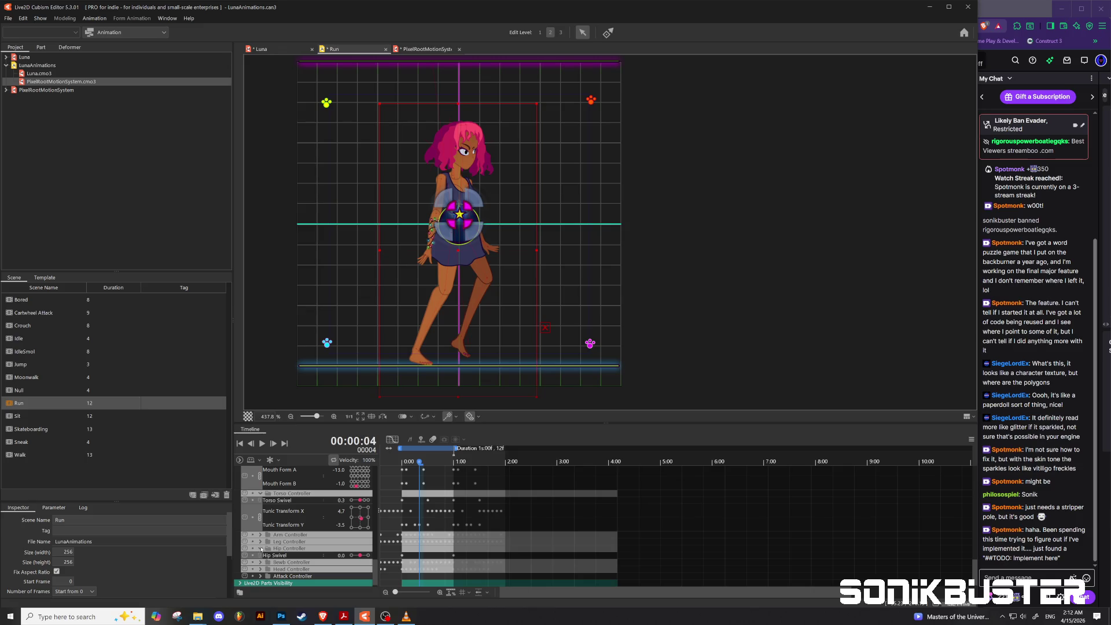
click(260, 548)
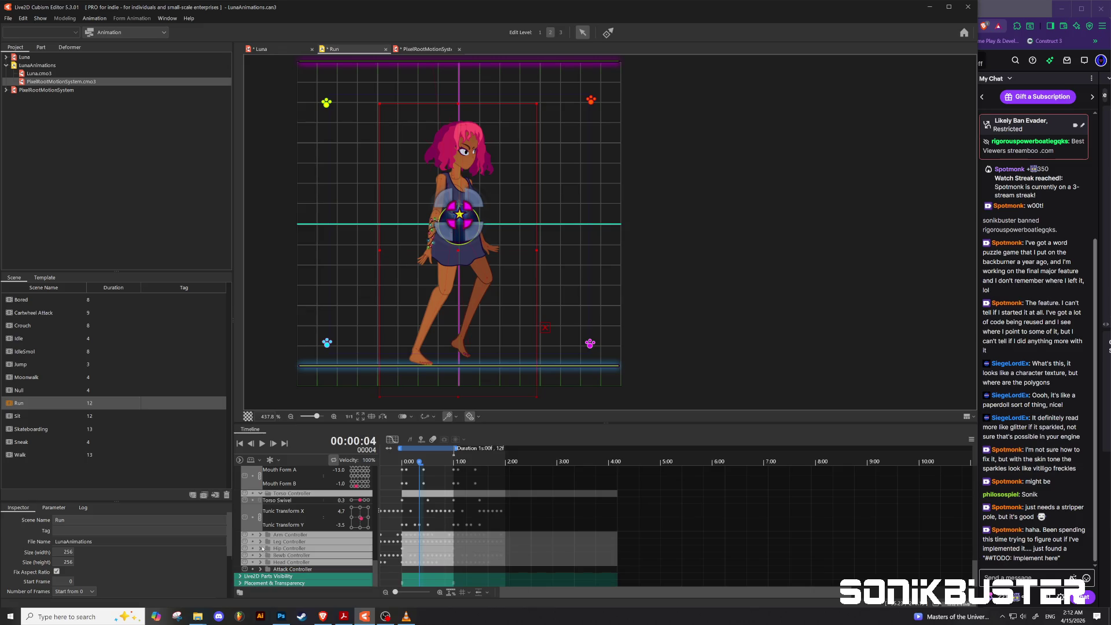
Expand Leg Controller, raise Right Leg at frame 4, and play the loop to check
click(261, 542)
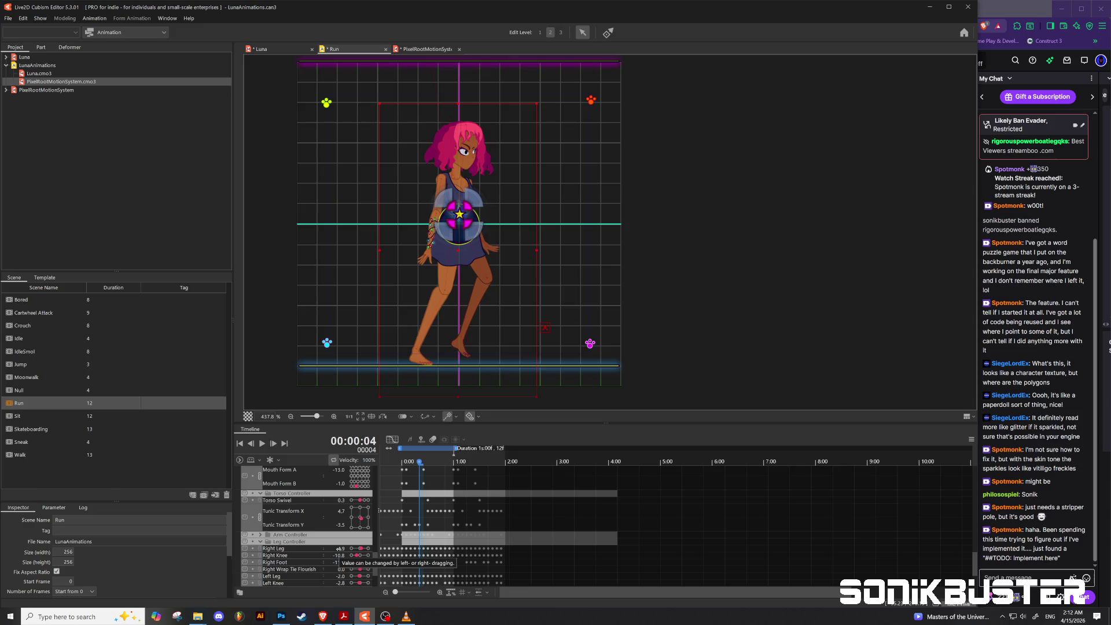
mouse_move(339, 549)
mouse_down()
mouse_move(354, 548)
mouse_move(335, 555)
mouse_up()
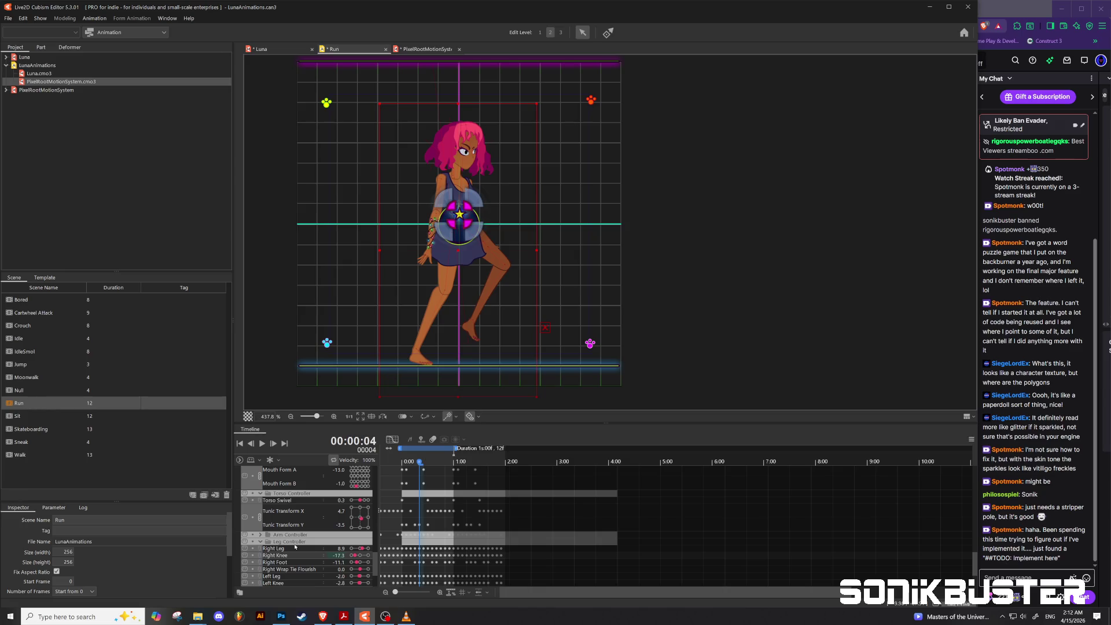
click(262, 443)
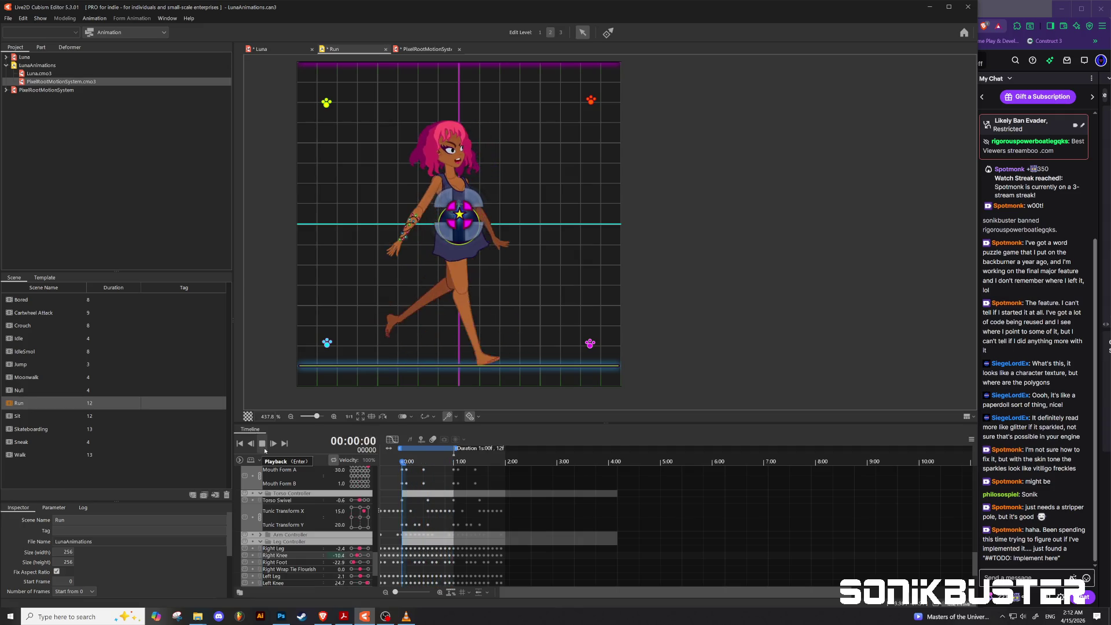
click(264, 450)
At frame 10, set Left Leg to 12.1 and bend Left Knee to about -17
drag(420, 463, 447, 470)
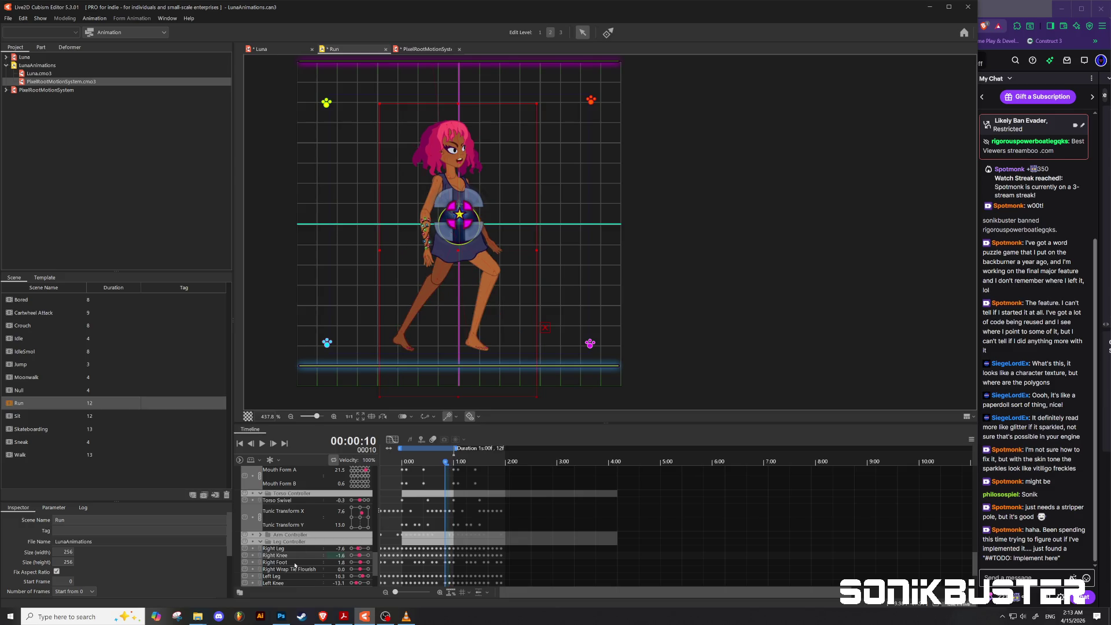
drag(361, 576, 363, 576)
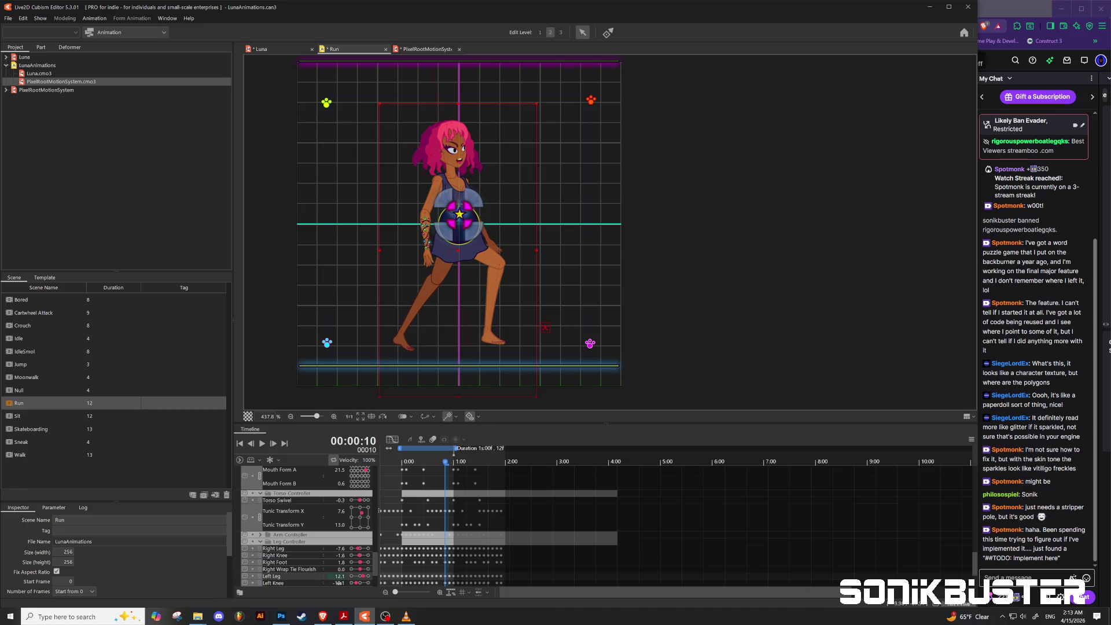
drag(339, 583, 332, 584)
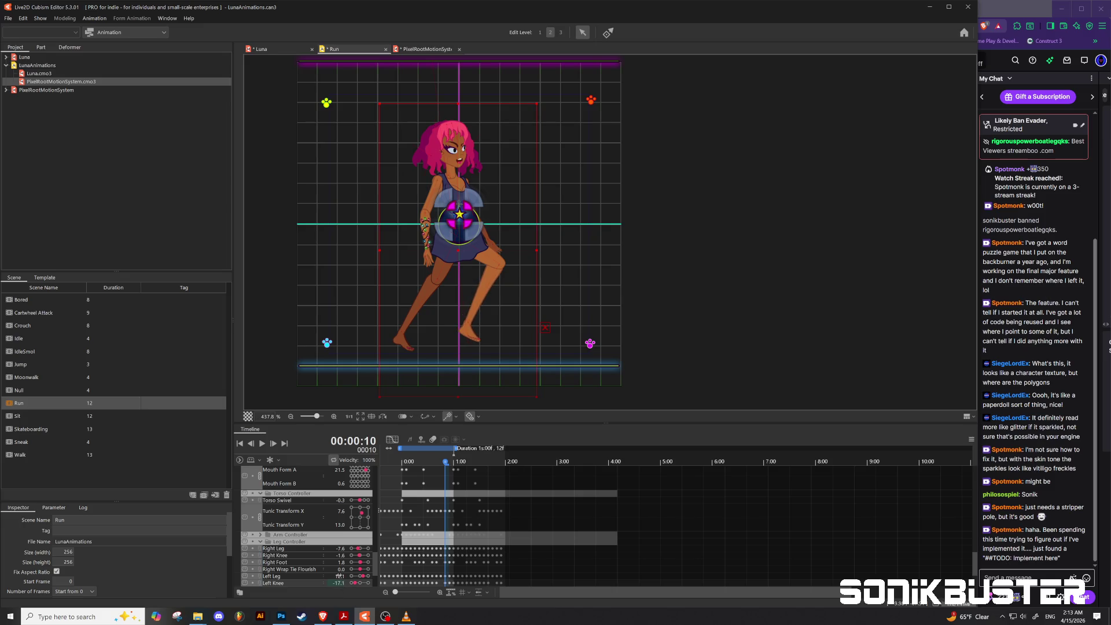
Adjust the Left Foot angle and fine-tune the Left Knee bend at frame 10
scroll(339, 575, down, 3)
scroll(332, 554, down, 1)
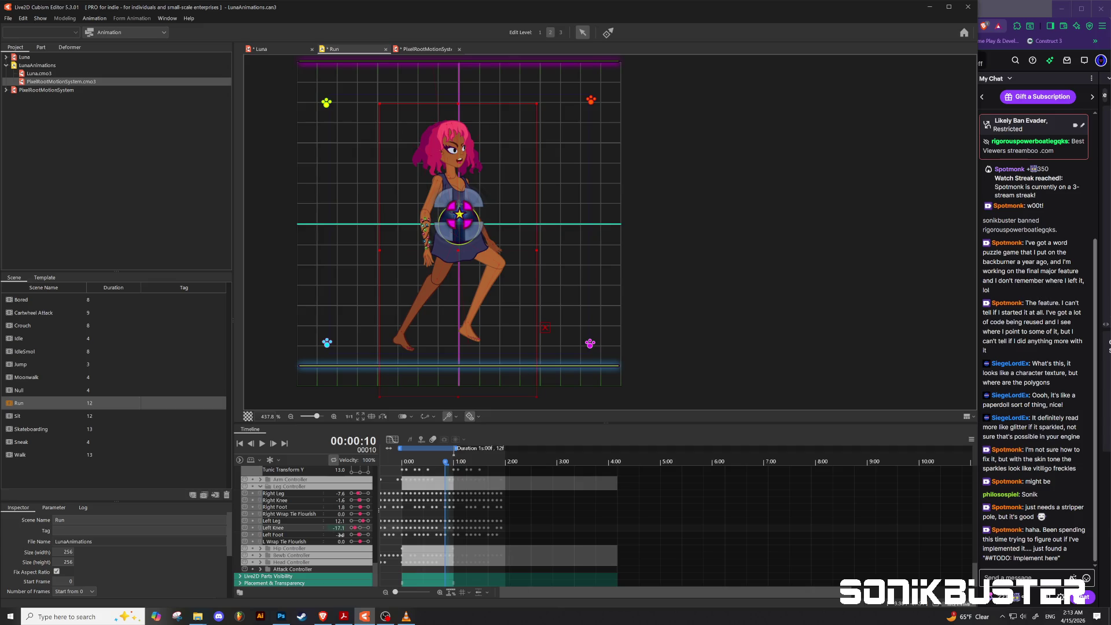
drag(341, 534, 333, 534)
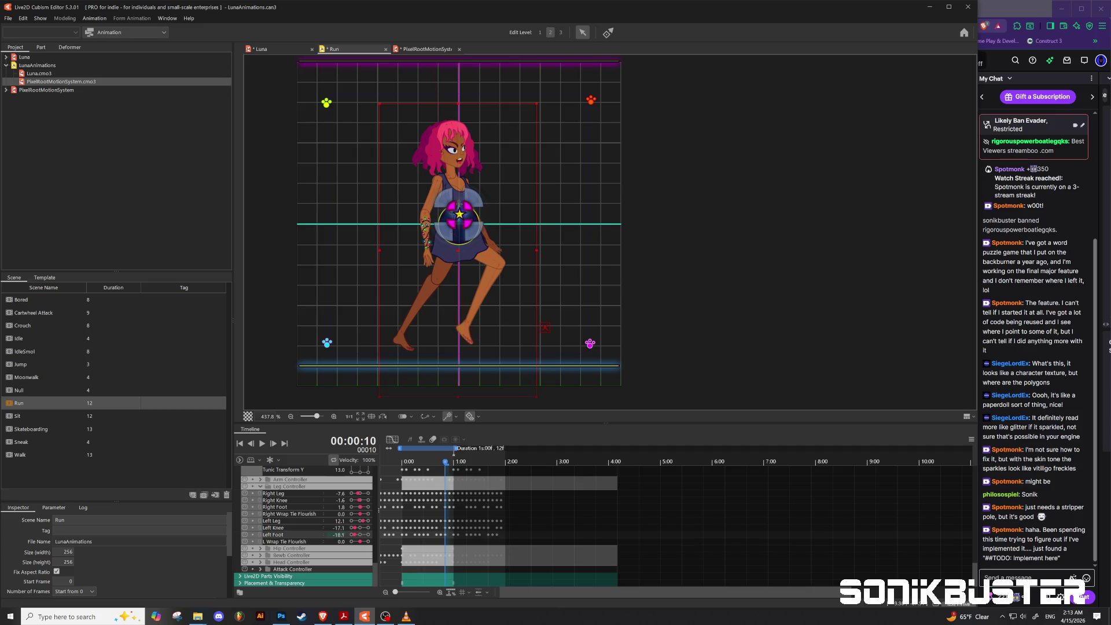
drag(341, 528, 343, 528)
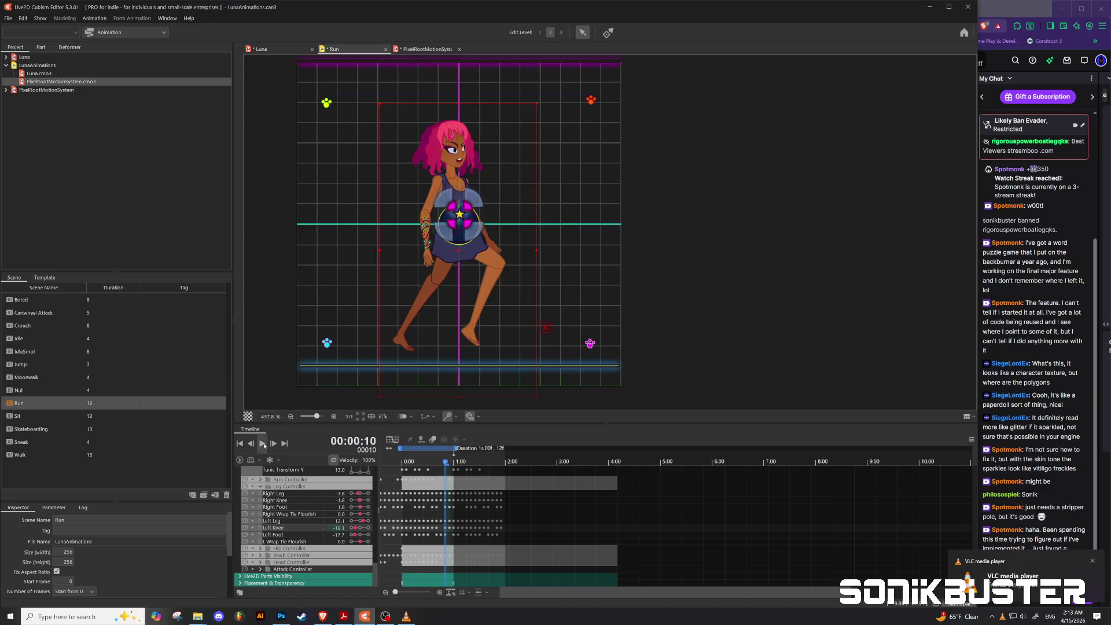
Play and scrub the loop to compare leg poses, then nudge Right Leg slightly and replay
click(264, 444)
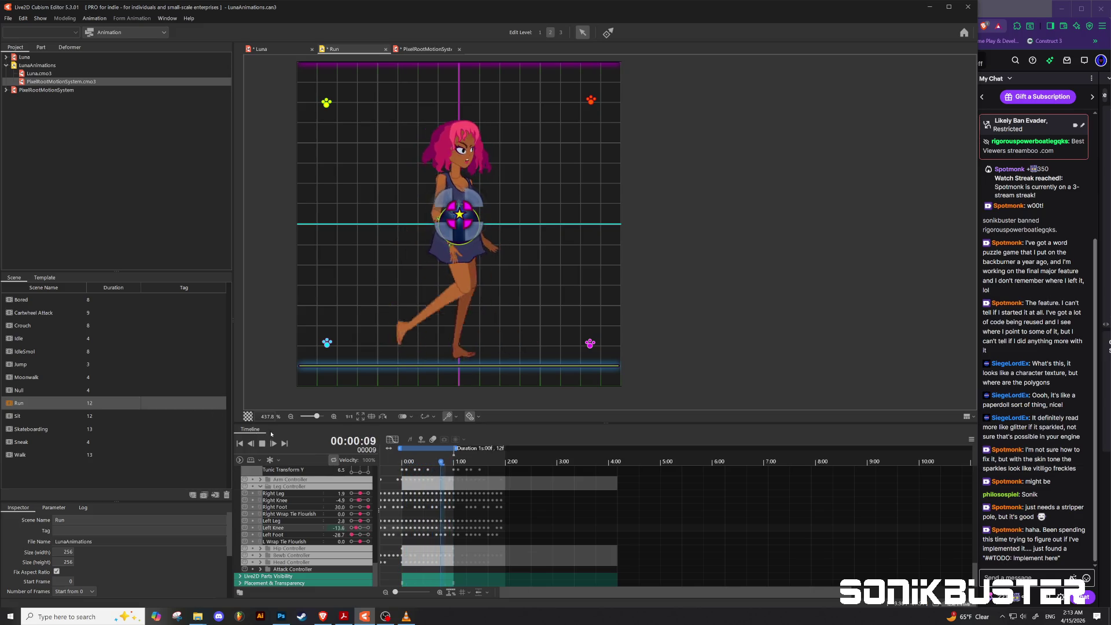
click(416, 462)
drag(411, 462, 447, 475)
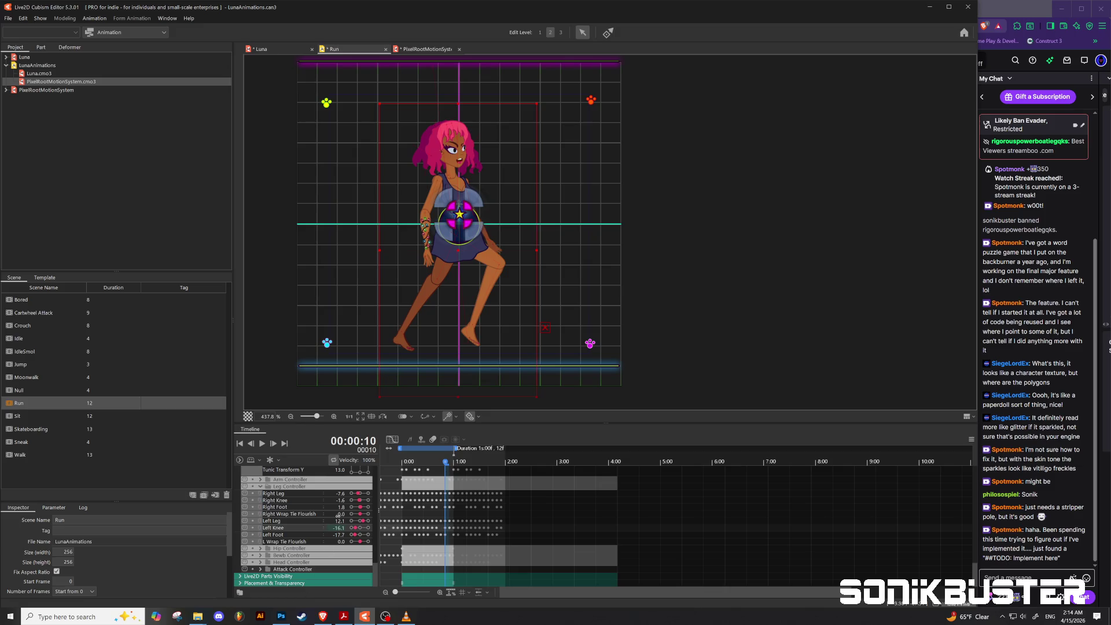
click(341, 493)
drag(342, 493, 342, 501)
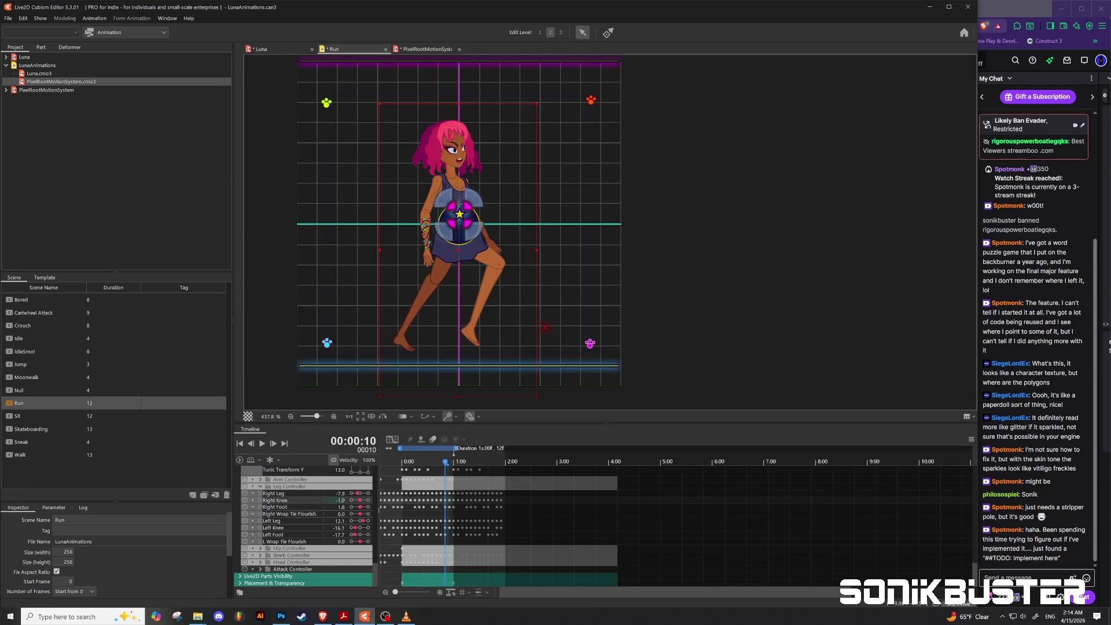
click(263, 445)
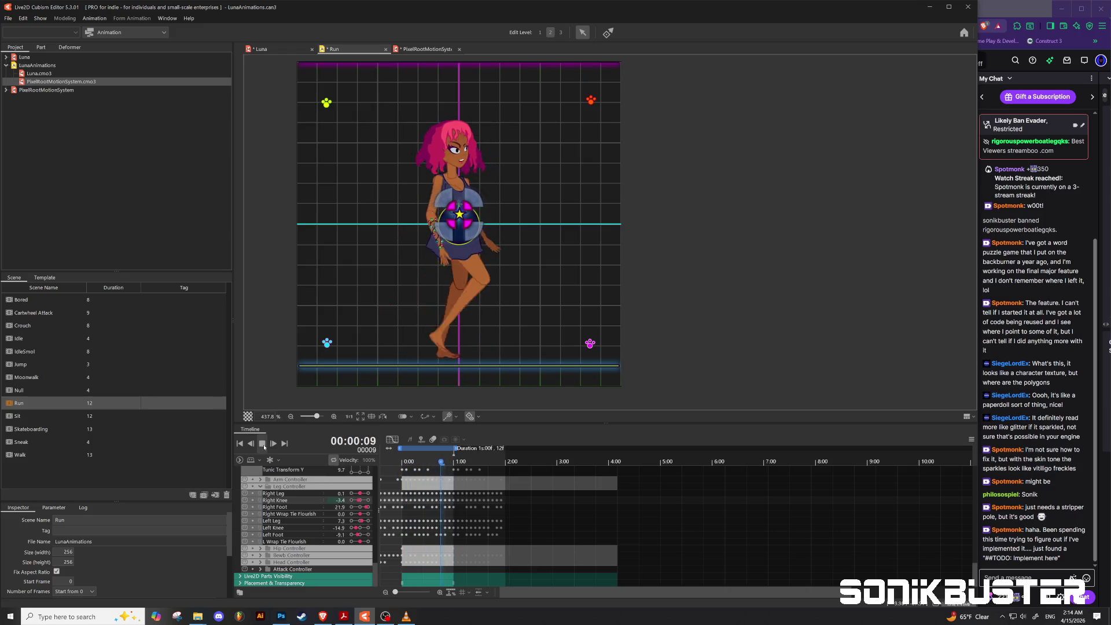
click(263, 444)
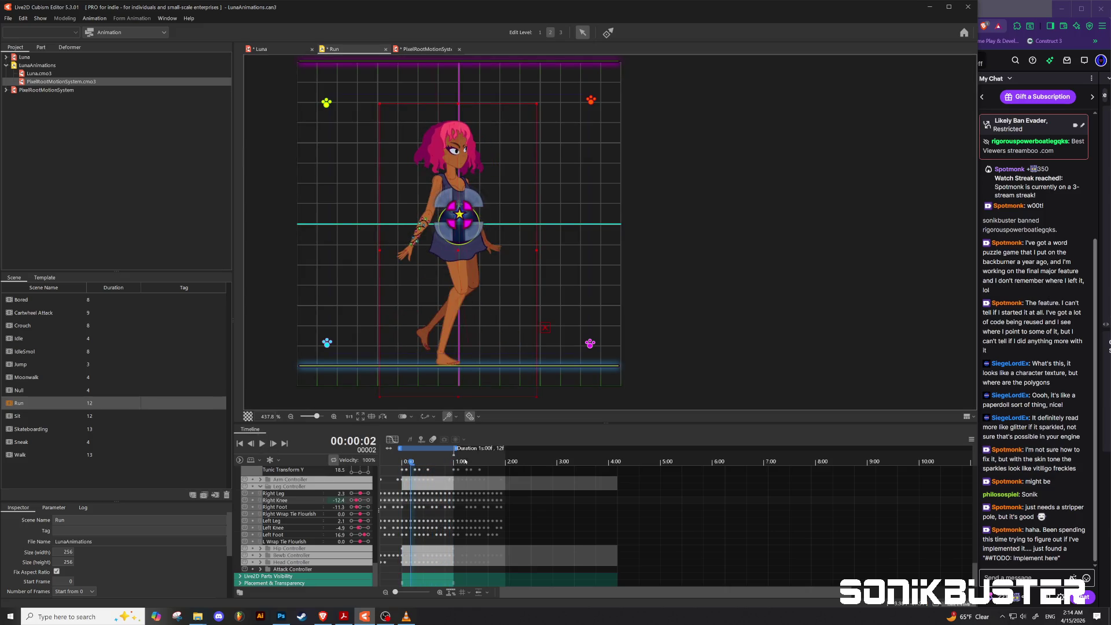
Move to frame 11 and swing the Left Foot further
click(454, 463)
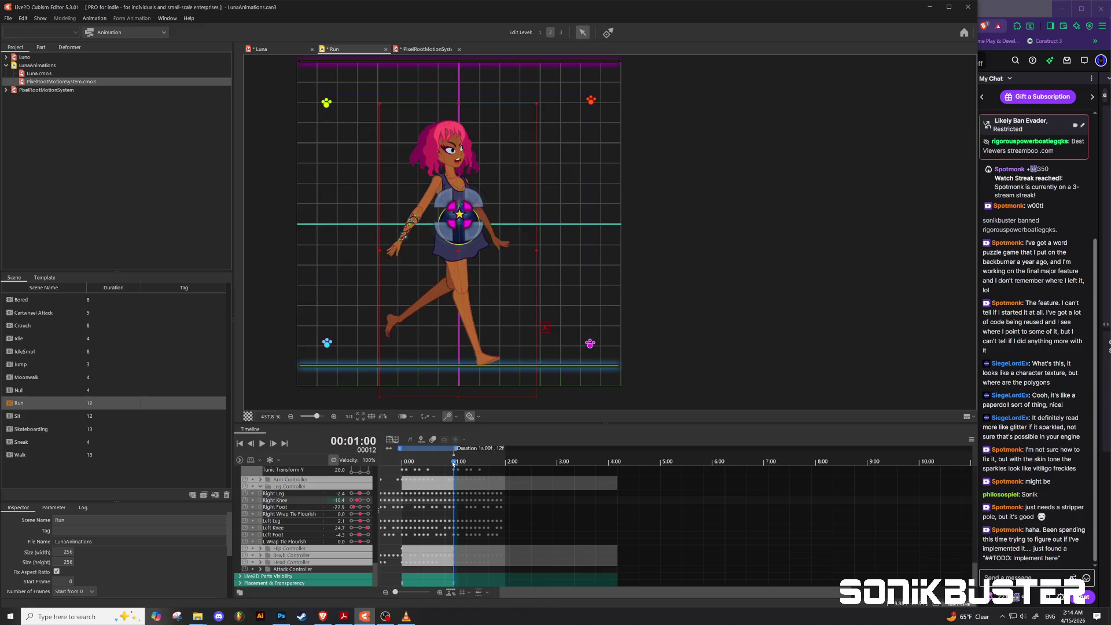
click(458, 463)
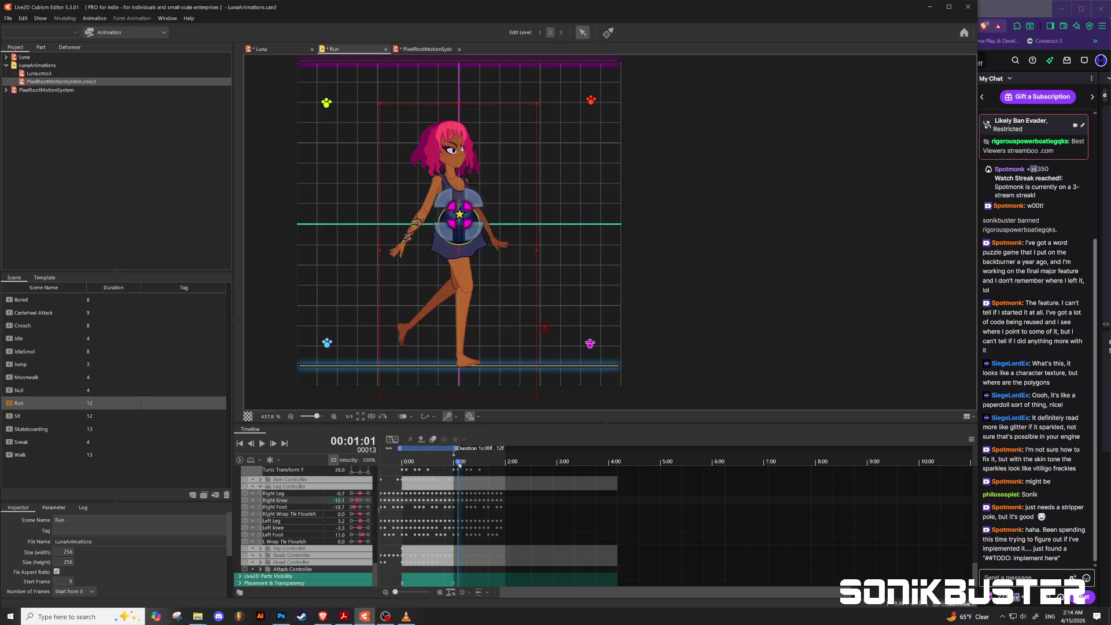
drag(457, 465, 454, 466)
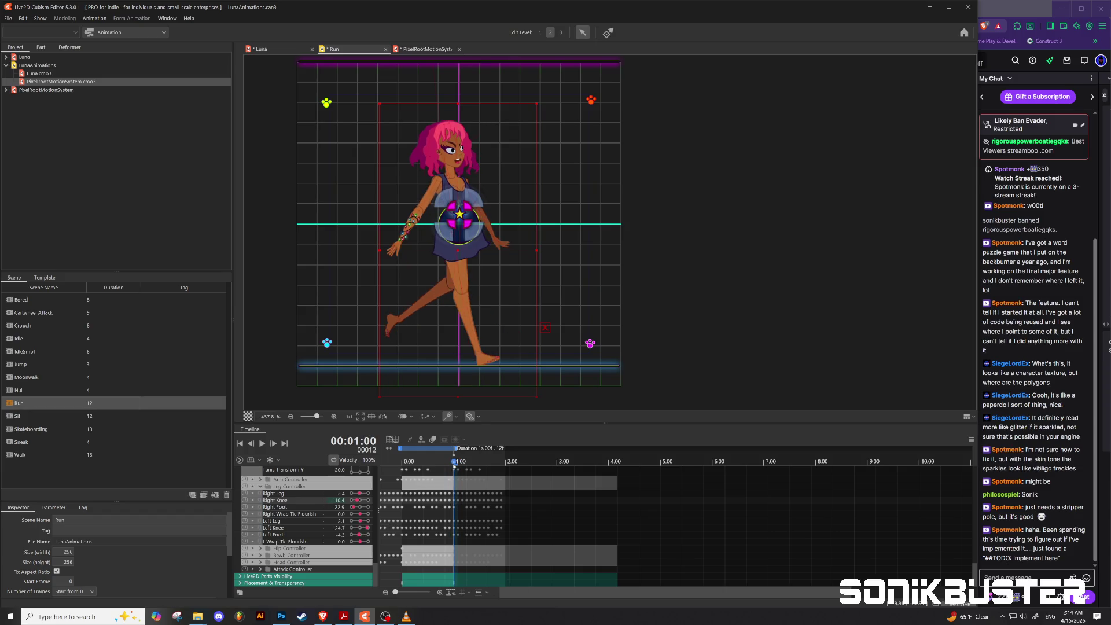
drag(453, 466, 451, 466)
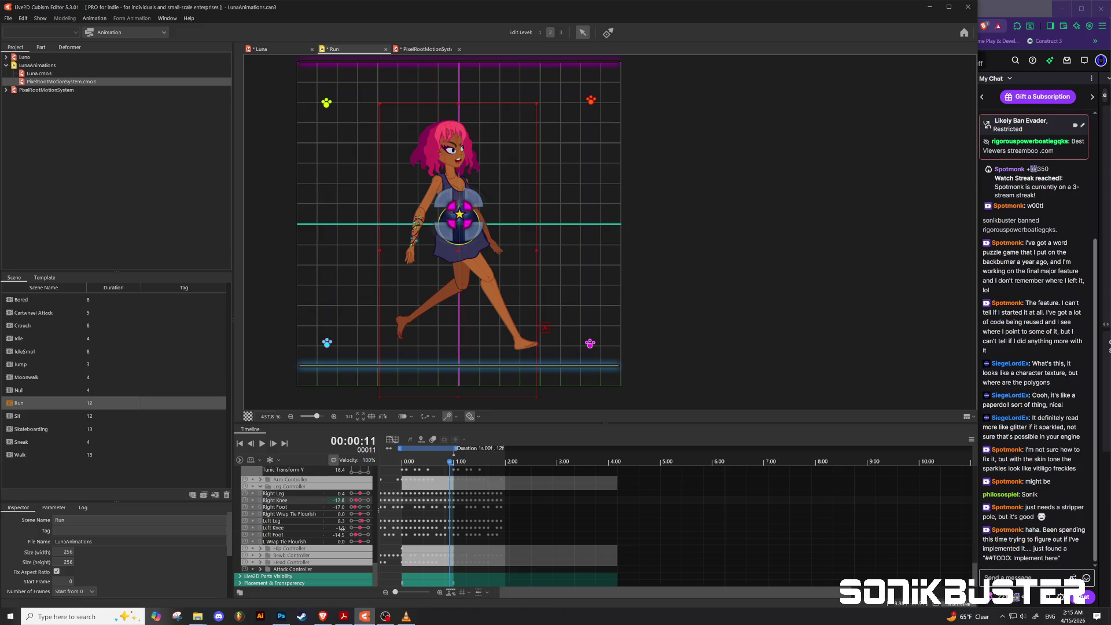
drag(341, 535, 324, 534)
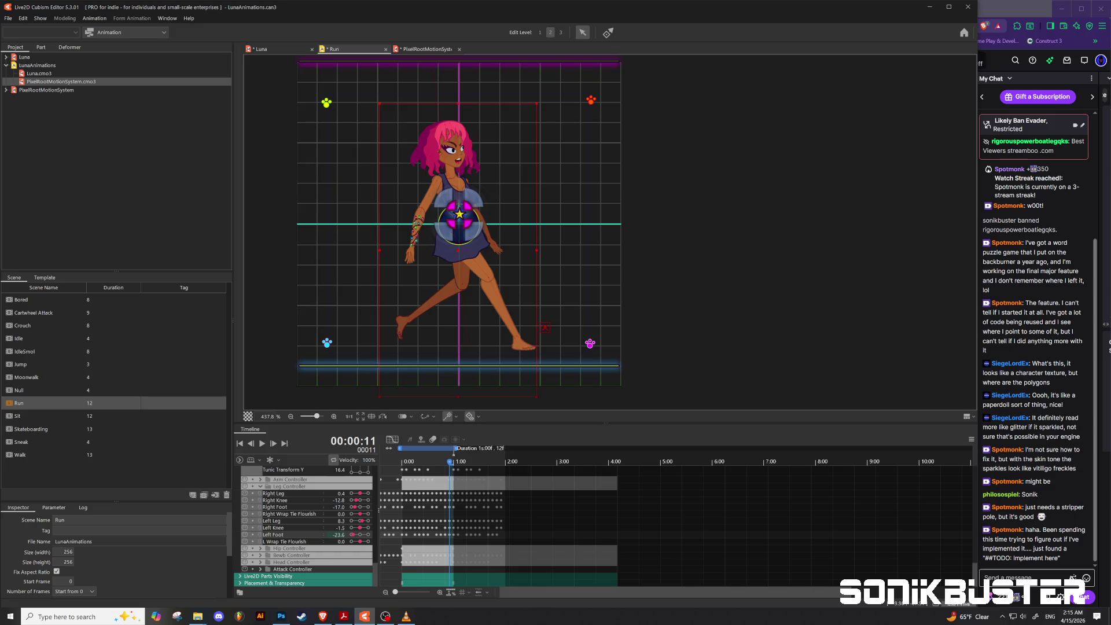
Preview the change, then adjust the Left Foot angle on frame 12
click(262, 444)
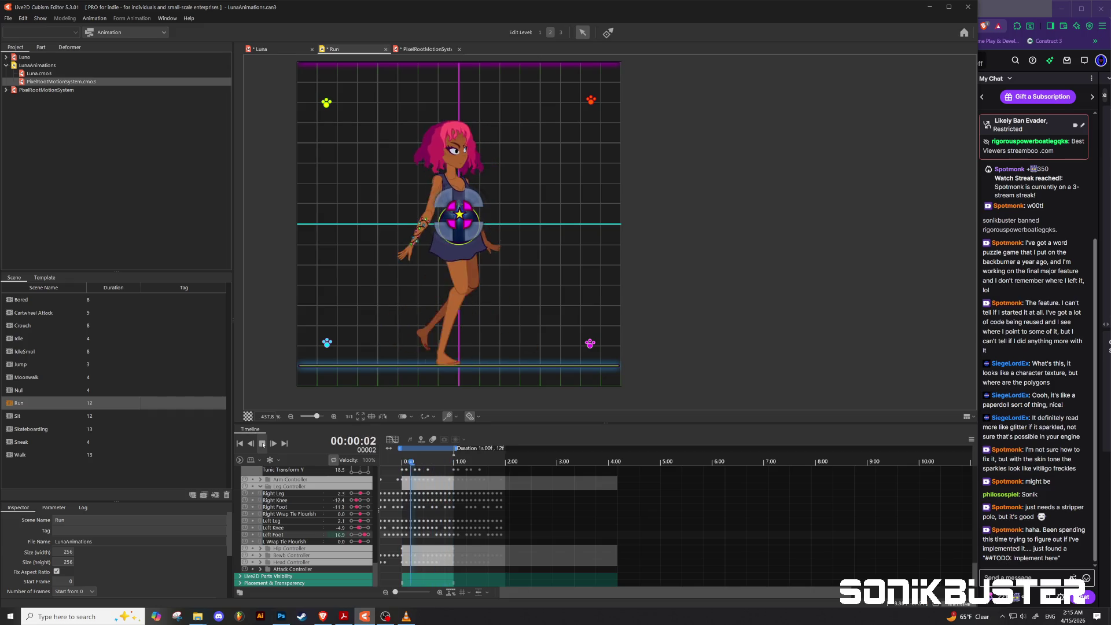
click(262, 443)
click(432, 462)
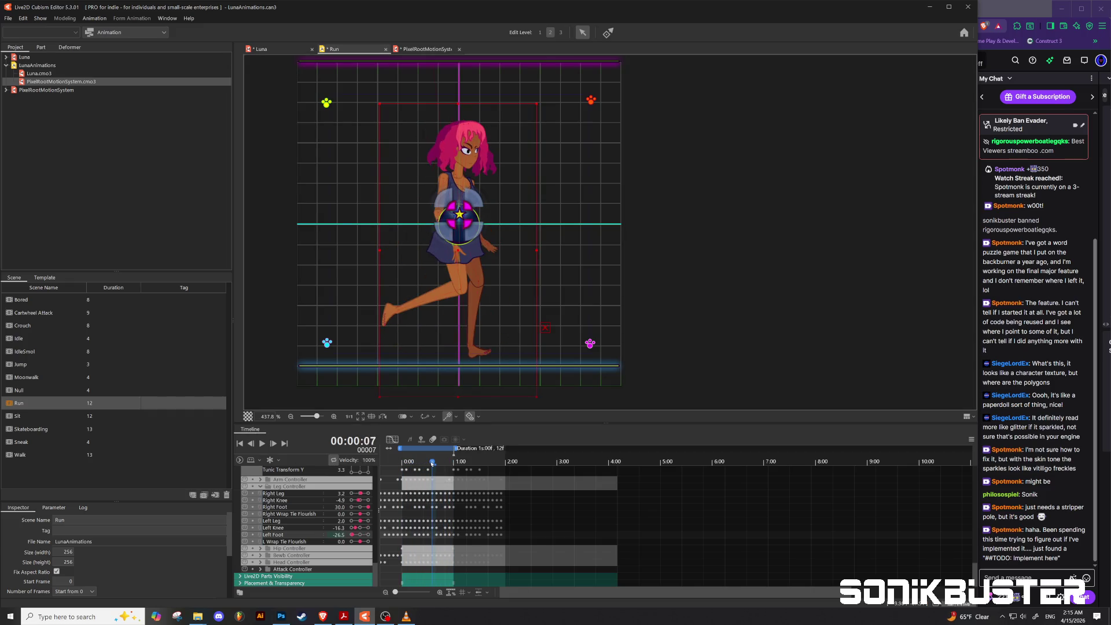
drag(434, 463, 455, 469)
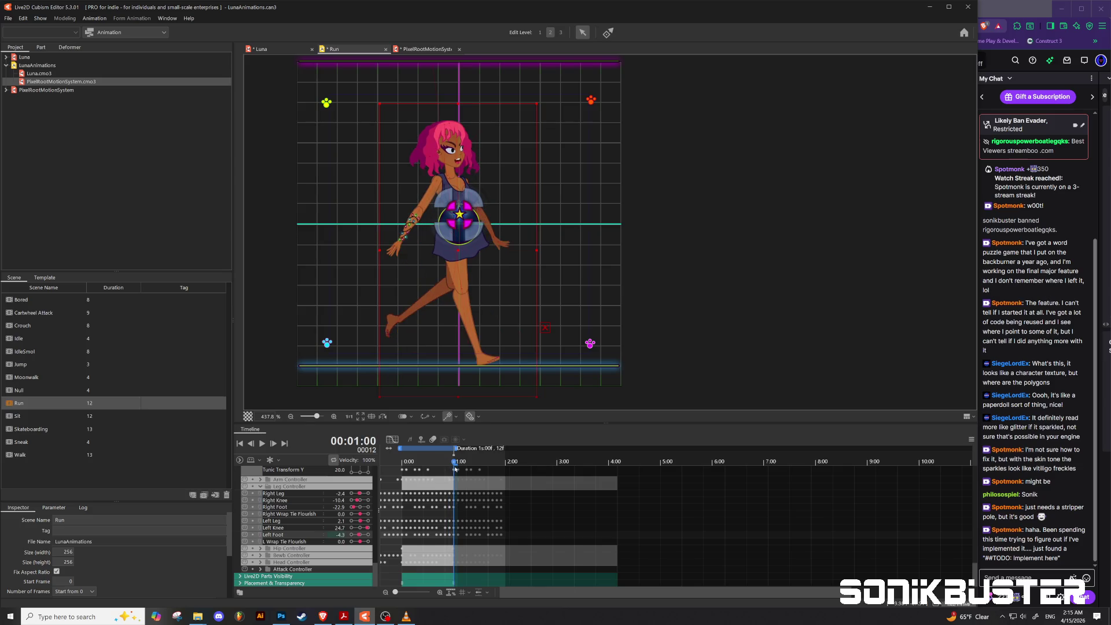
drag(341, 535, 347, 538)
Play, stop at frame 9, return to frame 5, and replay the Run loop
click(266, 444)
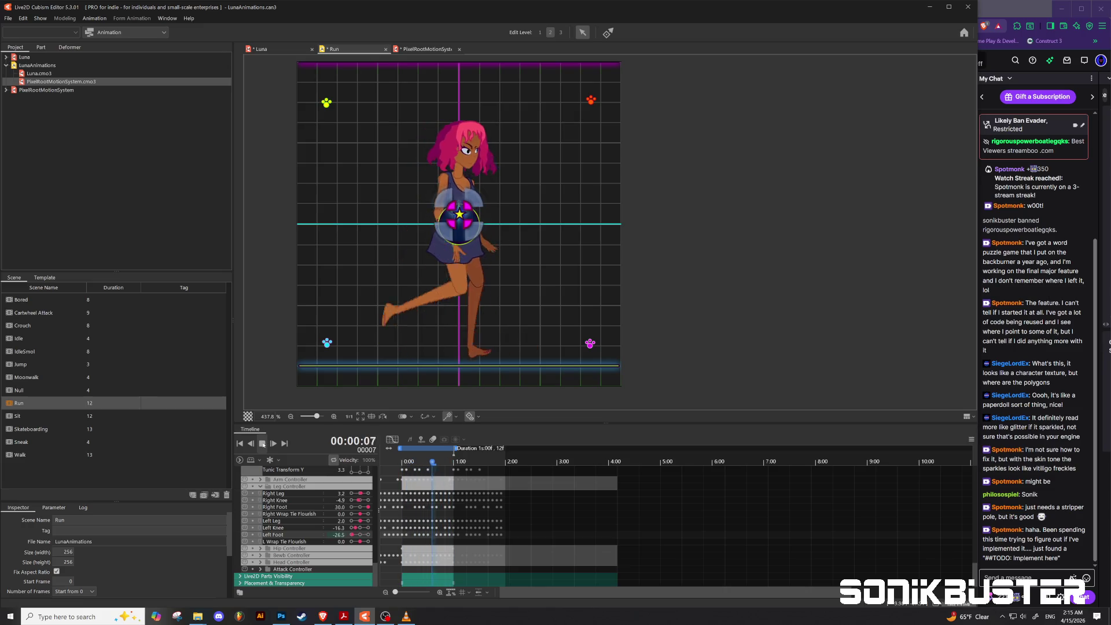
click(262, 443)
mouse_move(441, 465)
mouse_down()
mouse_move(418, 469)
mouse_move(426, 473)
mouse_up()
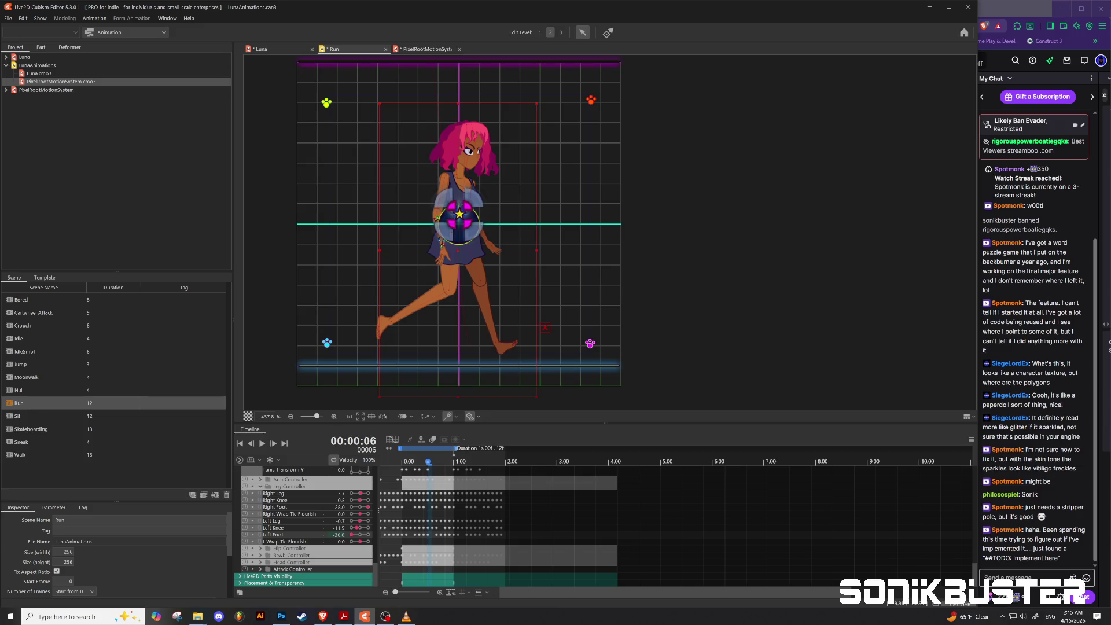
click(262, 443)
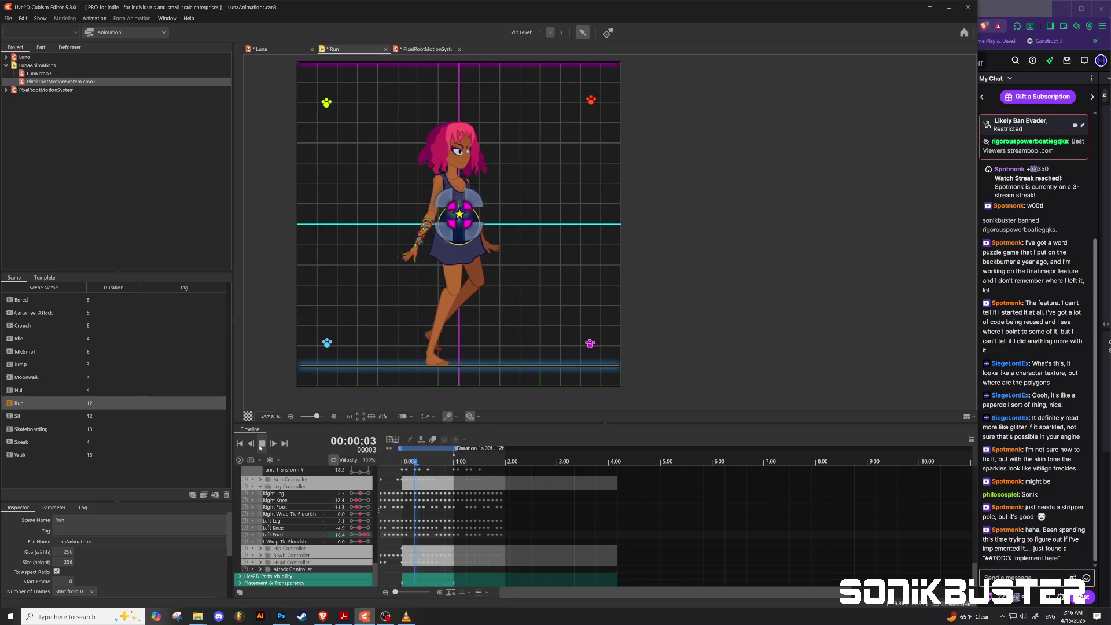
click(1003, 577)
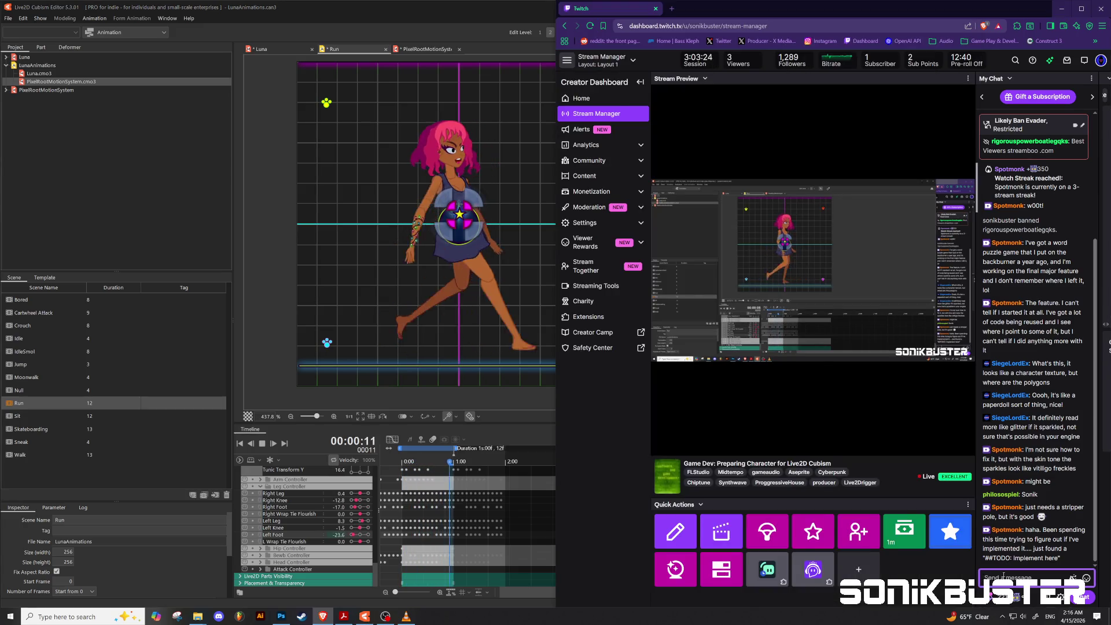
text(@ph)
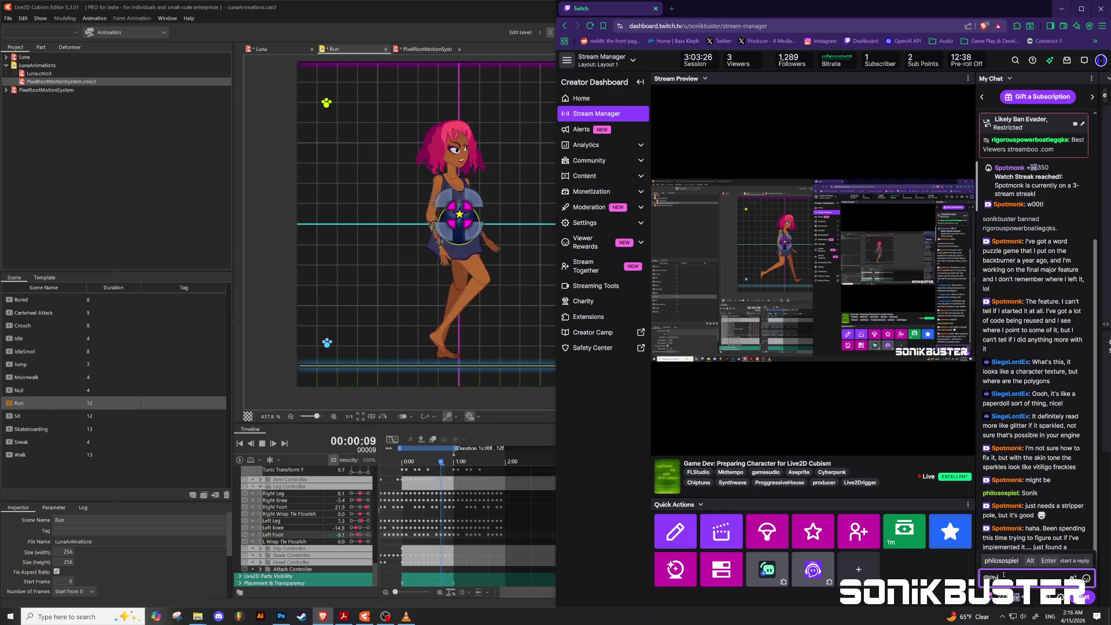
key(Tab)
text(no th)
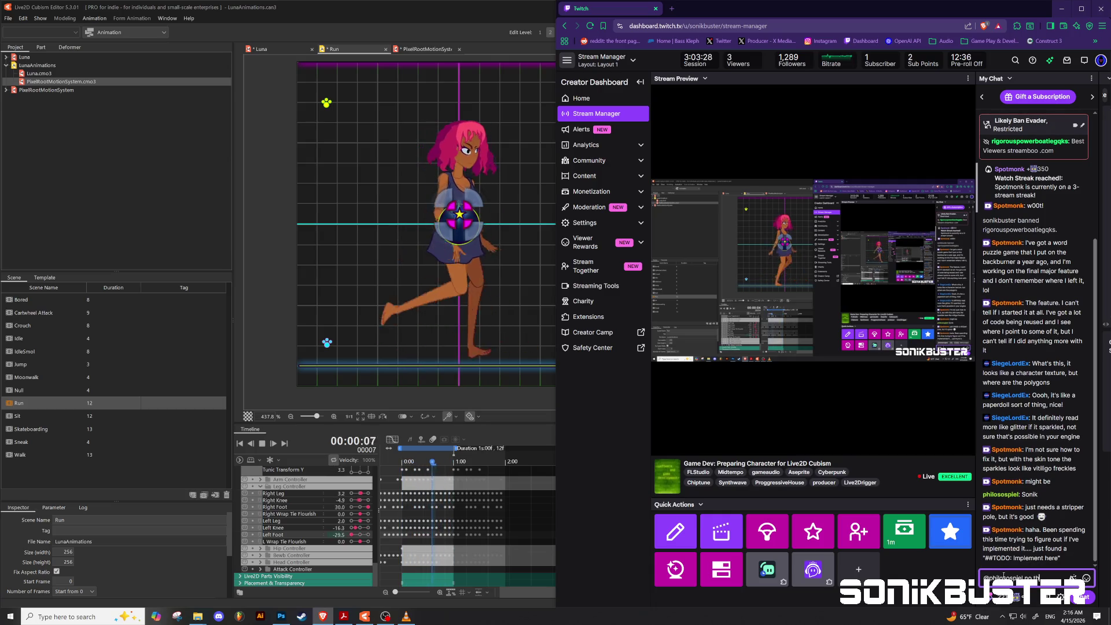
text(oughts?)
key(Return)
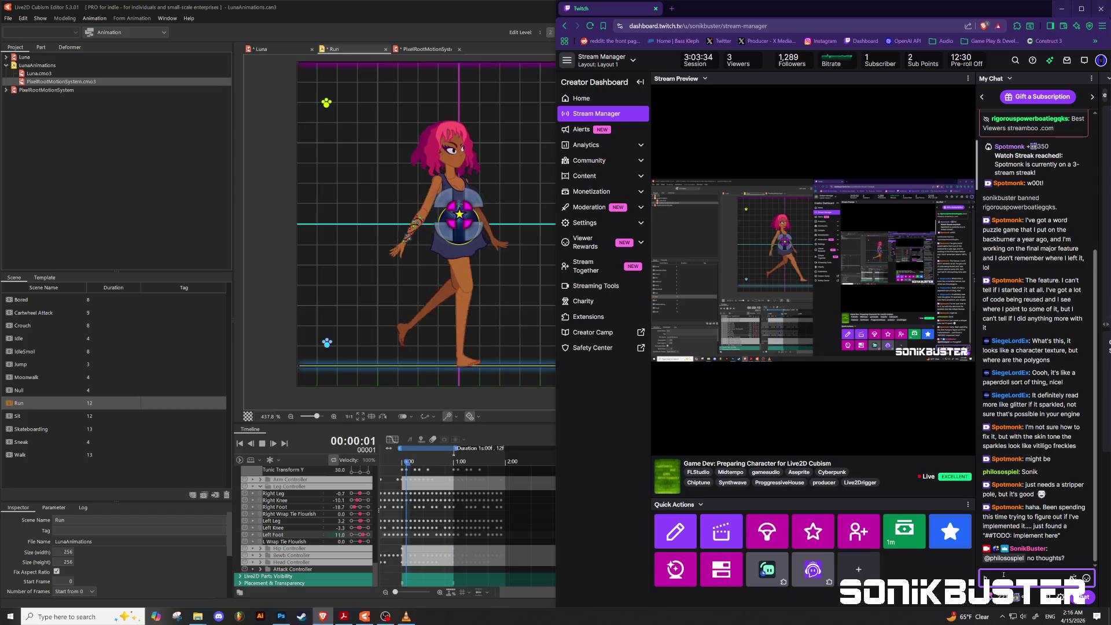
Send the follow-up message 'hmm?' and switch back to the Live2D Cubism Editor
text(hmm?)
key(Return)
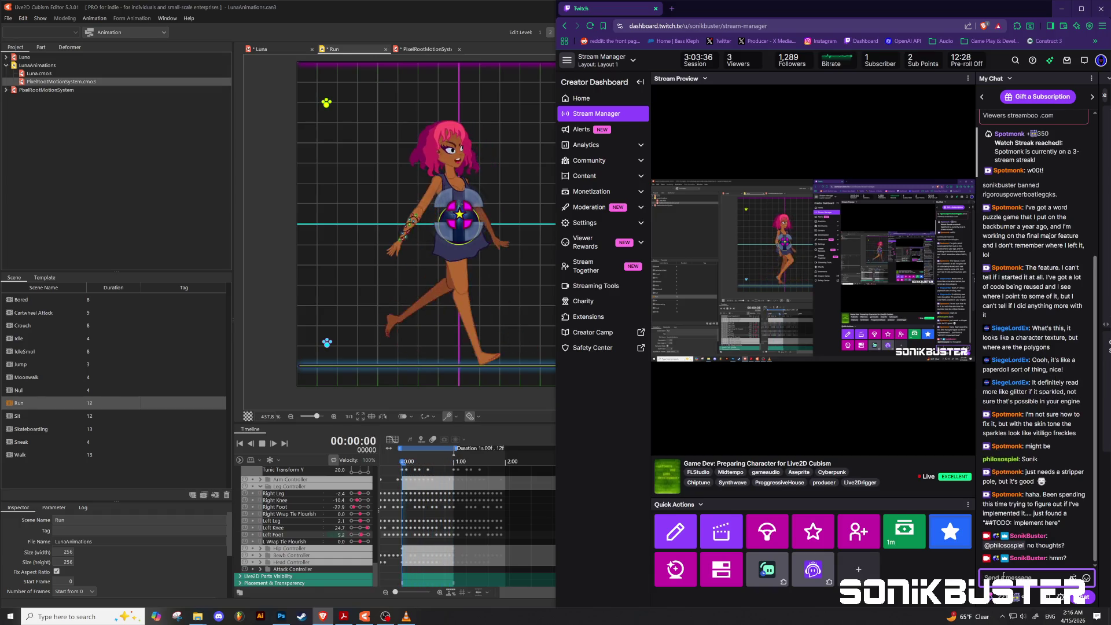
text(cd)
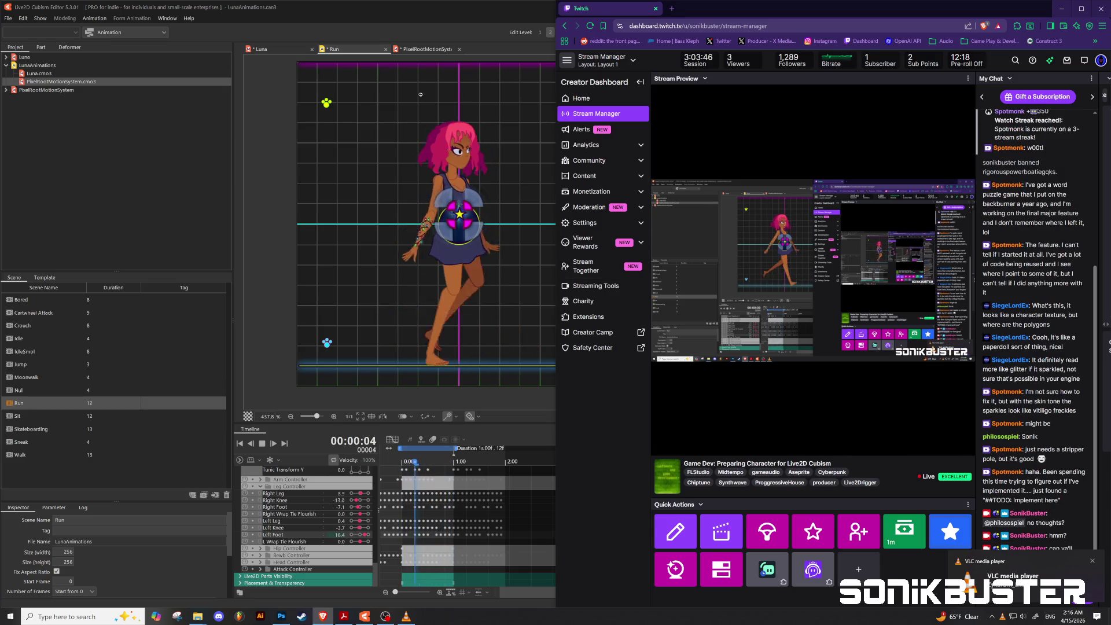
click(355, 48)
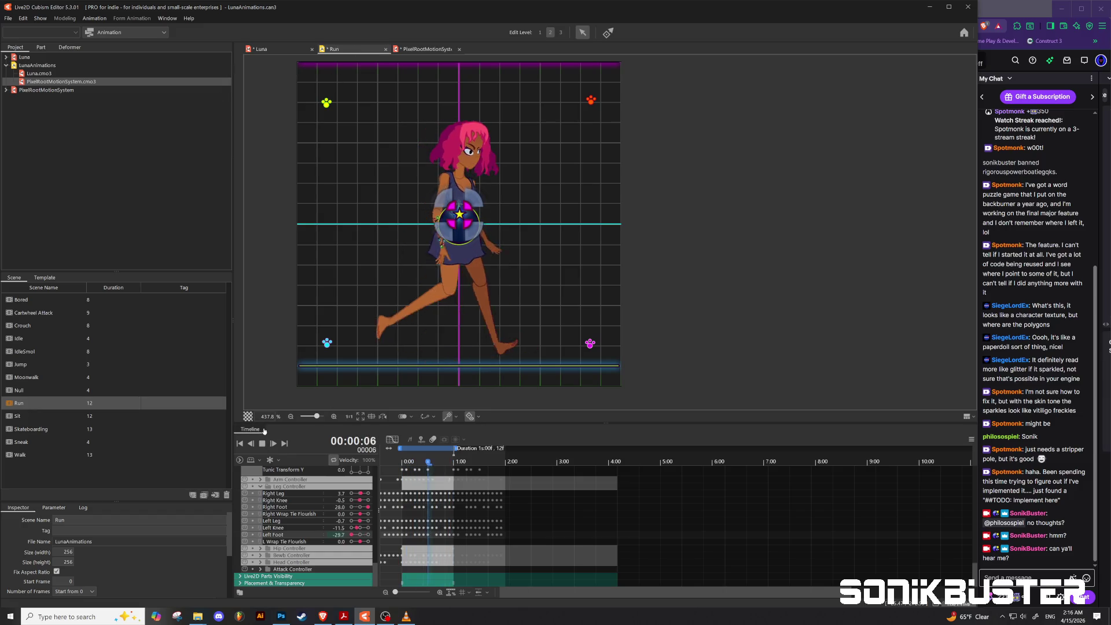
click(262, 444)
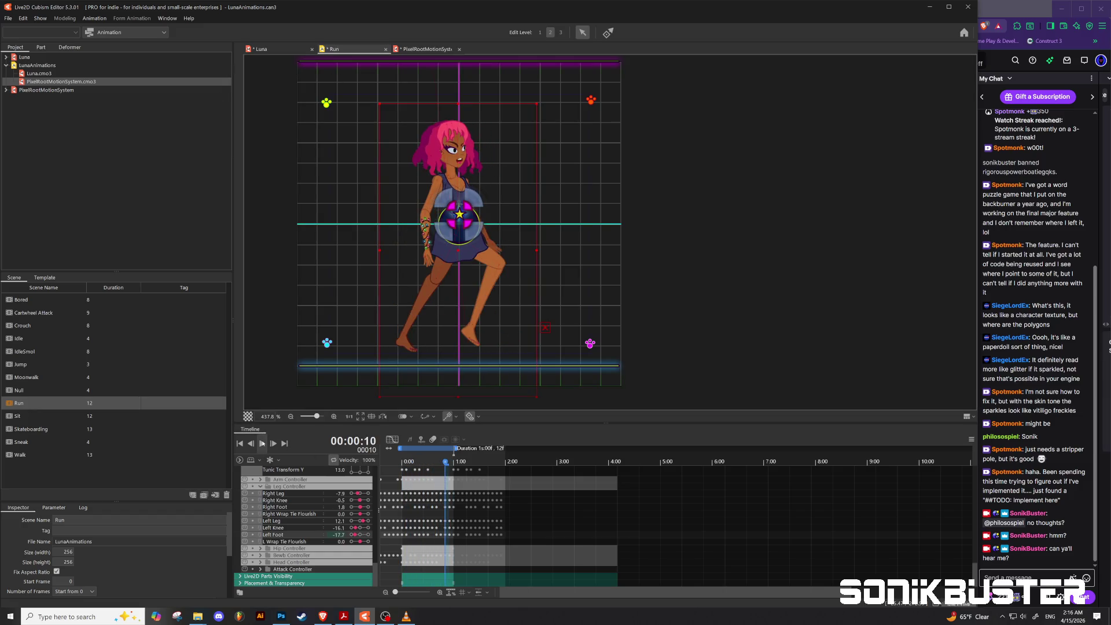
drag(422, 464, 401, 457)
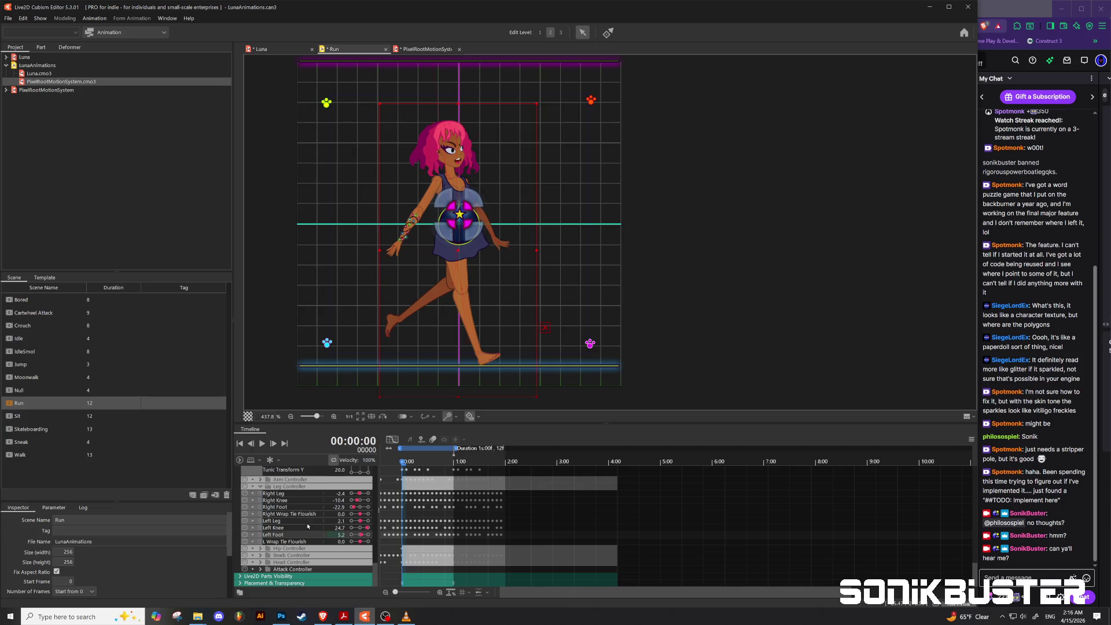
scroll(296, 519, up, 3)
scroll(296, 519, up, 2)
scroll(296, 519, up, 2)
scroll(297, 519, up, 2)
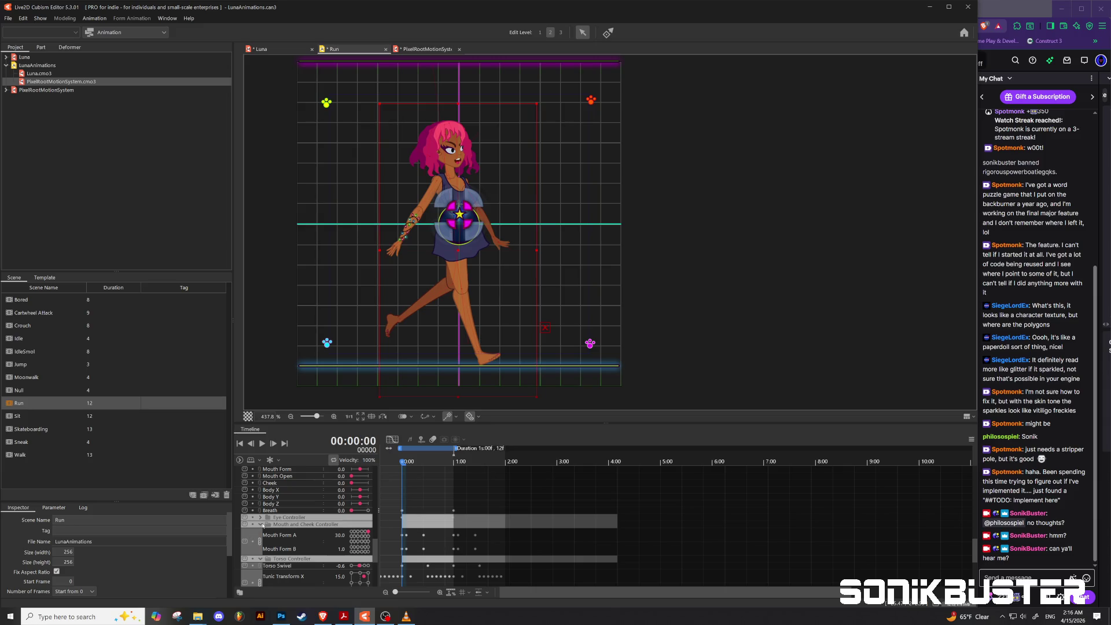
drag(368, 533, 344, 524)
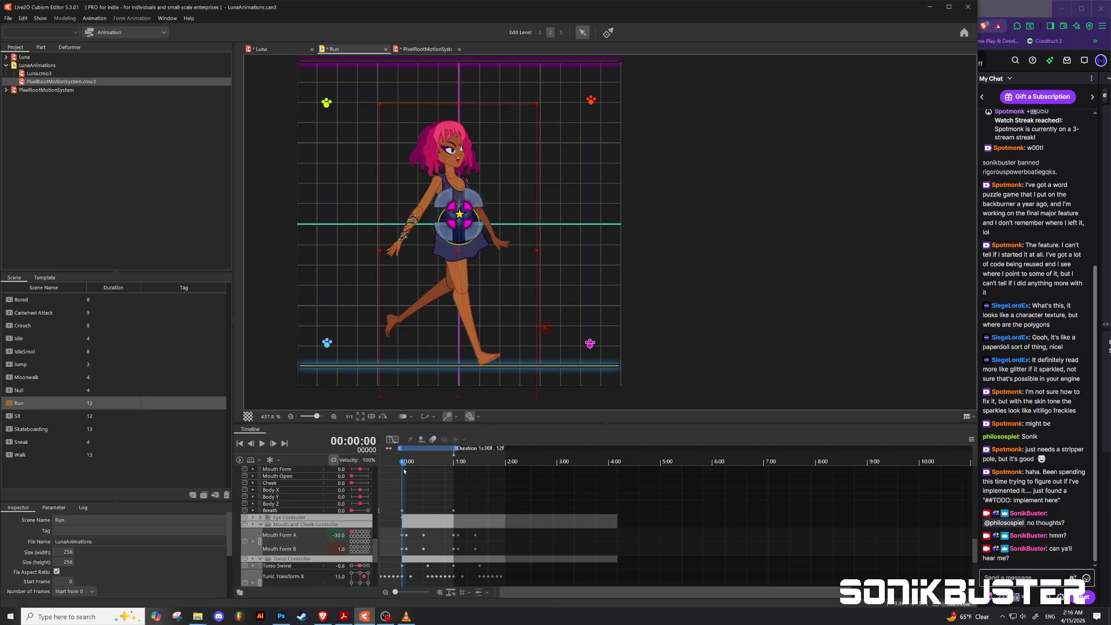
drag(403, 461, 436, 478)
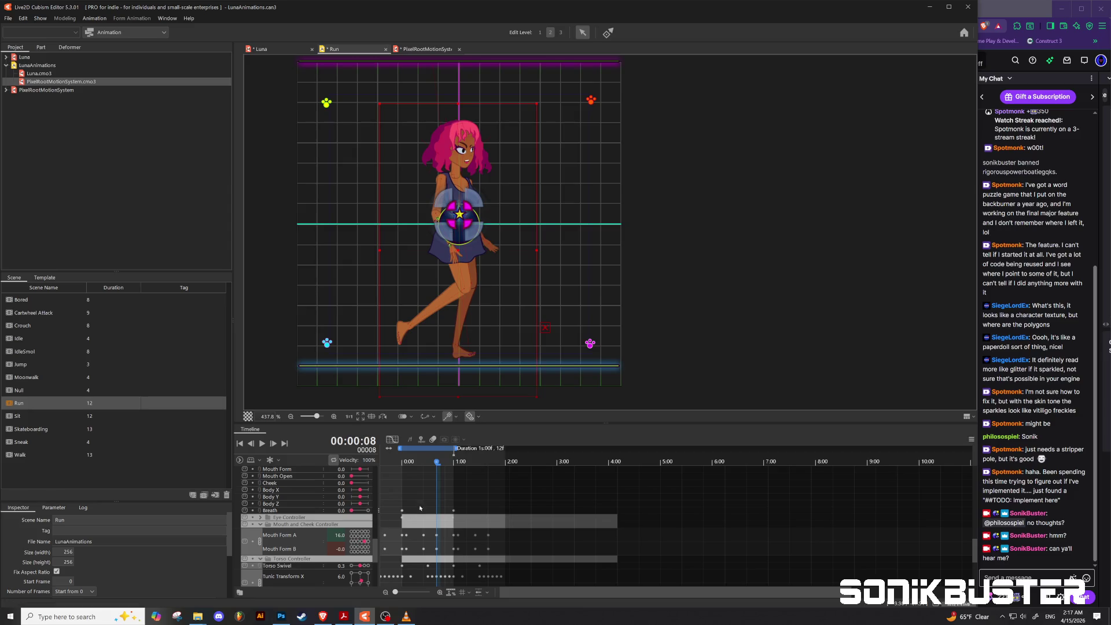
drag(438, 464, 468, 478)
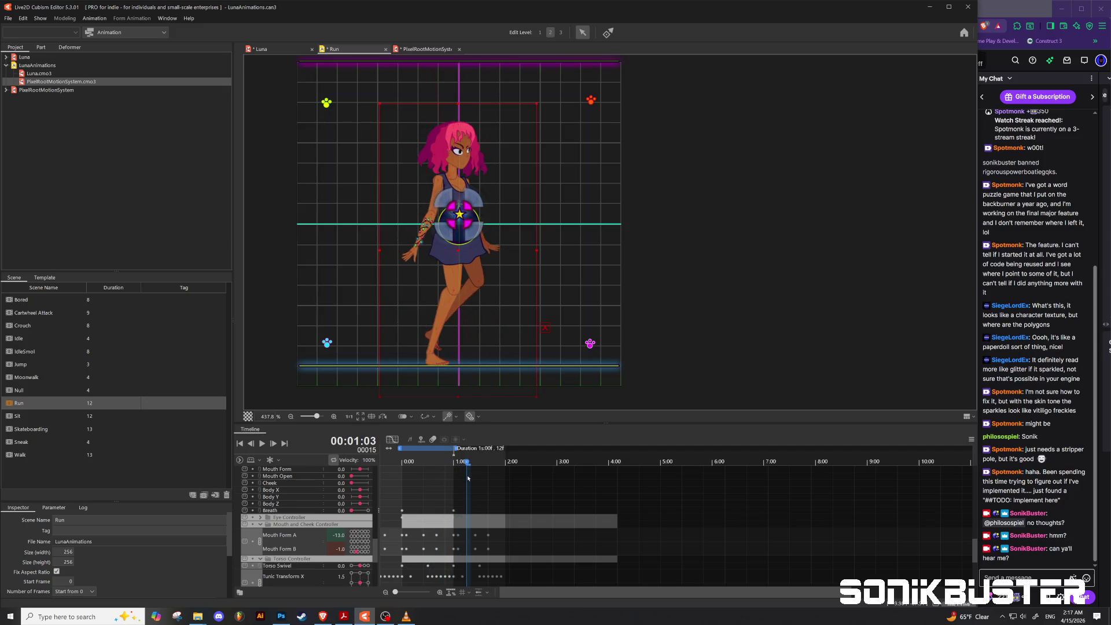
click(262, 443)
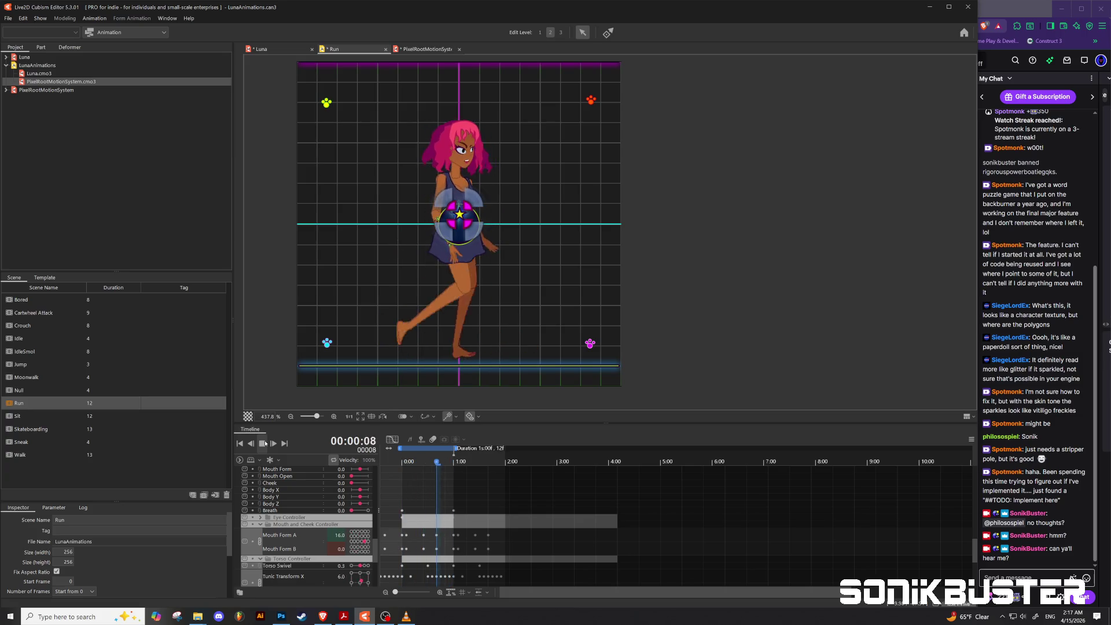
click(264, 443)
drag(432, 461, 438, 470)
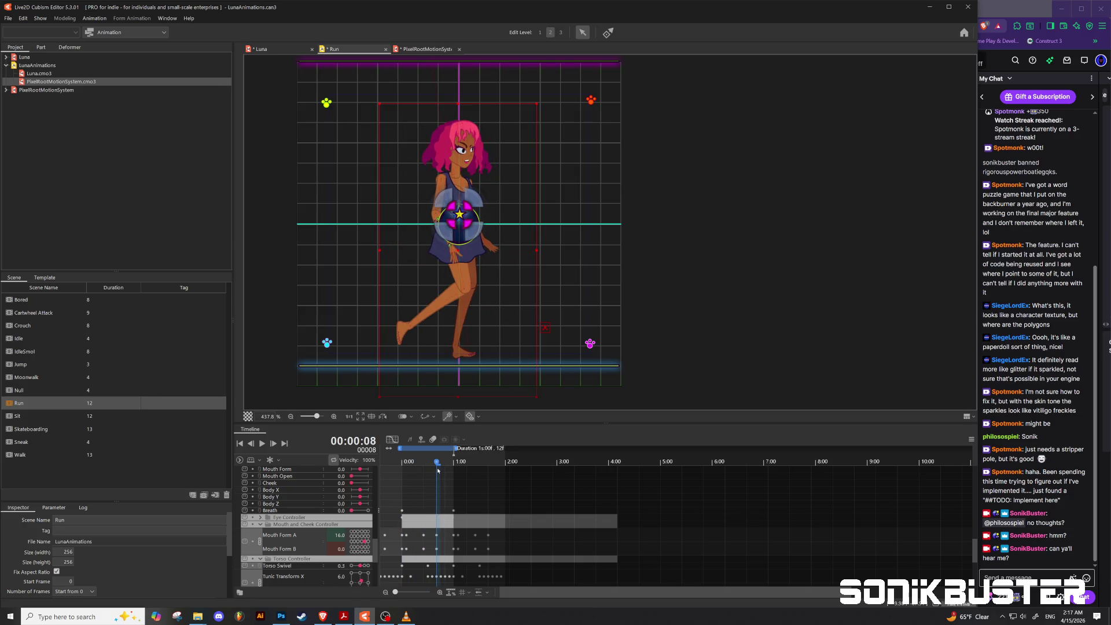
drag(438, 470, 451, 476)
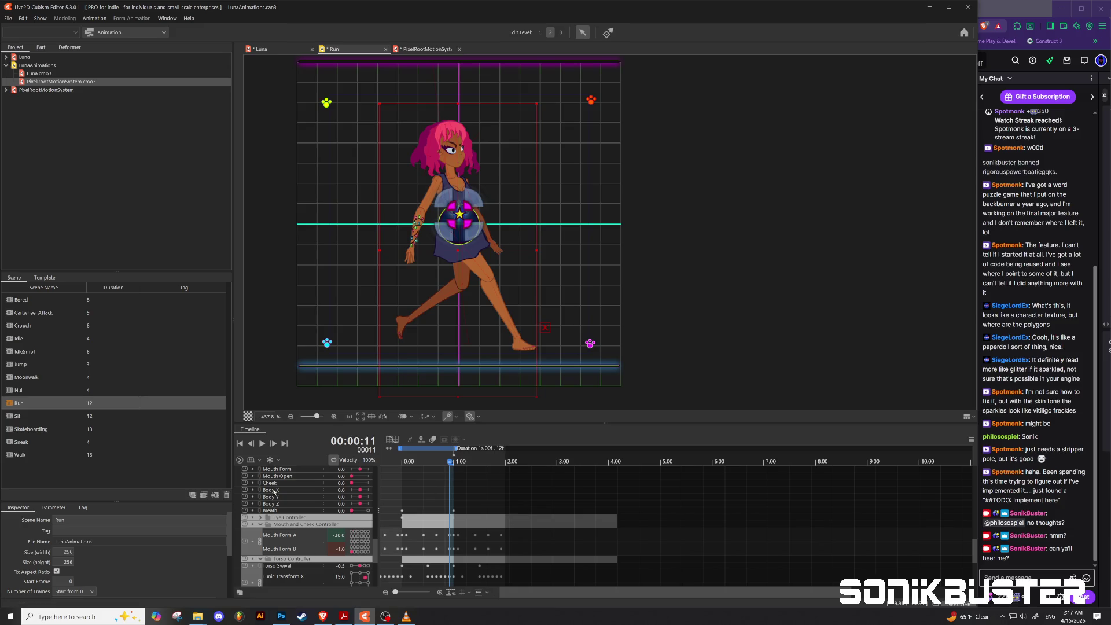
click(263, 444)
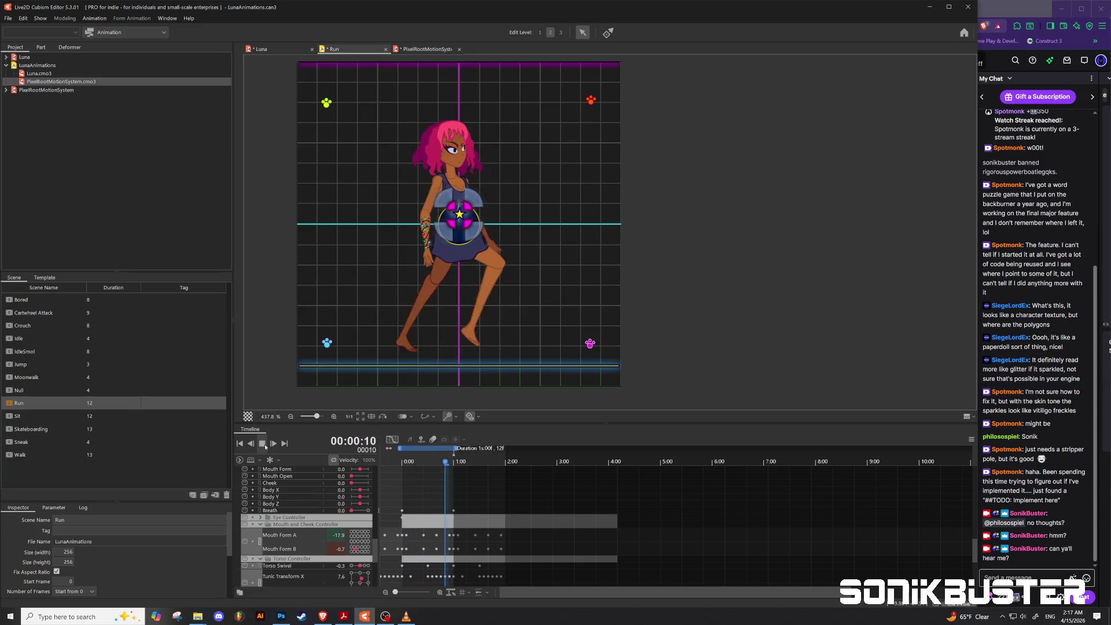
click(263, 444)
drag(427, 468, 443, 465)
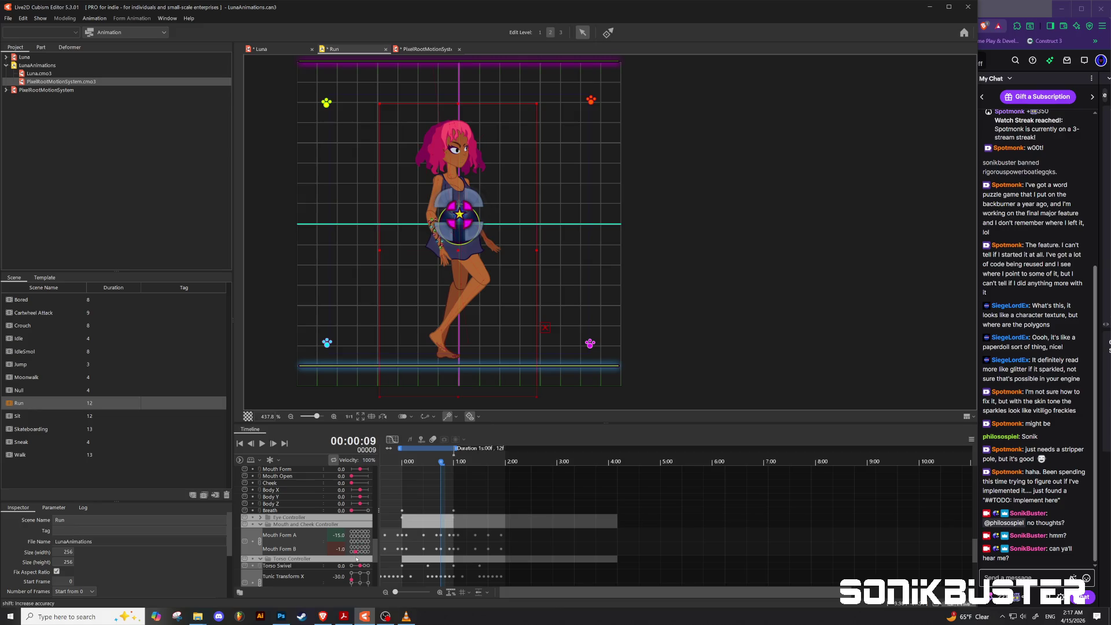
click(261, 444)
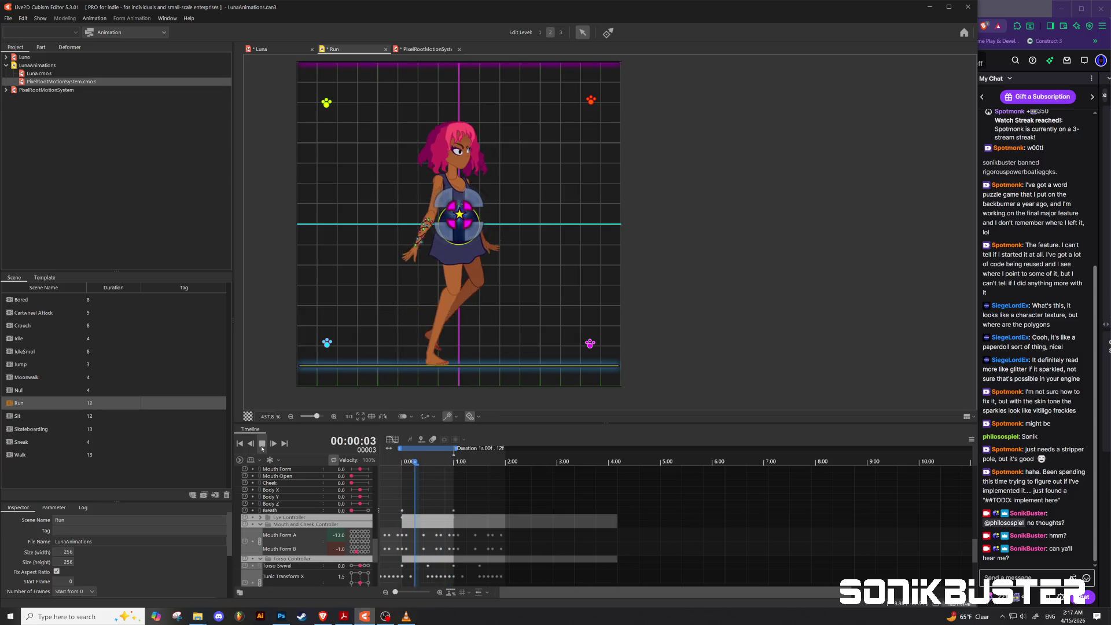
click(261, 443)
drag(424, 463, 437, 464)
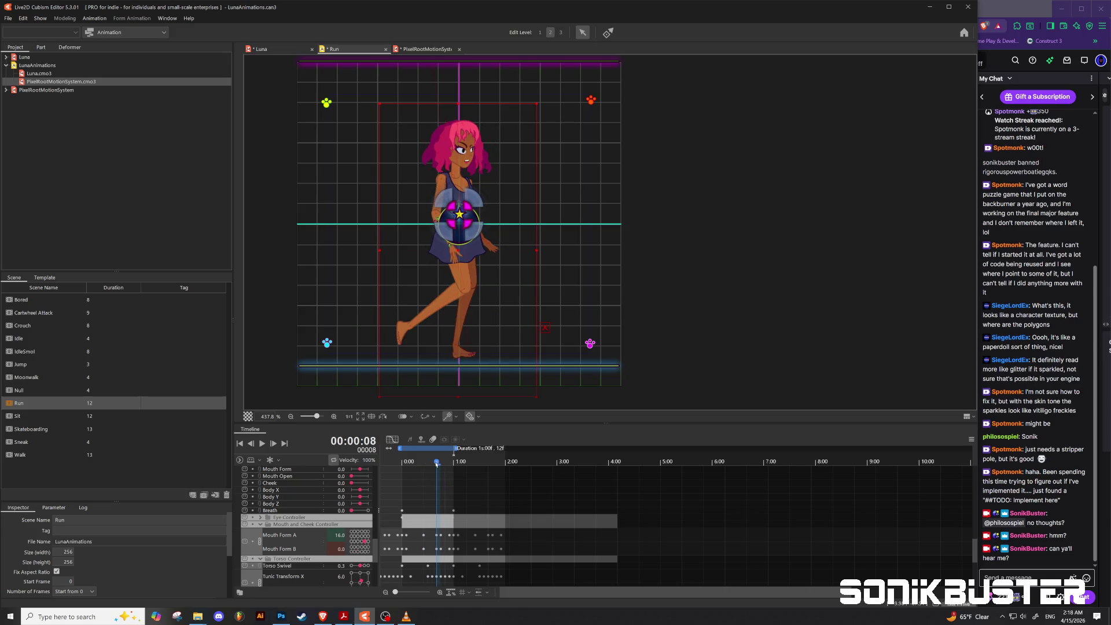
click(402, 462)
drag(397, 461, 453, 475)
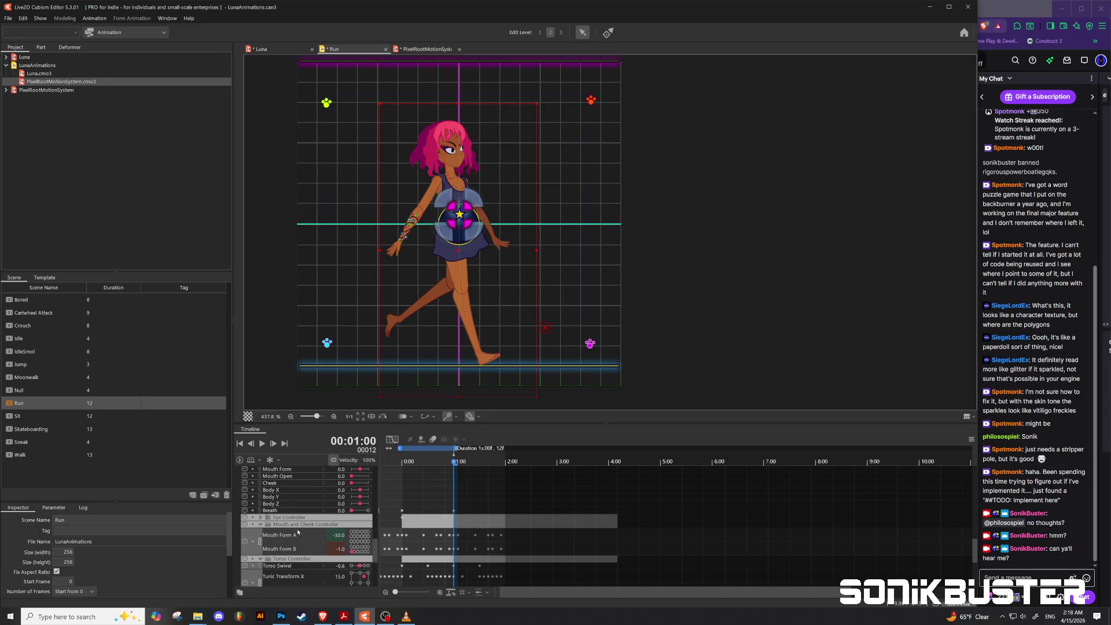
click(262, 444)
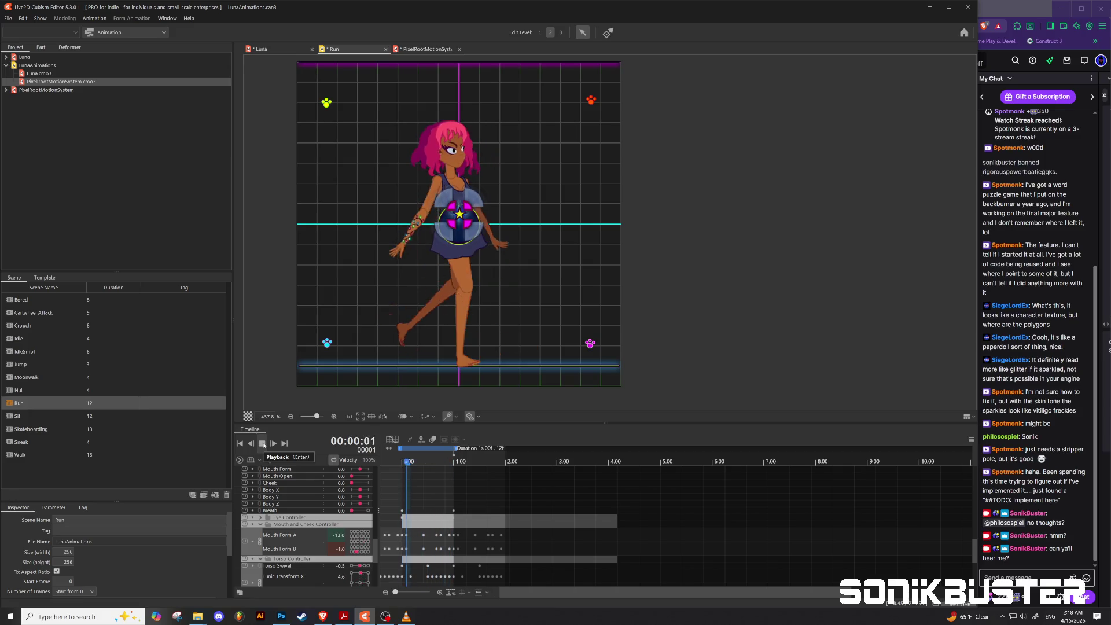
click(263, 444)
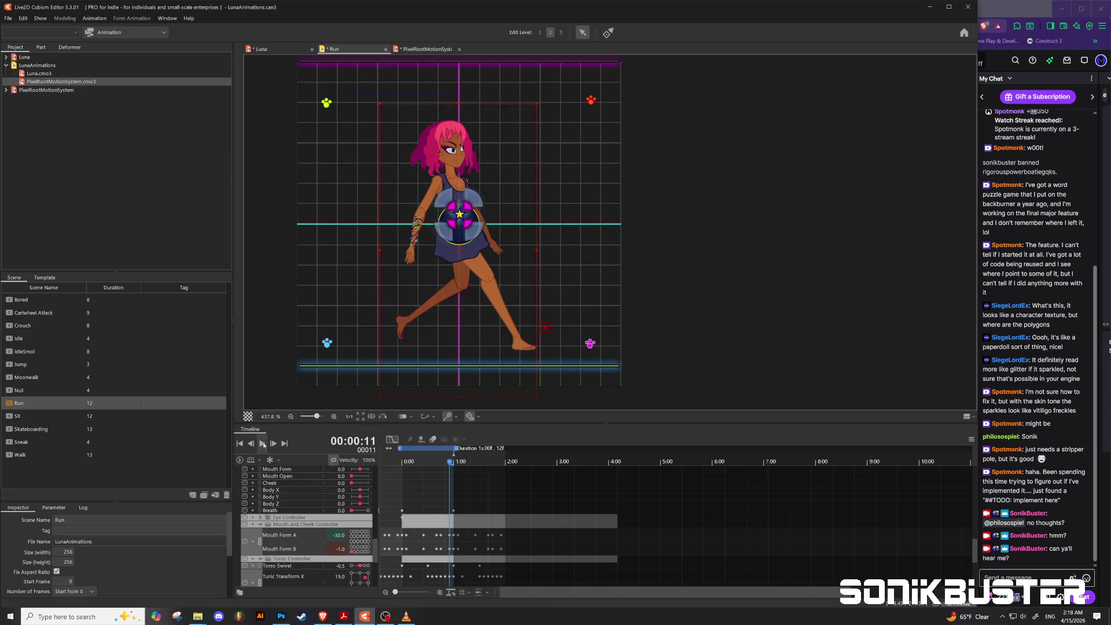
click(263, 443)
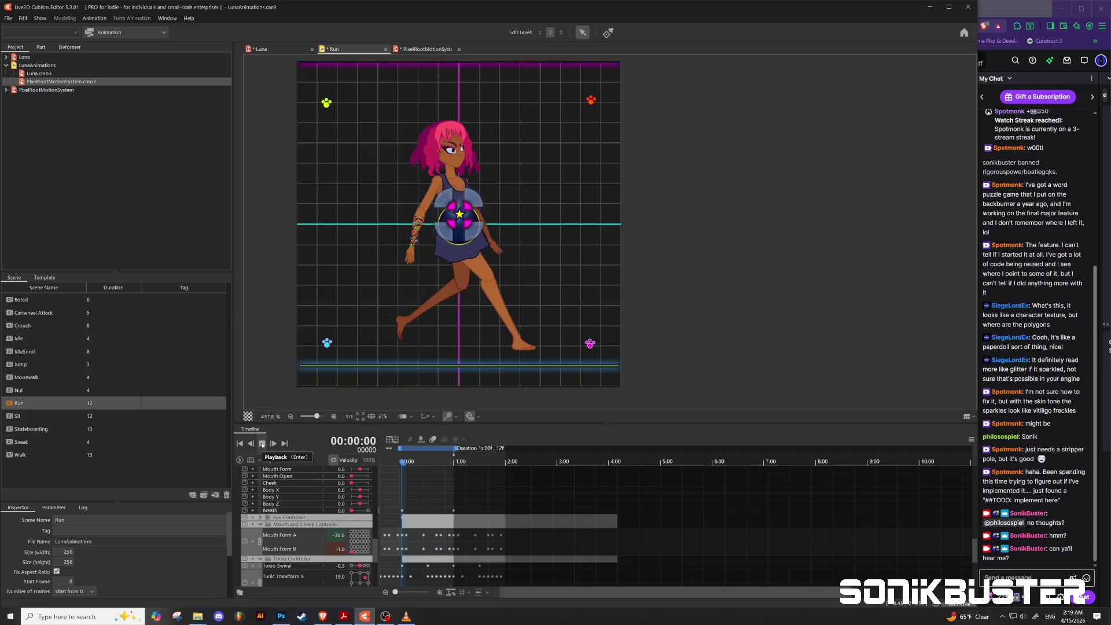
click(262, 444)
click(397, 462)
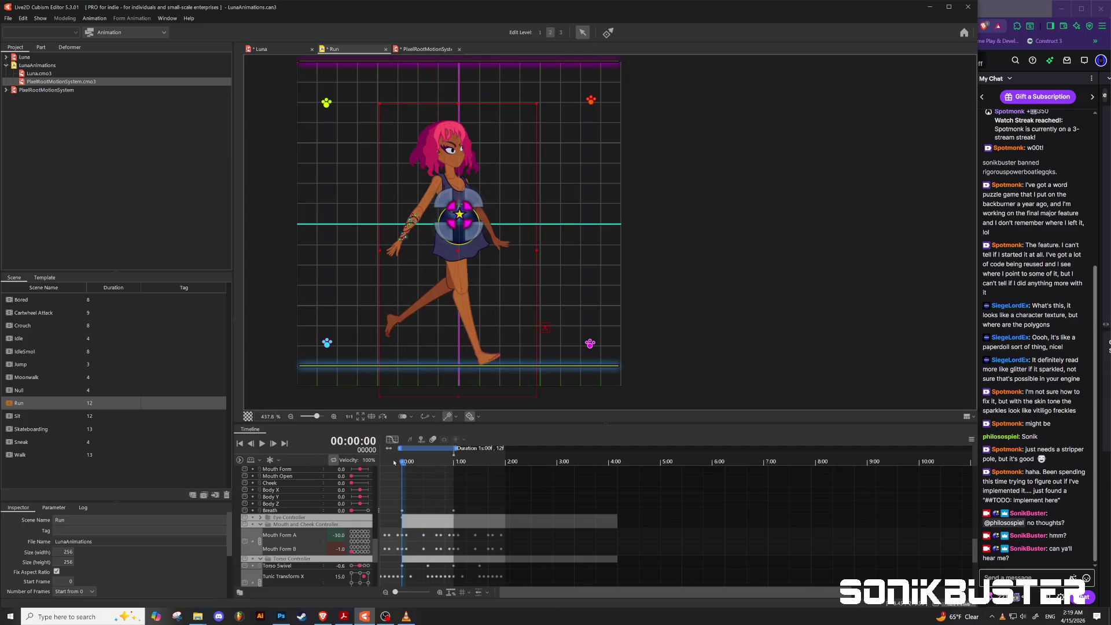
drag(397, 462, 437, 472)
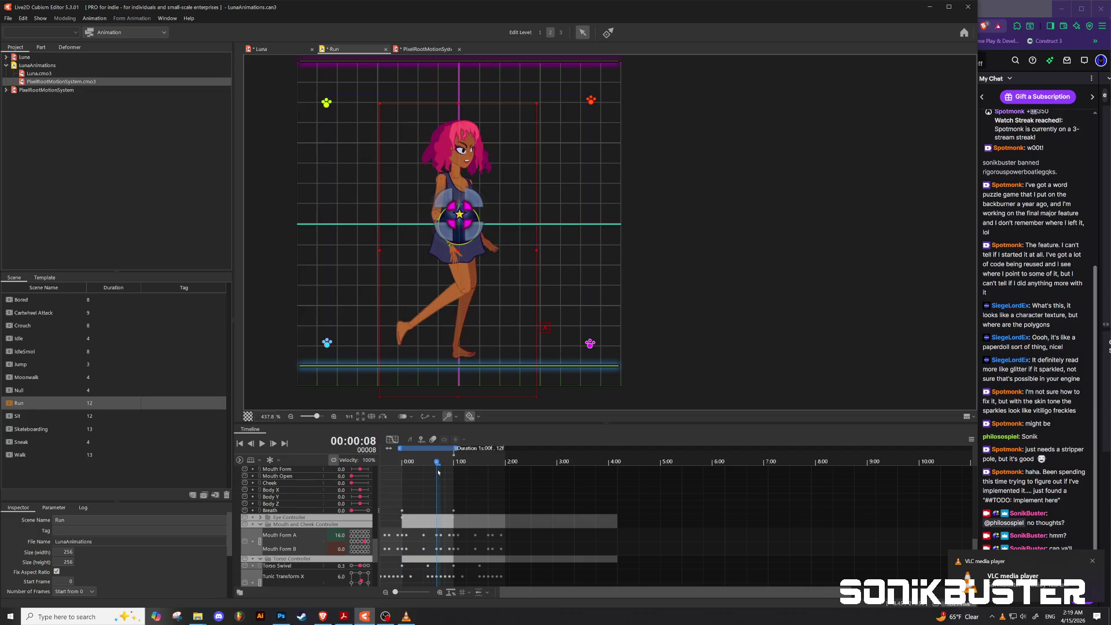
mouse_move(434, 472)
mouse_down()
mouse_move(423, 473)
mouse_move(437, 477)
mouse_up()
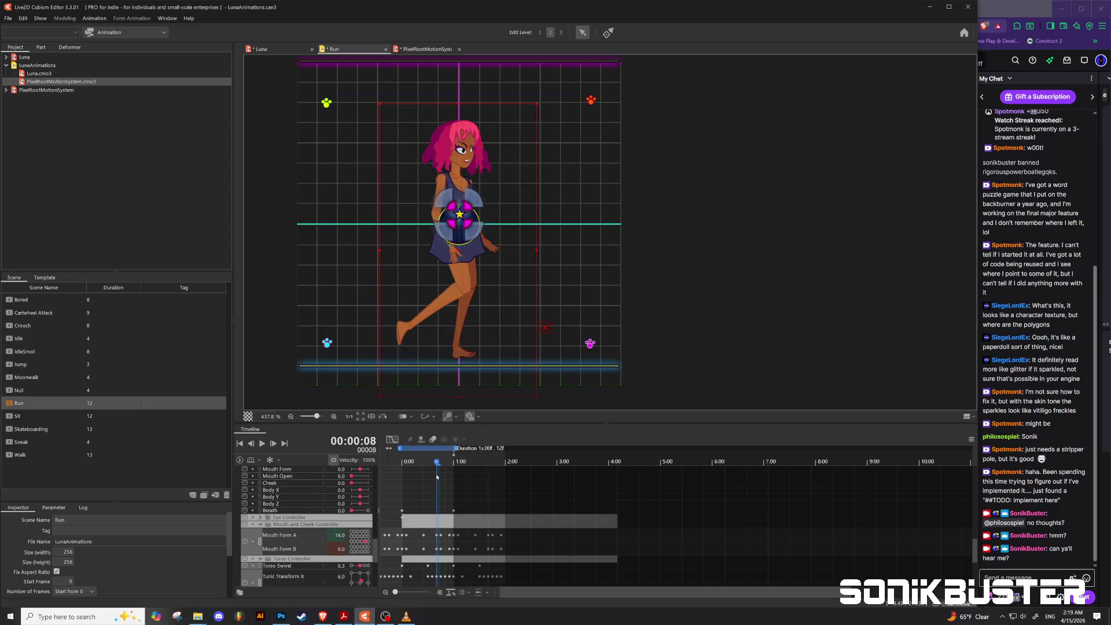
click(261, 524)
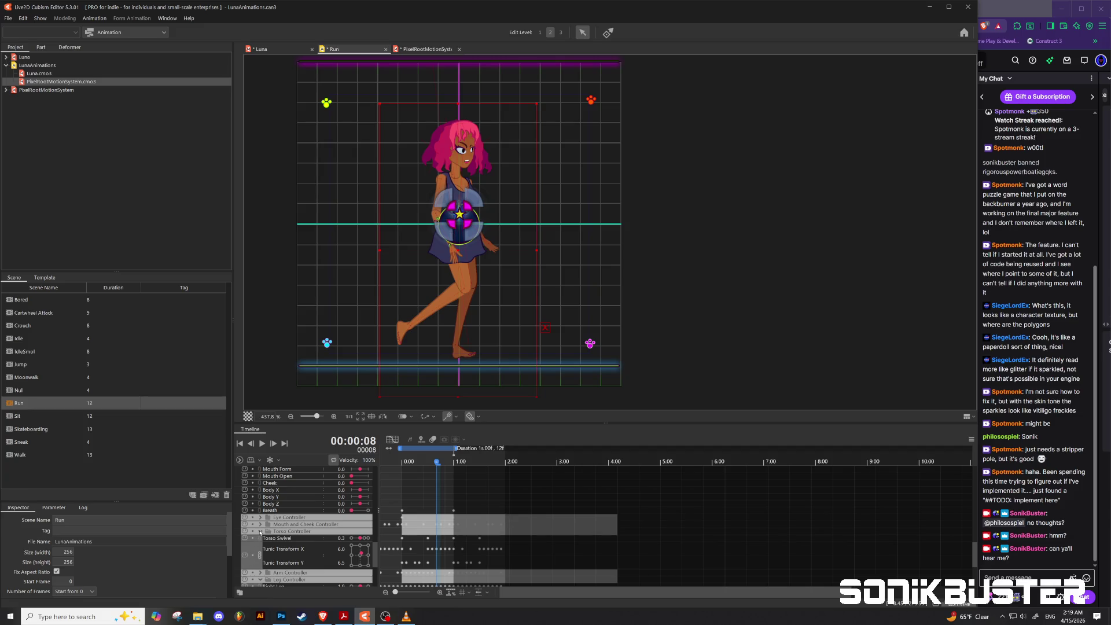
Collapse the Mouth and Torso Controller groups and expand Arm Controller
click(260, 531)
click(261, 546)
click(260, 538)
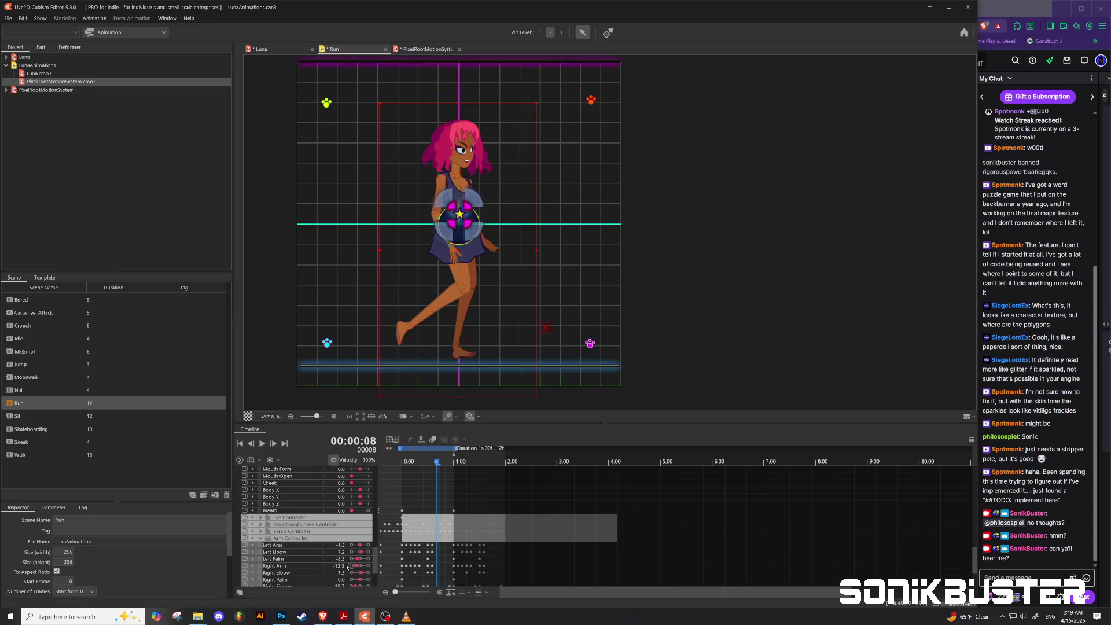
At frame 8, raise the Left Arm value and increase Left Elbow to 10.6
drag(341, 547, 350, 546)
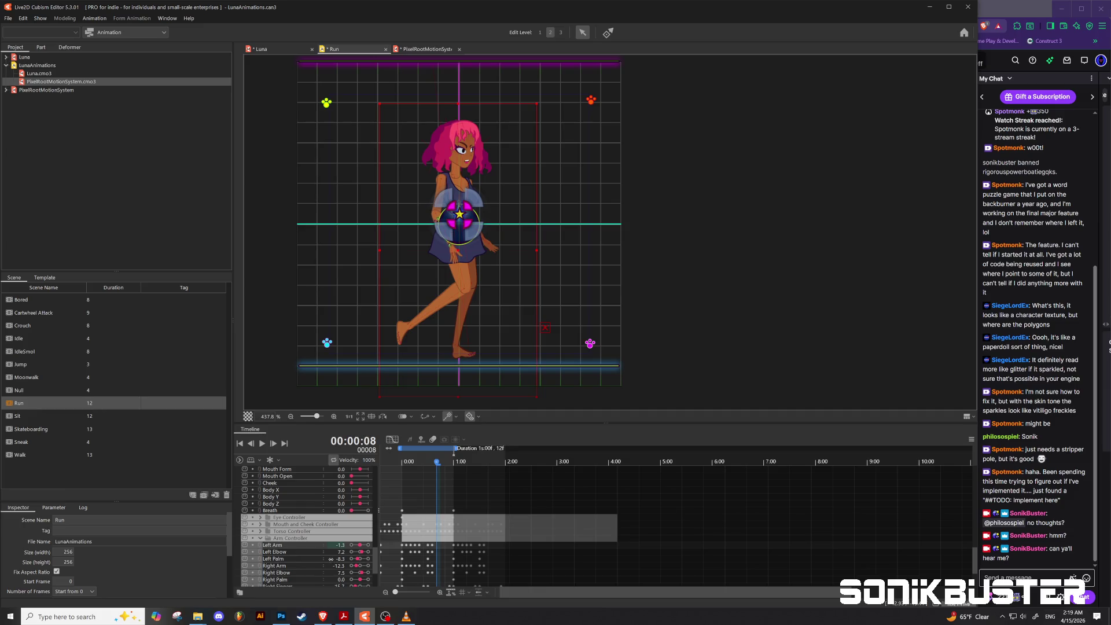
drag(341, 551, 345, 554)
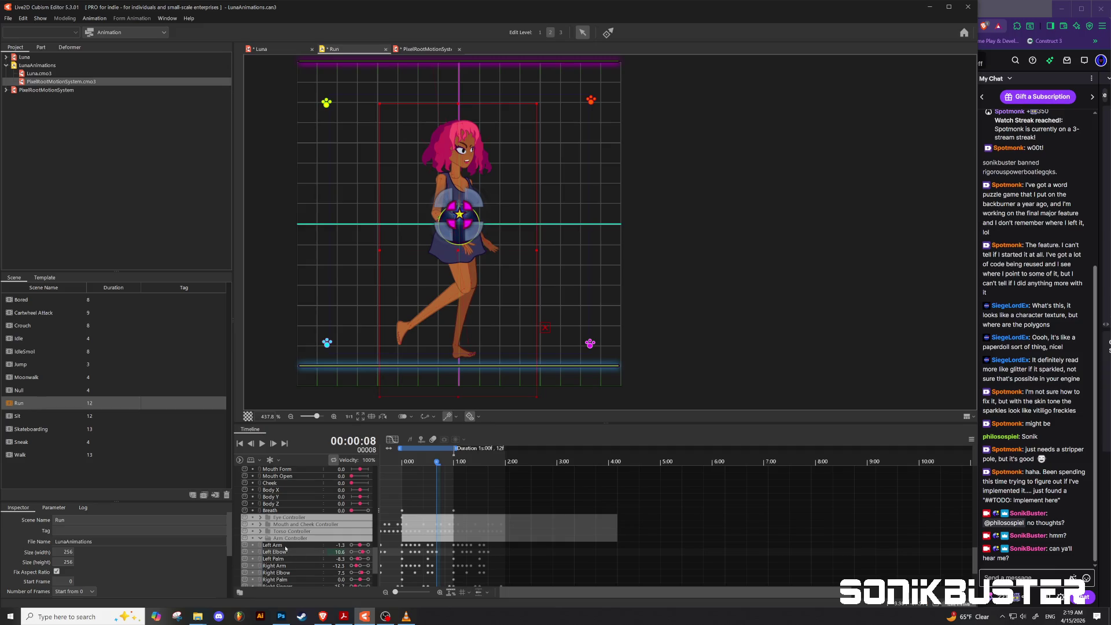
scroll(289, 544, down, 5)
scroll(295, 539, up, 5)
scroll(296, 539, up, 5)
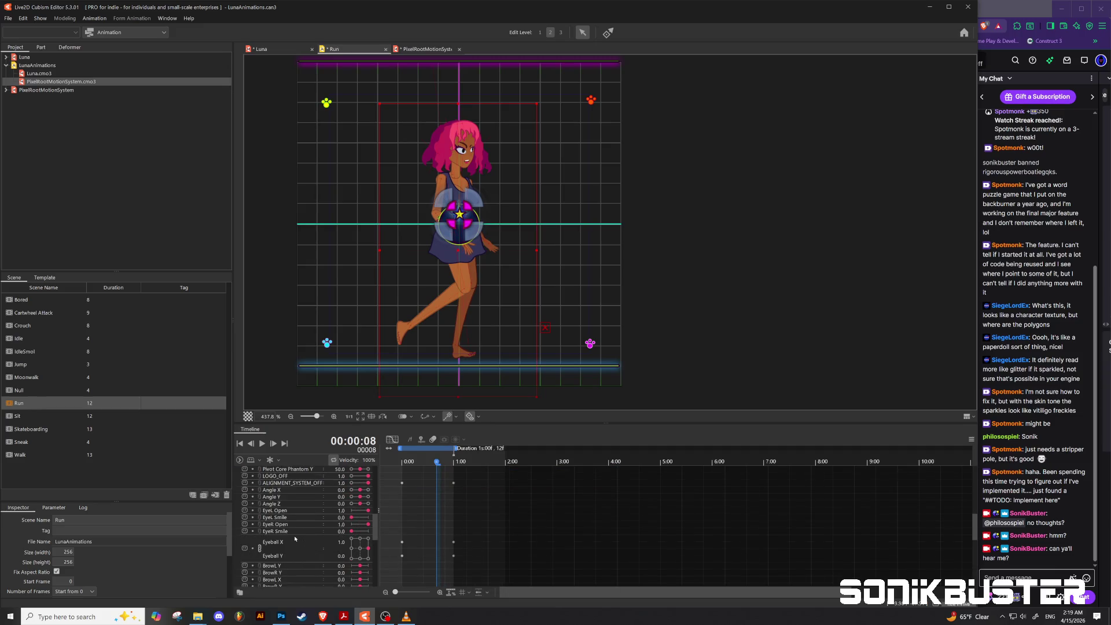
drag(422, 461, 307, 485)
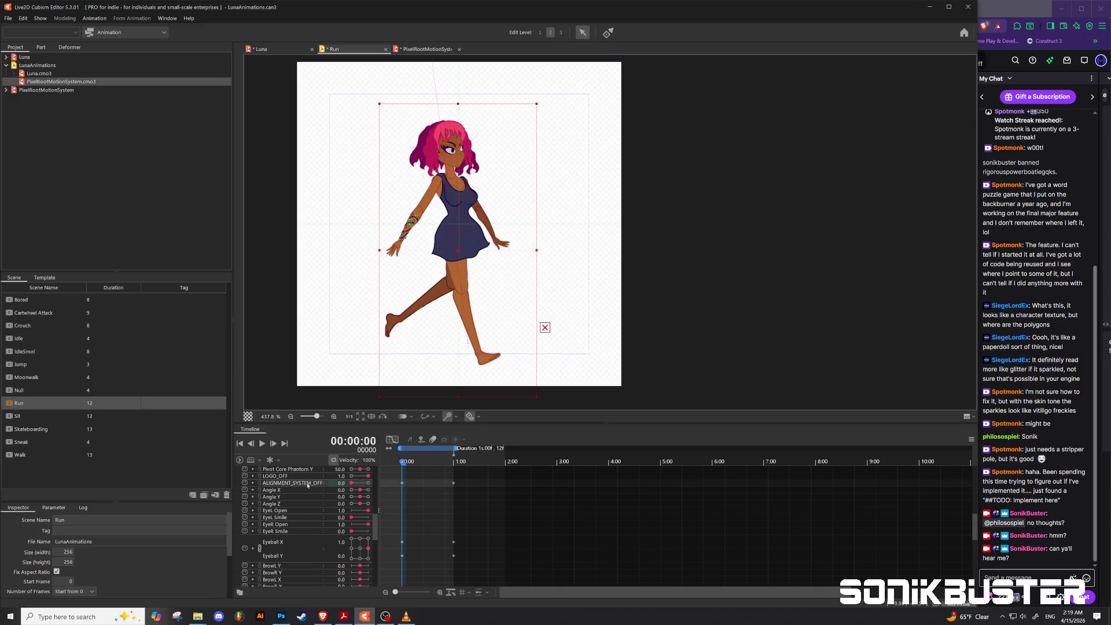
Scrub between frames 7 and 9, play and stop the Run loop, and return toward the start
drag(404, 462, 440, 466)
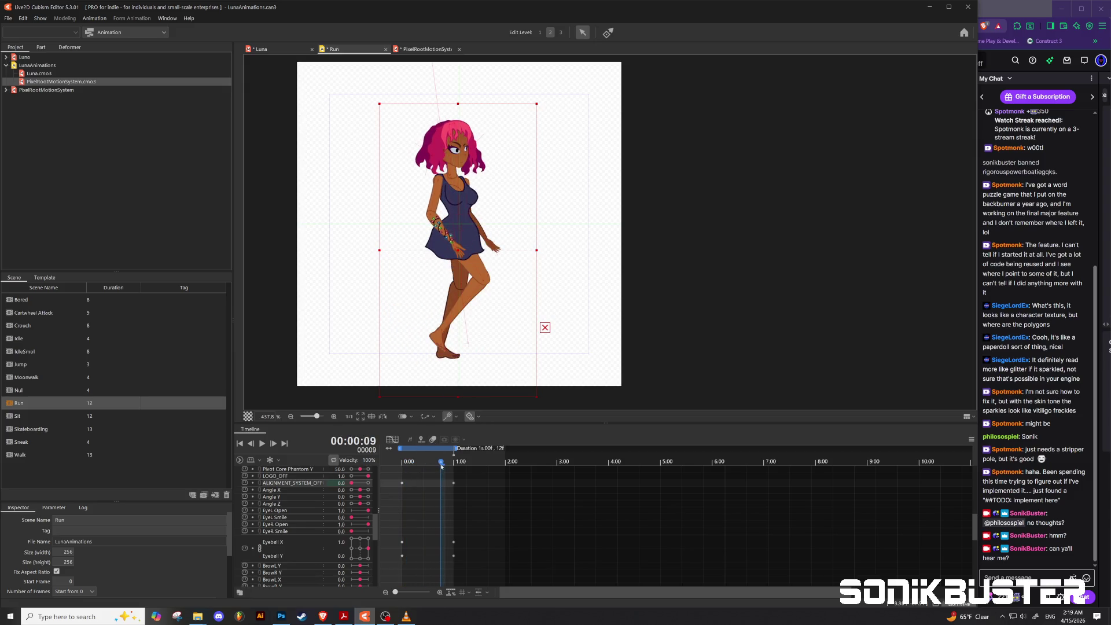
drag(440, 466, 402, 465)
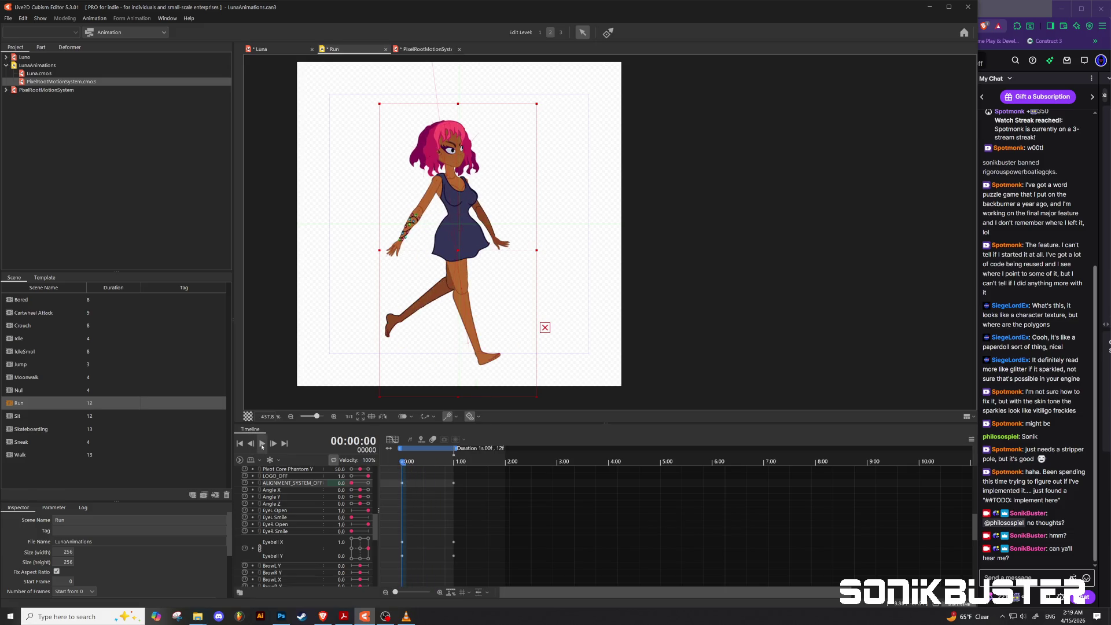
click(262, 444)
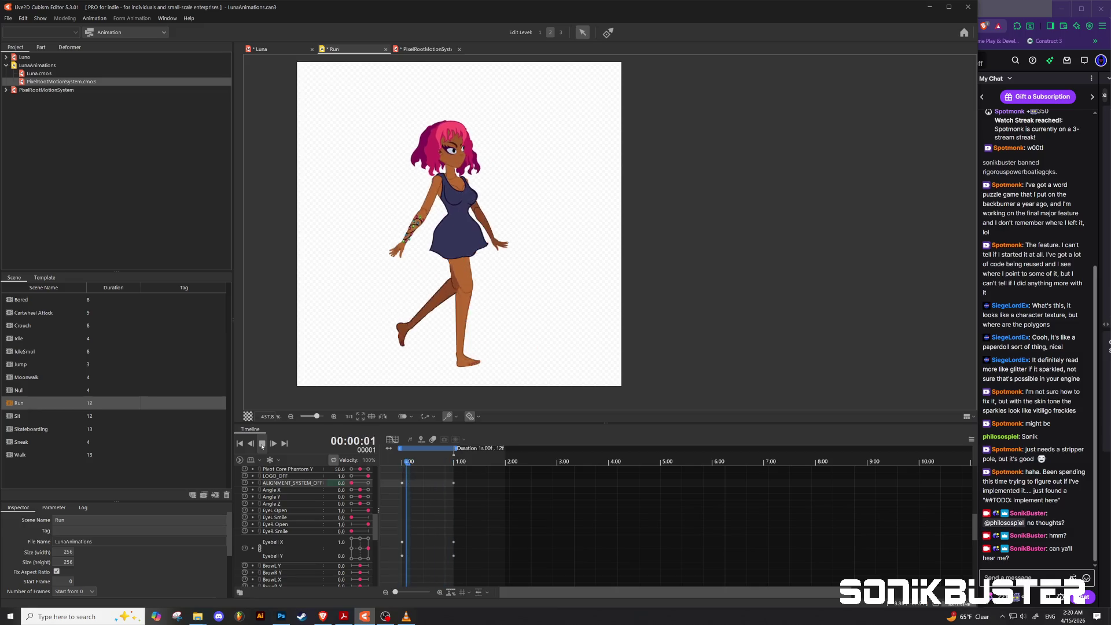
click(263, 444)
mouse_move(446, 464)
mouse_down()
mouse_move(395, 460)
mouse_move(428, 464)
mouse_up()
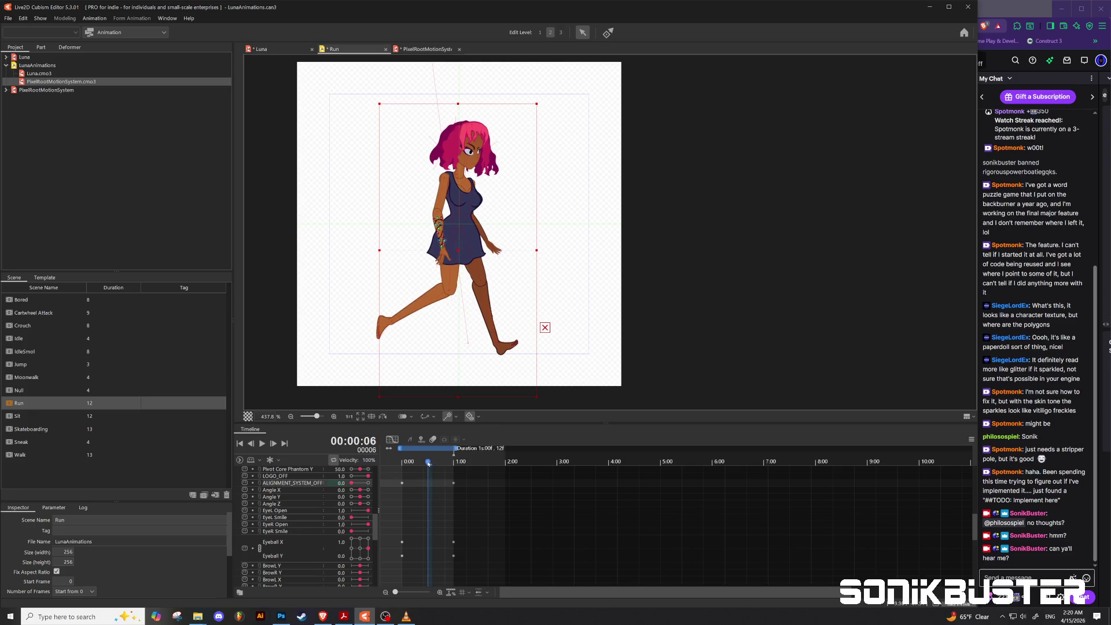
Expand Head Controller and shift Hair Y on the Hair X/Y pad at frame 6
scroll(303, 522, down, 10)
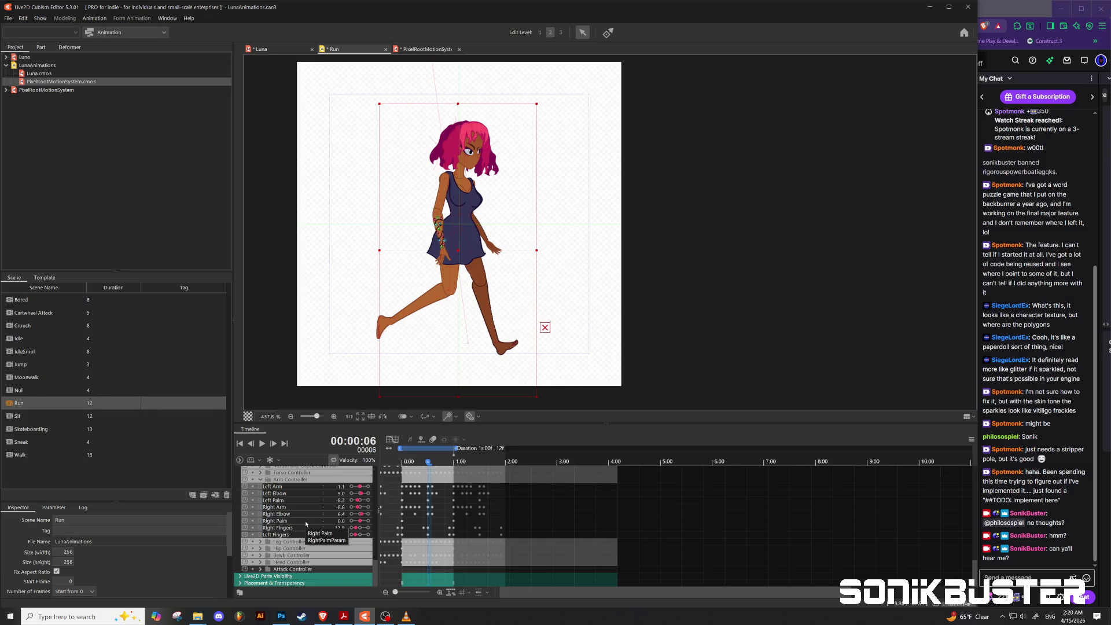
click(261, 562)
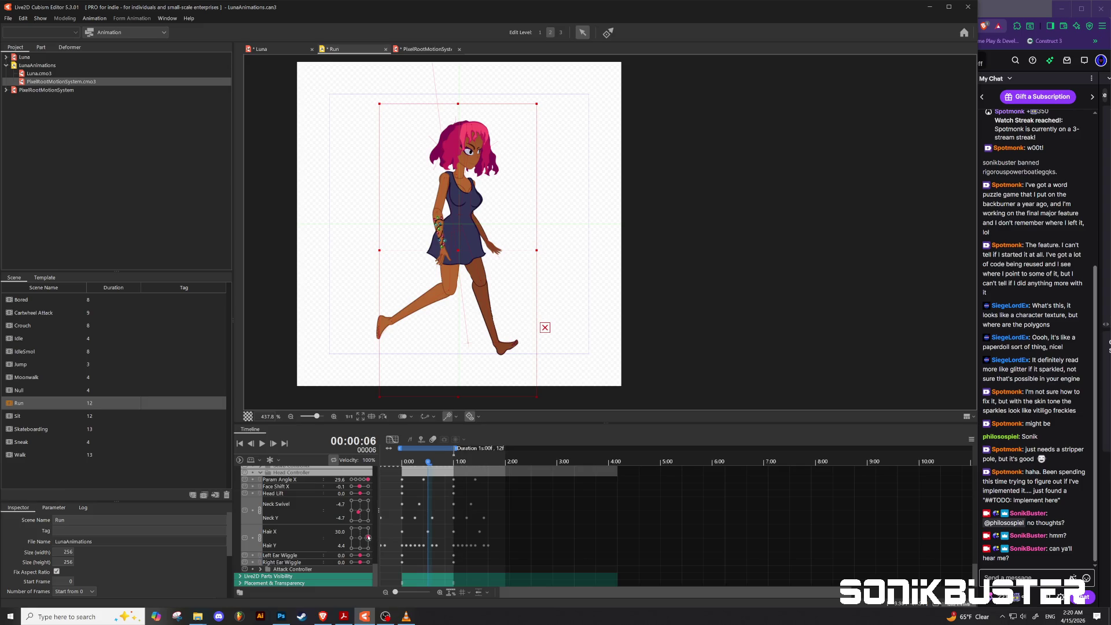
drag(369, 539, 375, 544)
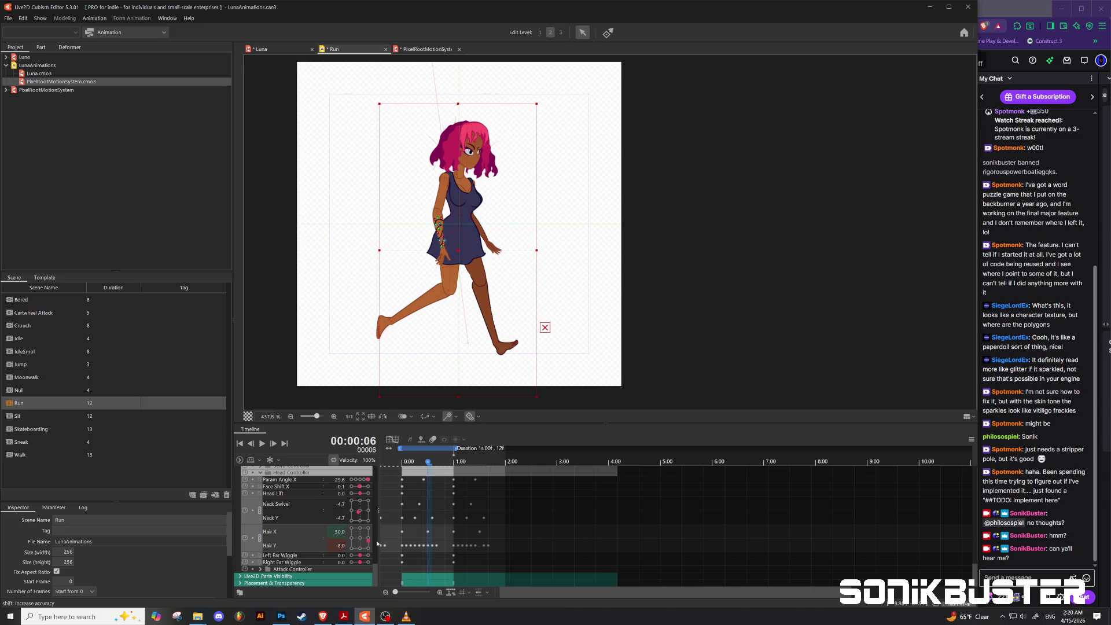
Play the Run loop twice to check the hair swing, then move to frame 2
click(264, 444)
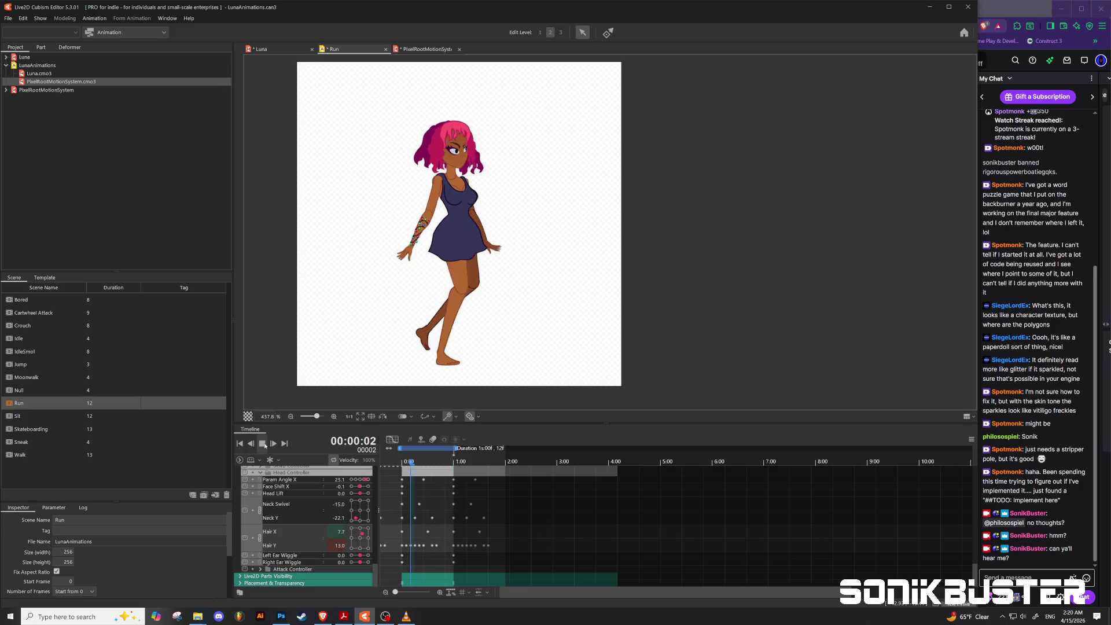
click(263, 444)
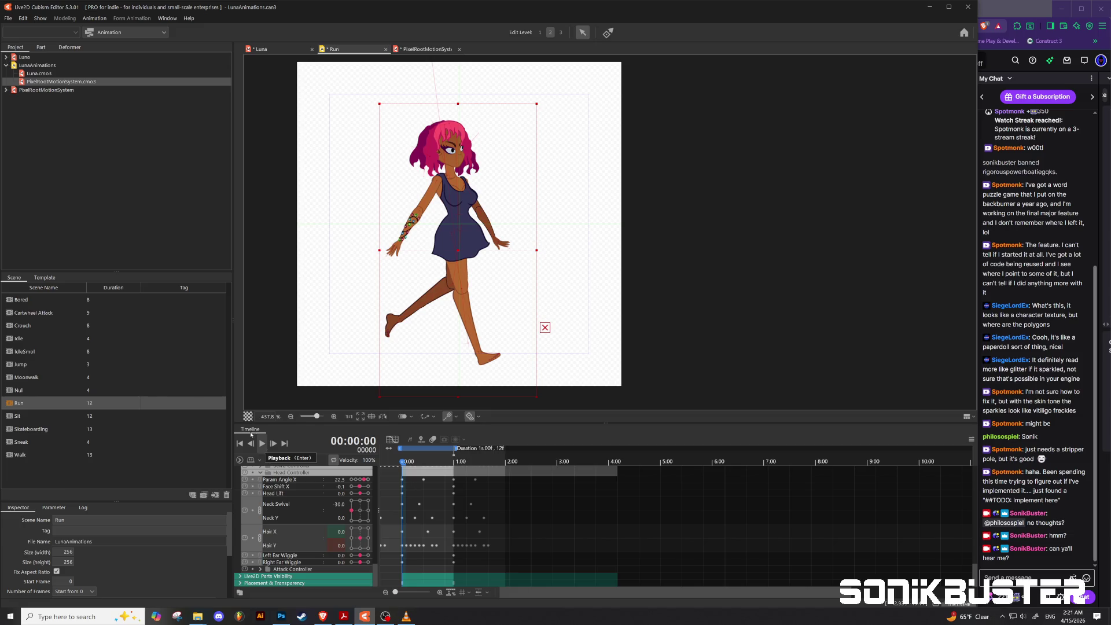
click(262, 443)
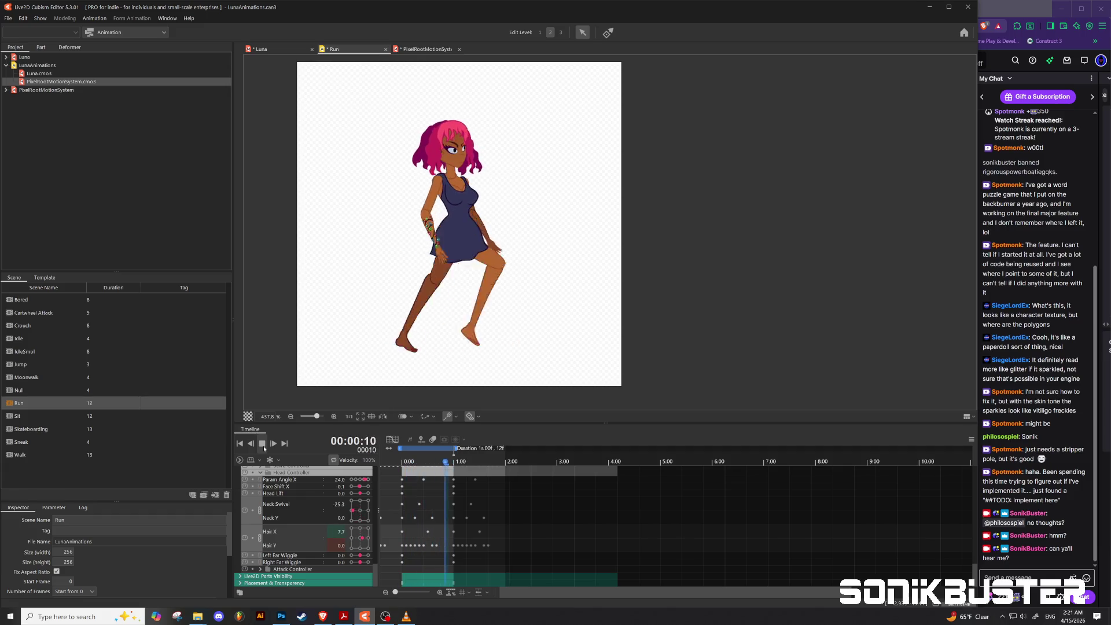
click(262, 444)
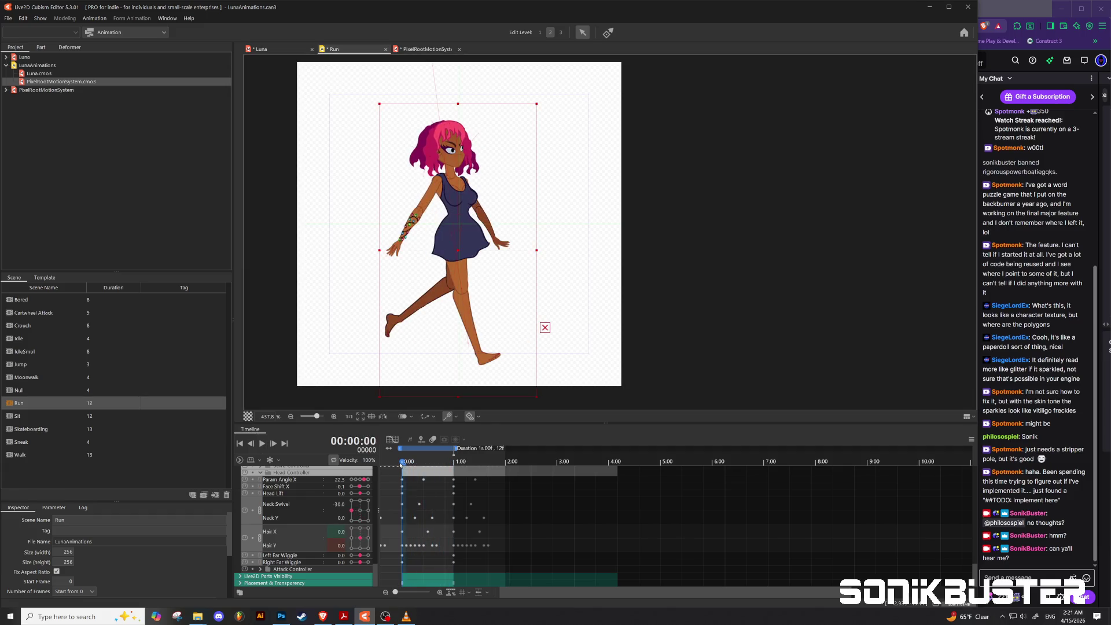
drag(404, 465, 420, 472)
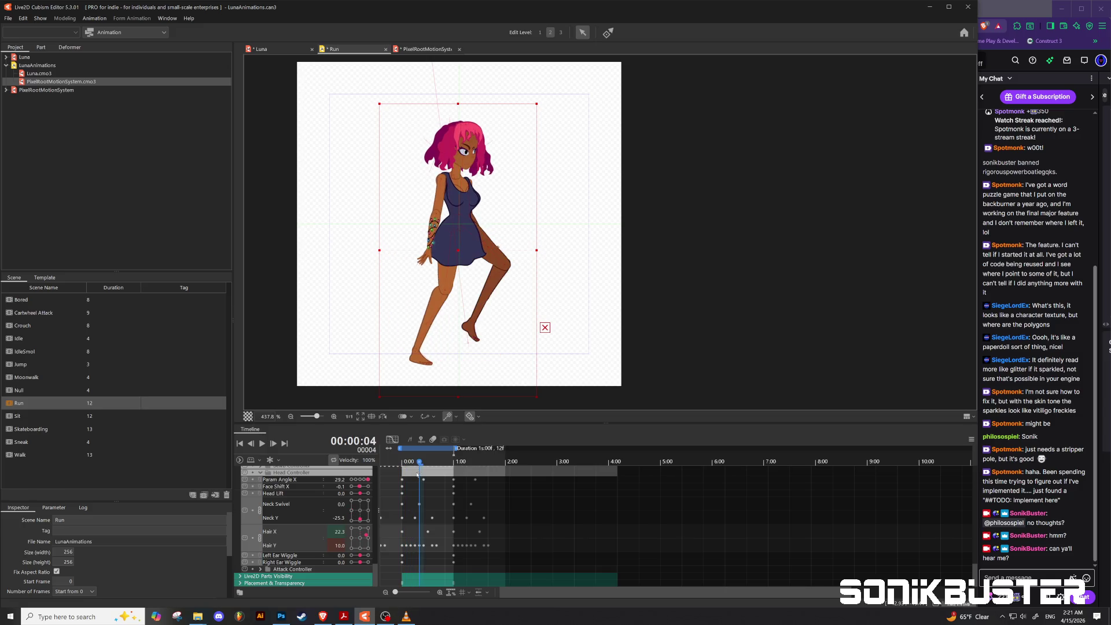
Collapse the head parameters and bend Right Elbow further at frame 4, then preview
click(260, 473)
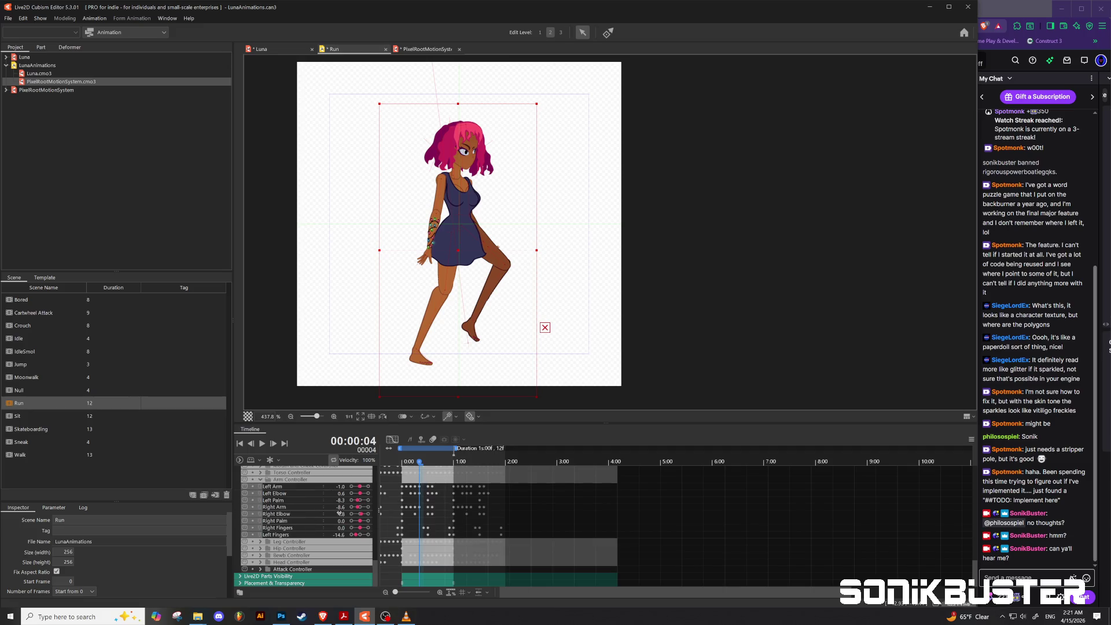
drag(340, 514, 343, 514)
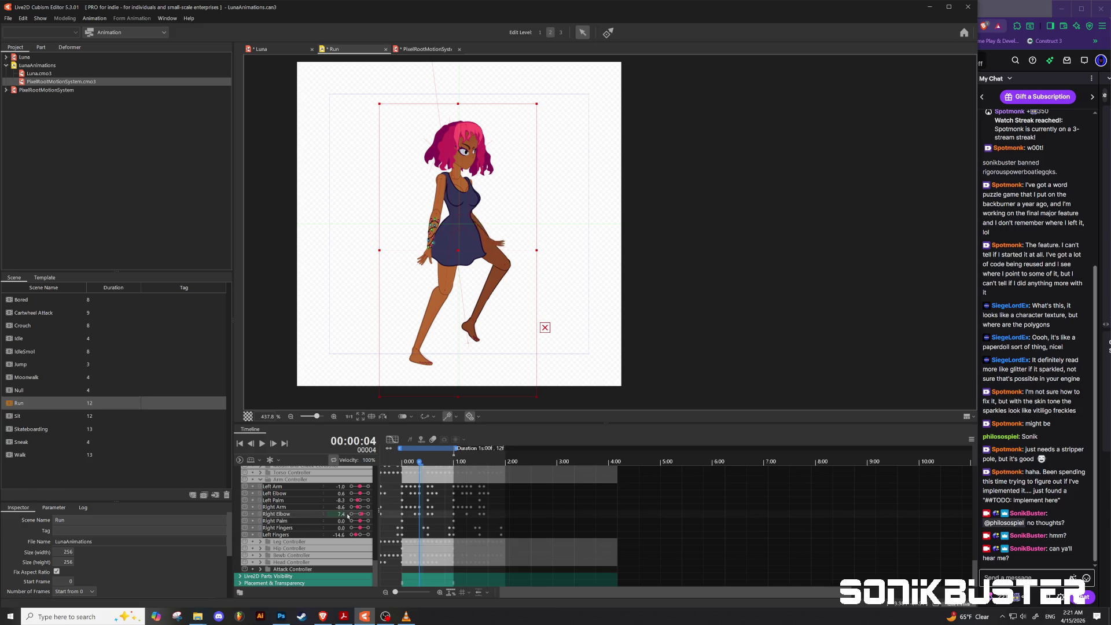
drag(340, 514, 345, 514)
click(261, 445)
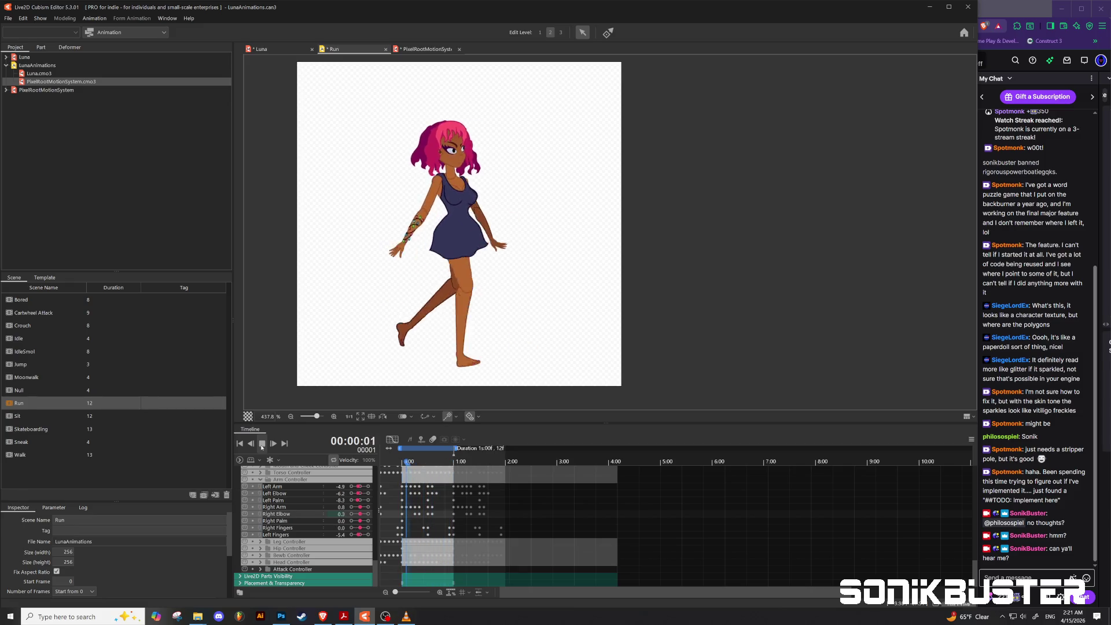
click(262, 444)
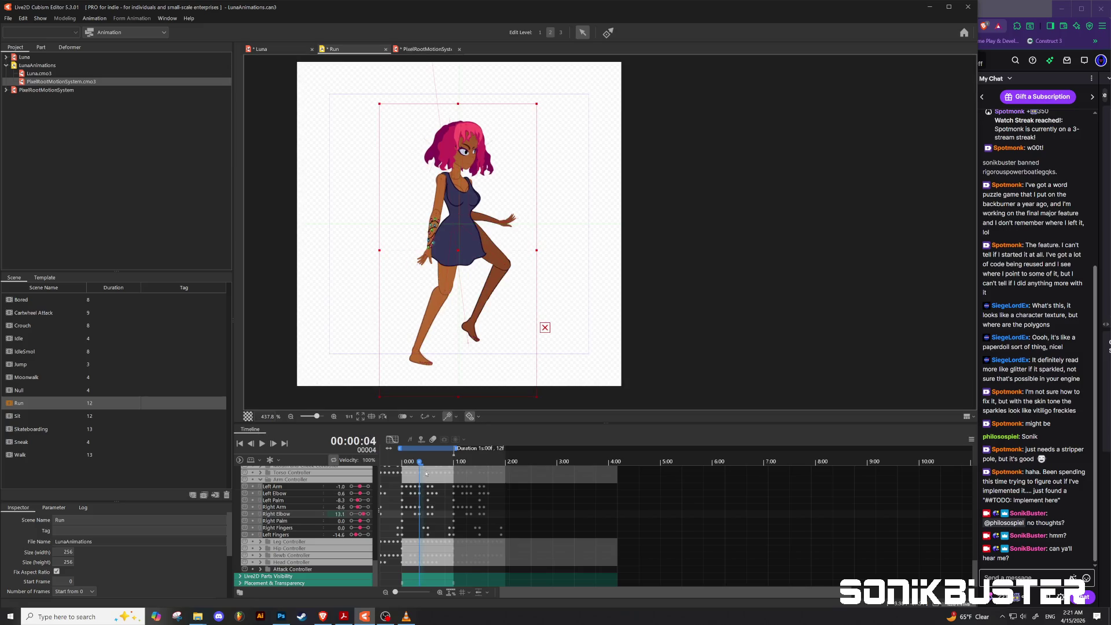
Bend the right elbow a little more around frame 7 and preview the run cycle twice
drag(419, 462, 424, 465)
drag(425, 466, 415, 471)
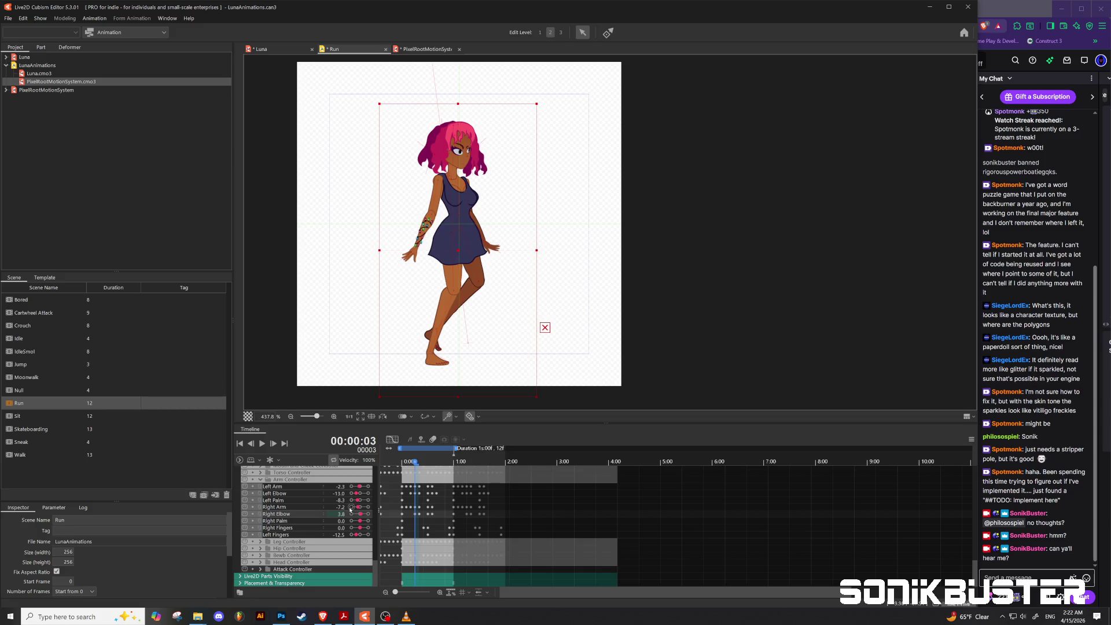
drag(359, 514, 361, 514)
click(262, 443)
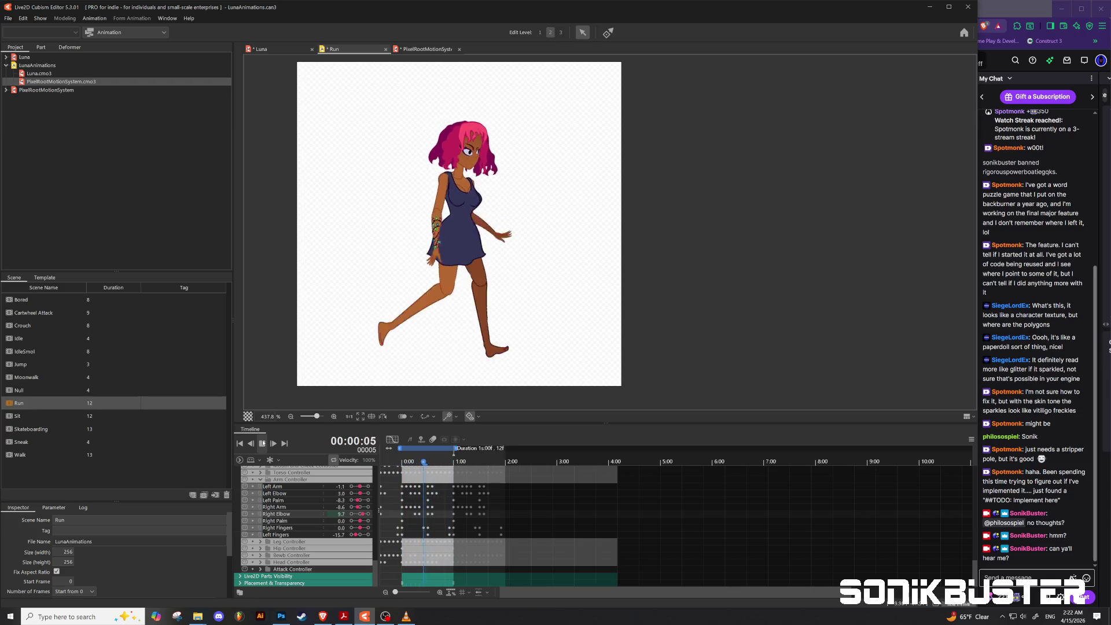
click(262, 443)
click(262, 444)
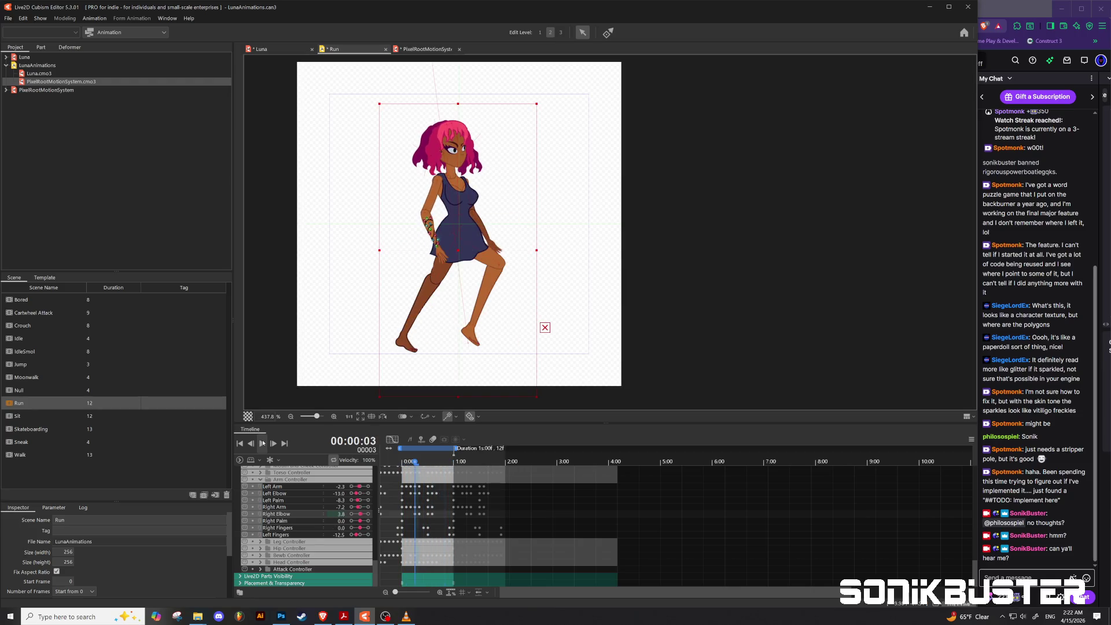
click(262, 444)
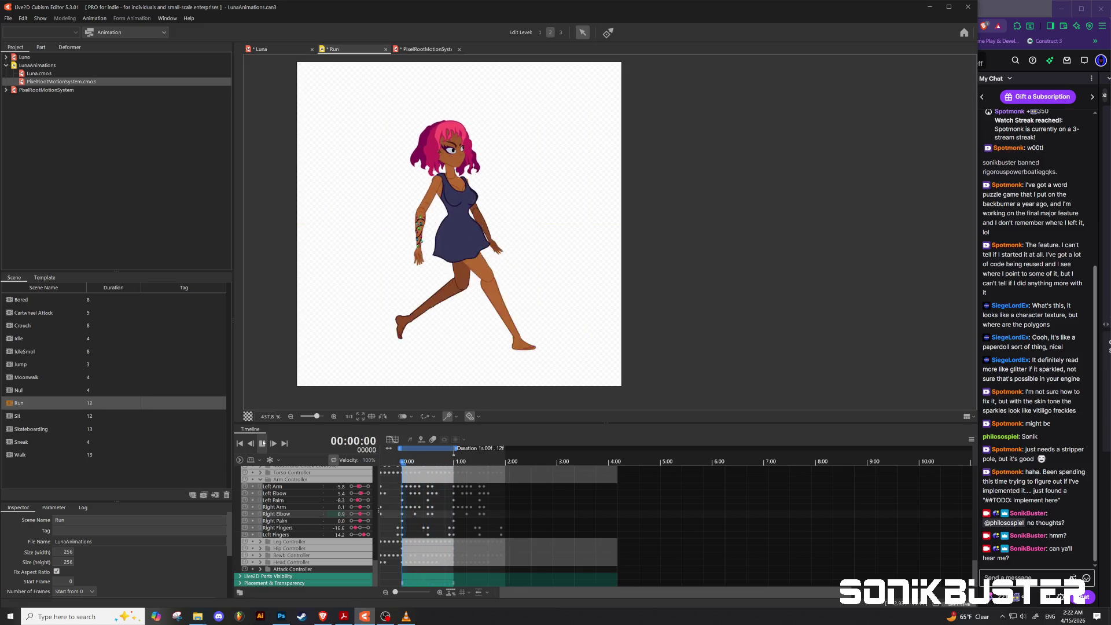
click(263, 444)
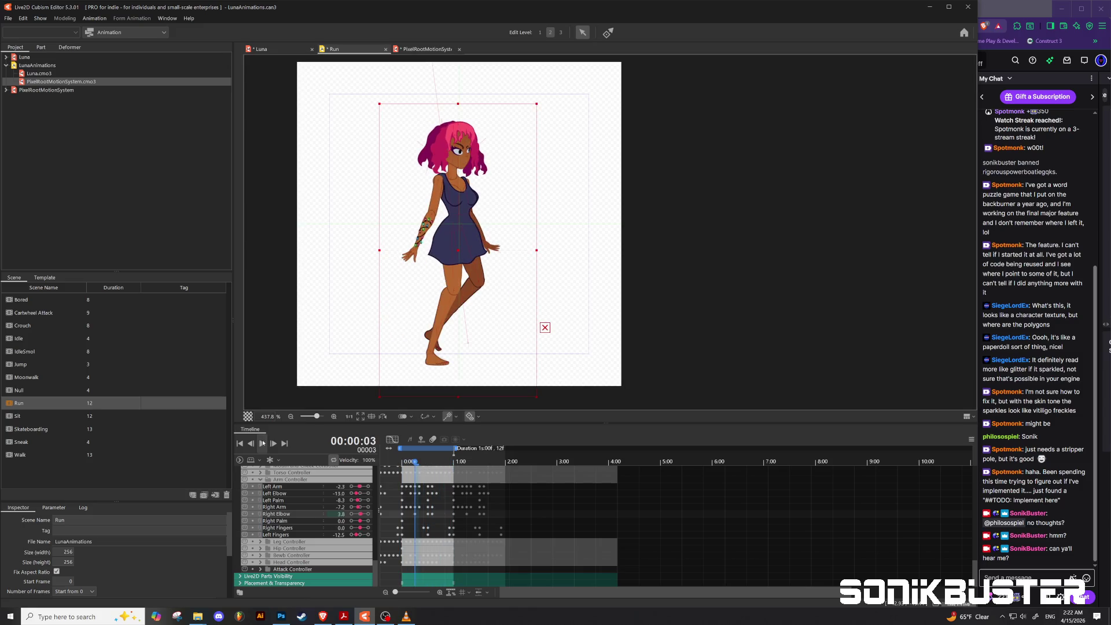
drag(415, 463, 403, 463)
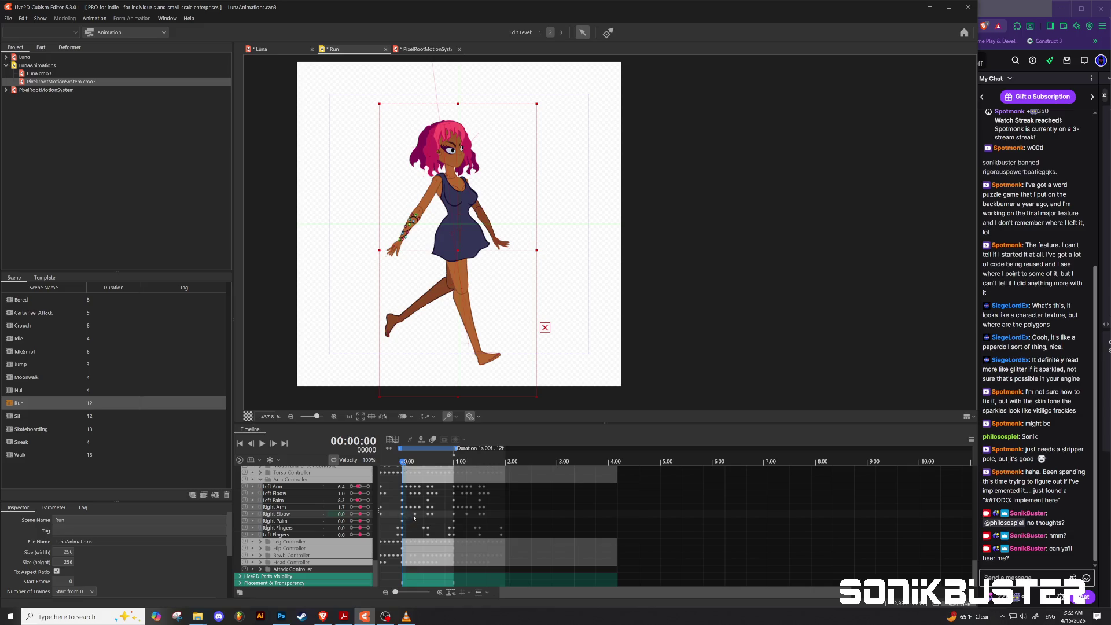
Select the Right Elbow keys from frame 2 to 12 and the Right Palm key at frame 12
drag(414, 516, 453, 518)
click(427, 529)
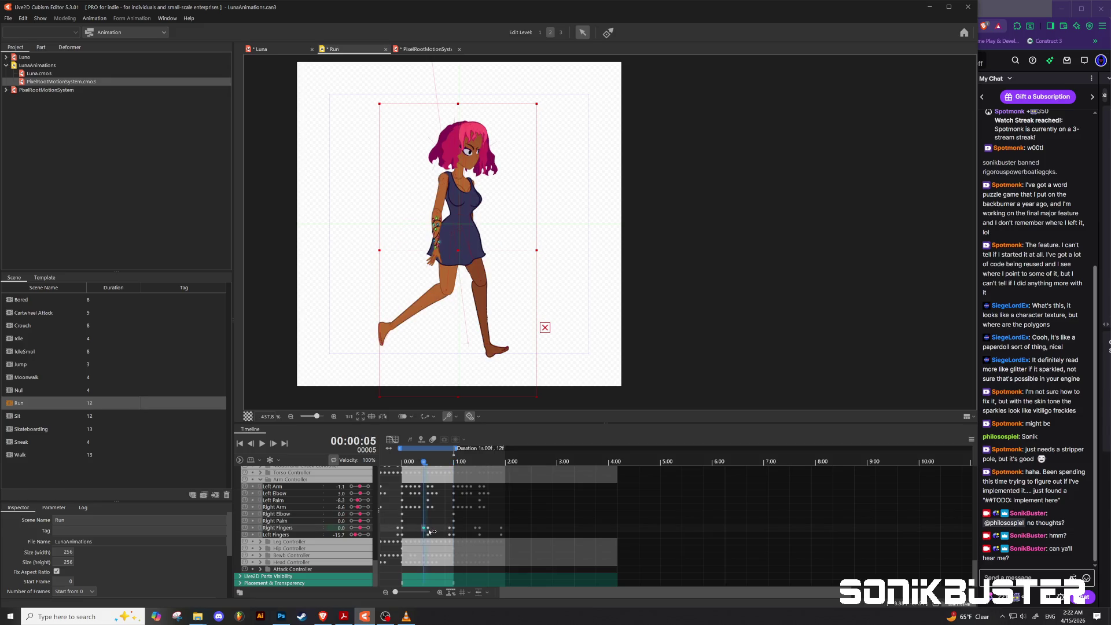
click(450, 529)
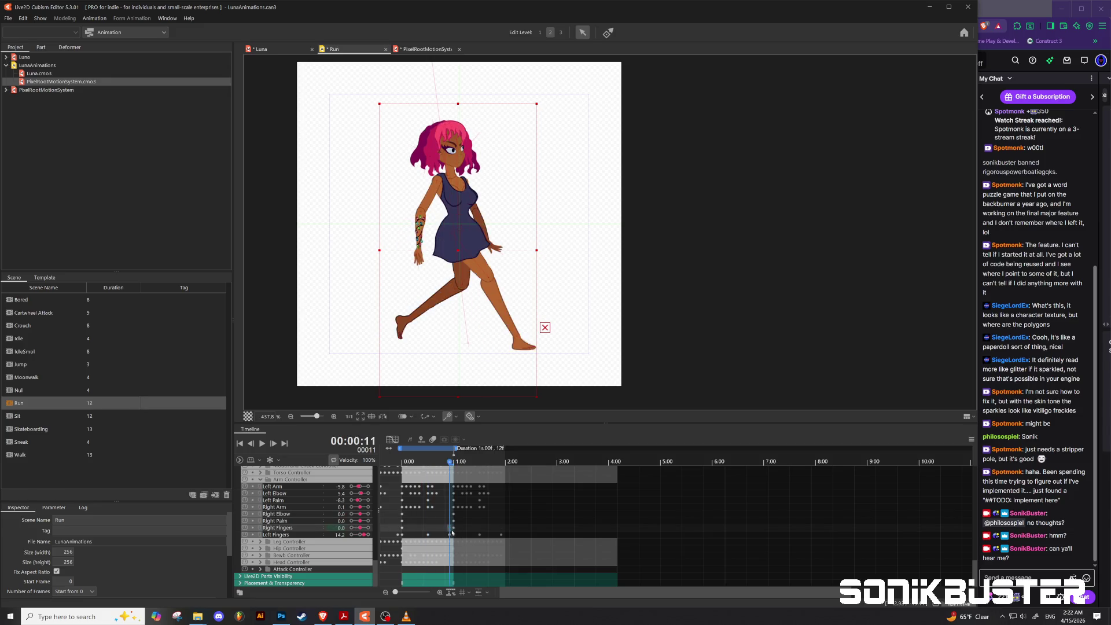
click(454, 529)
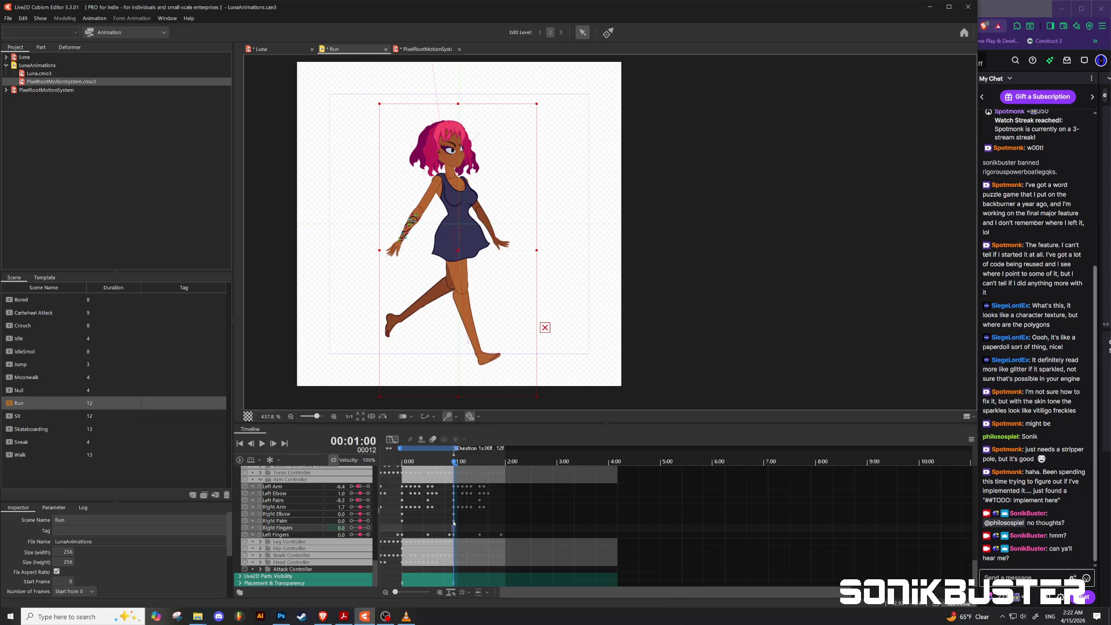
click(454, 521)
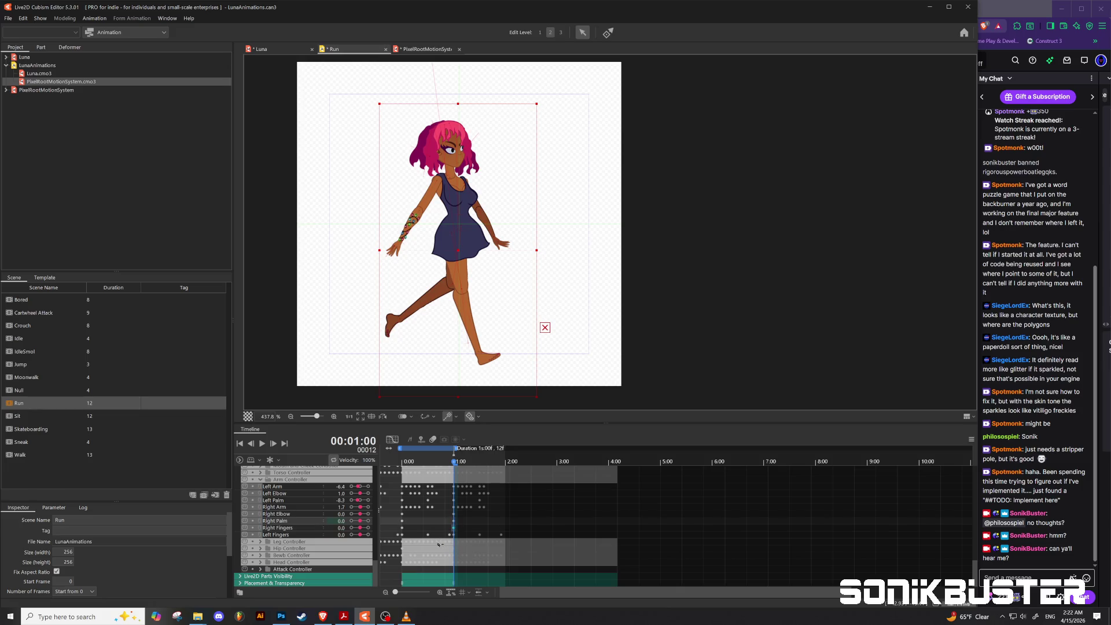
click(403, 465)
mouse_move(391, 464)
mouse_down()
mouse_move(460, 470)
mouse_move(393, 475)
mouse_up()
Delete Right Arm keys 1–7 and key Right Arm at about -23.5 on frame 6
click(407, 508)
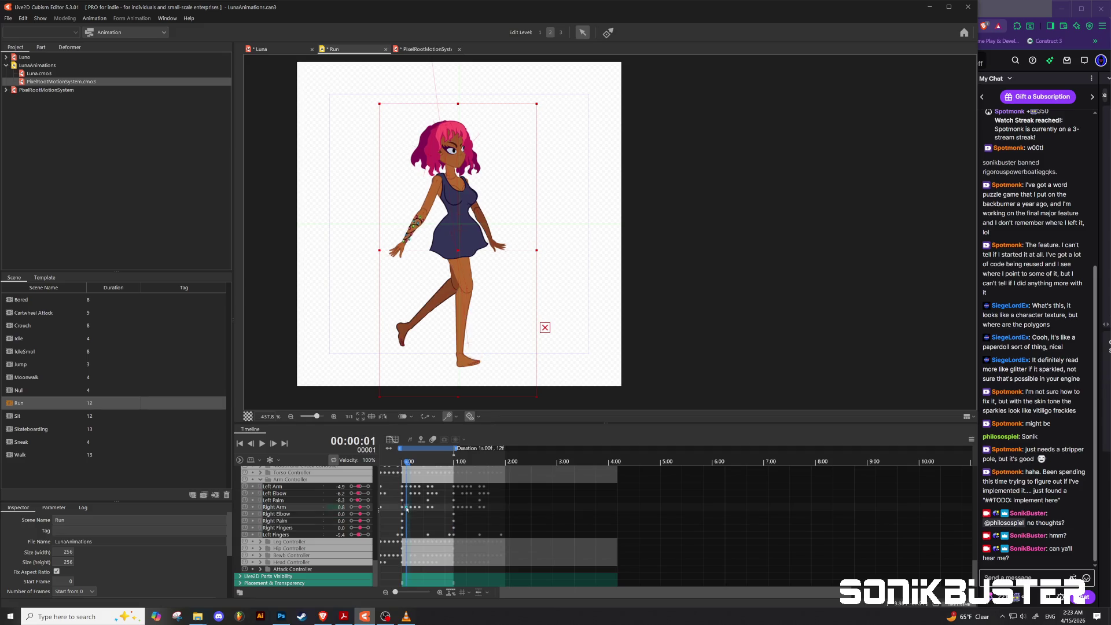
shift+click(431, 508)
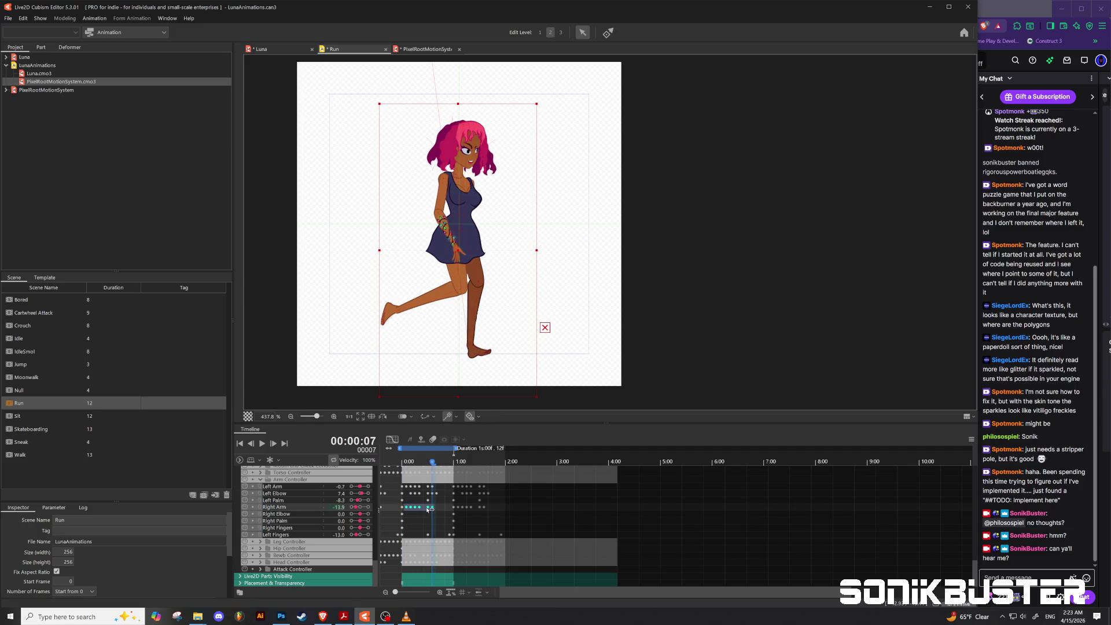
key(Delete)
drag(434, 462, 429, 462)
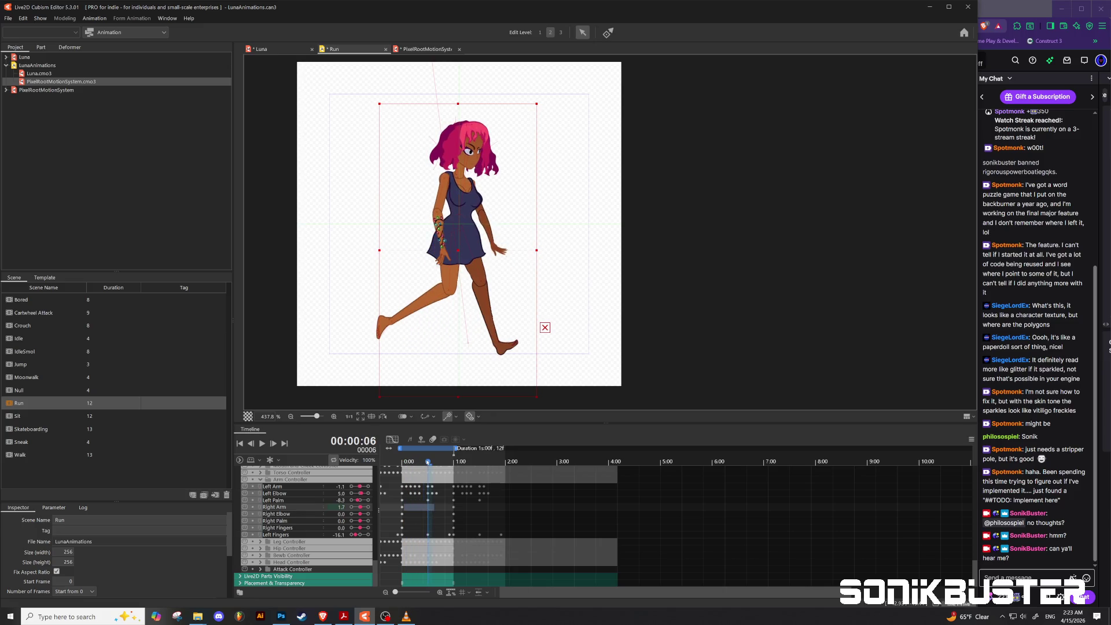
mouse_move(327, 508)
mouse_down()
mouse_move(317, 508)
mouse_move(327, 507)
mouse_up()
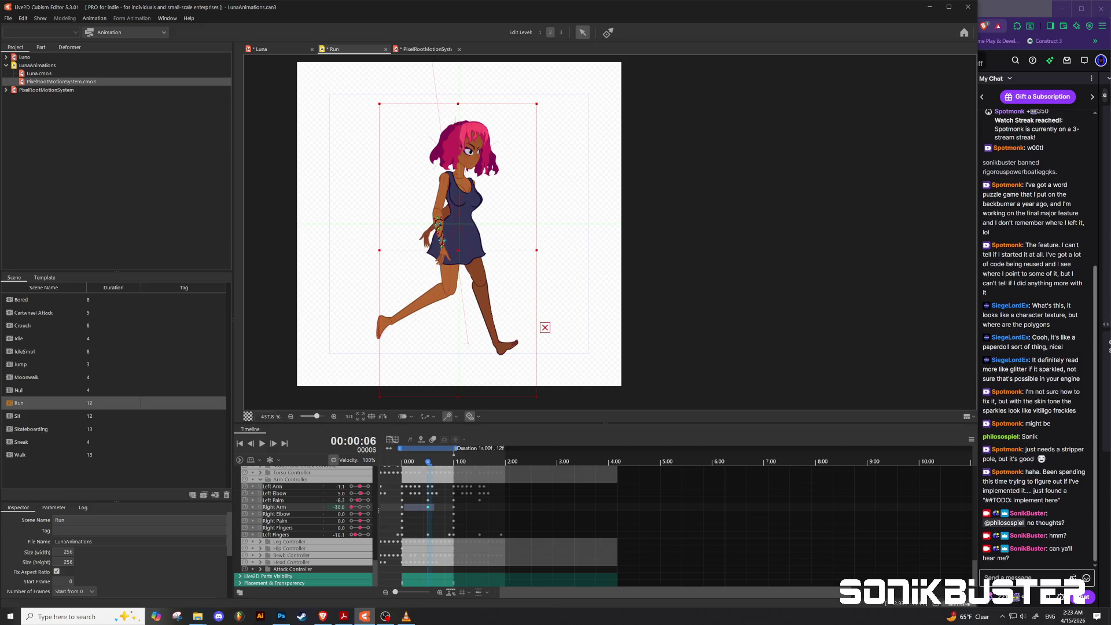
drag(339, 507, 346, 516)
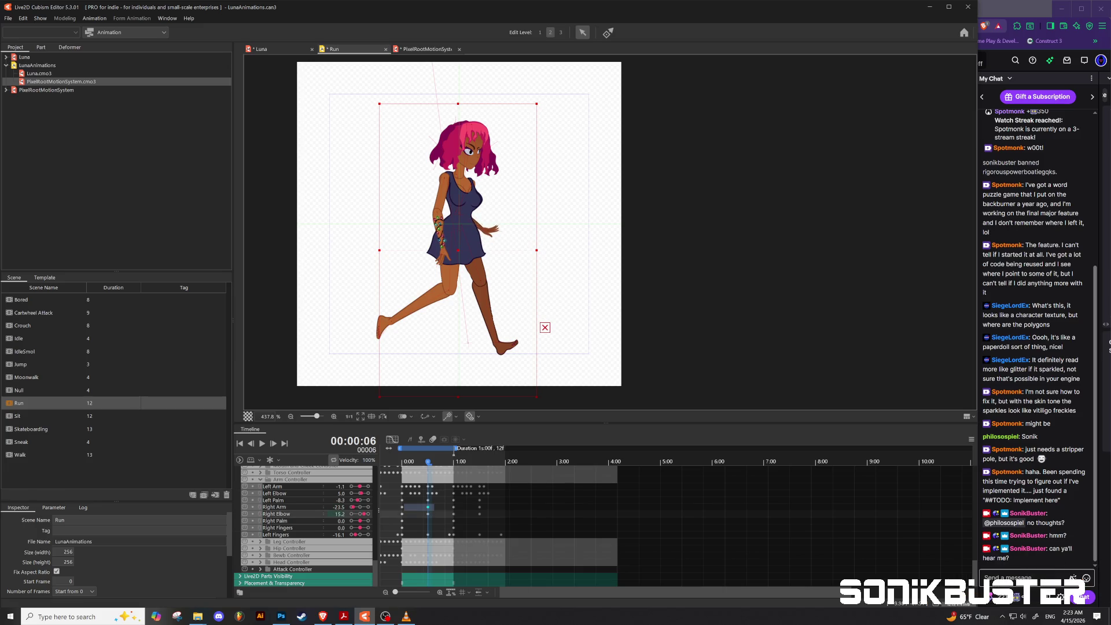
click(262, 444)
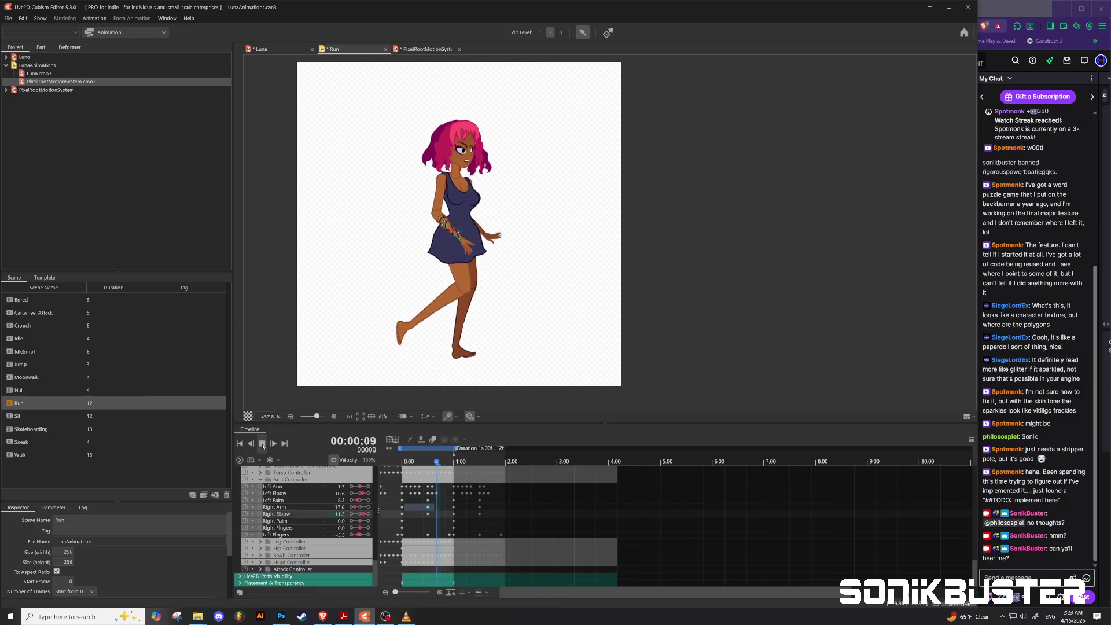
Curl the Right Fingers at frame 6 and preview the loop
click(262, 444)
drag(424, 463, 445, 467)
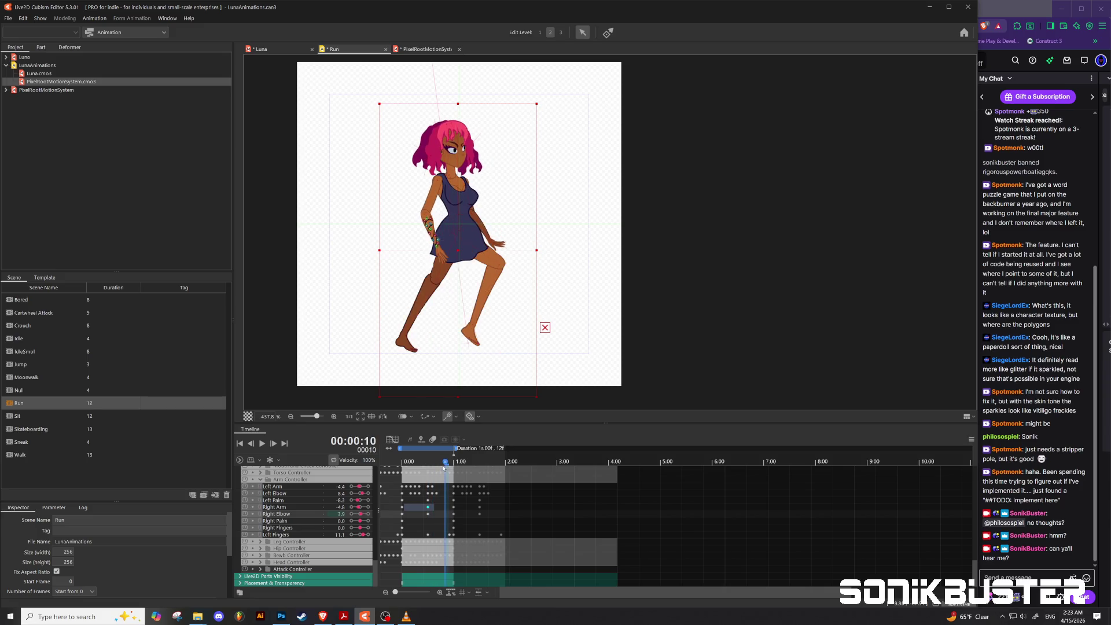
mouse_move(447, 468)
mouse_down()
mouse_move(402, 465)
mouse_move(443, 482)
mouse_move(402, 485)
mouse_move(427, 487)
mouse_up()
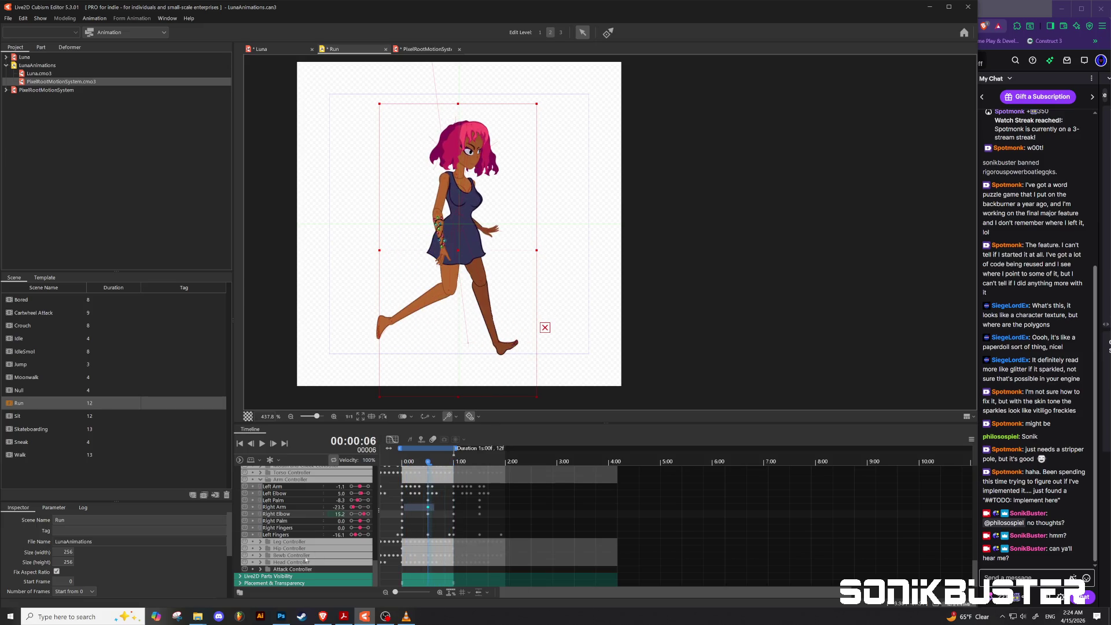
mouse_move(341, 527)
mouse_down()
mouse_move(329, 528)
mouse_move(346, 530)
mouse_up()
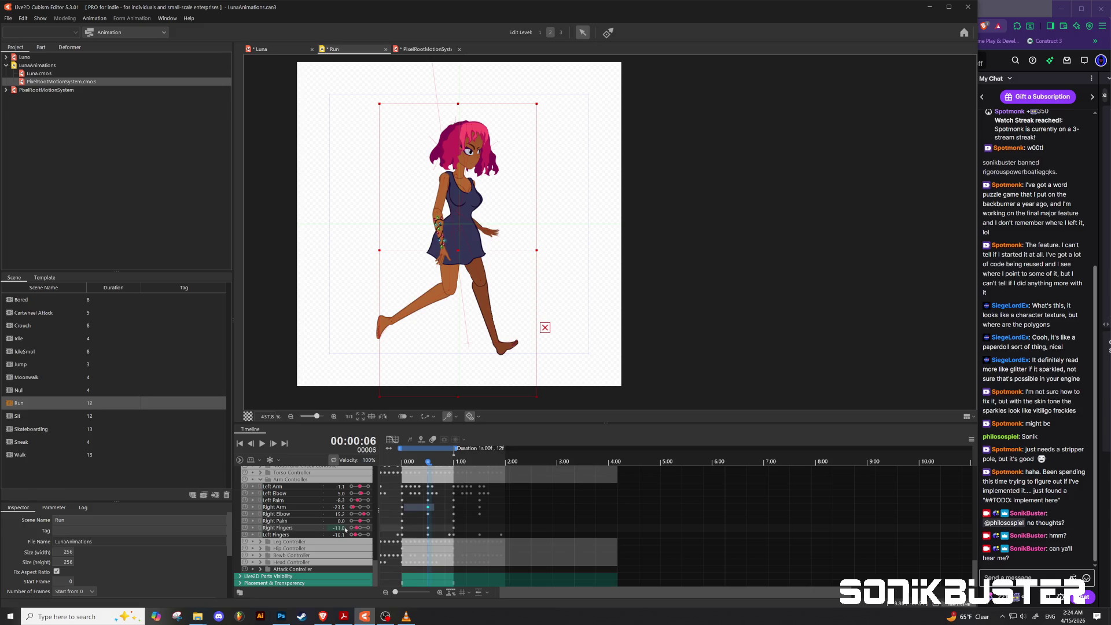
click(262, 443)
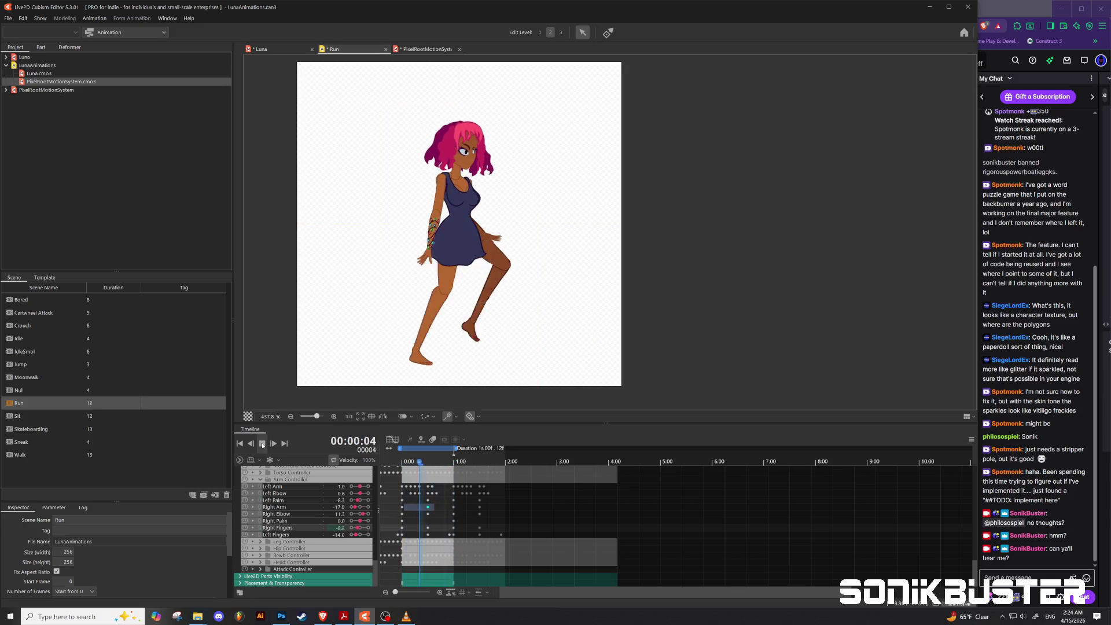
Curl the Right Fingers at the loop's first frame and play it again
click(440, 467)
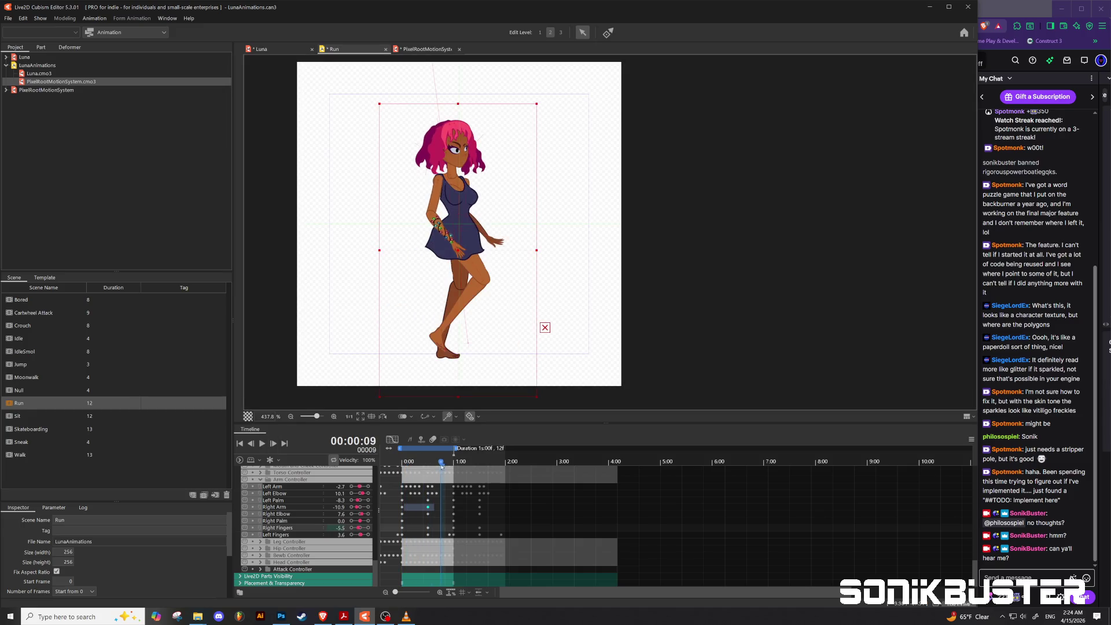
drag(441, 463, 387, 464)
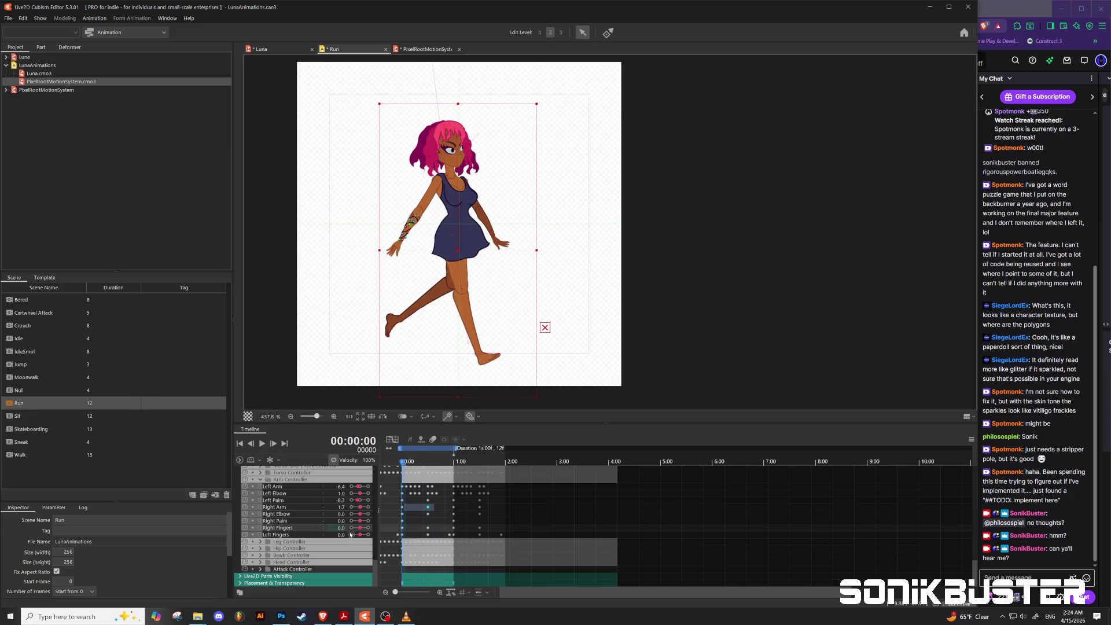
mouse_move(341, 528)
mouse_down()
mouse_move(330, 528)
mouse_move(342, 529)
mouse_up()
click(262, 443)
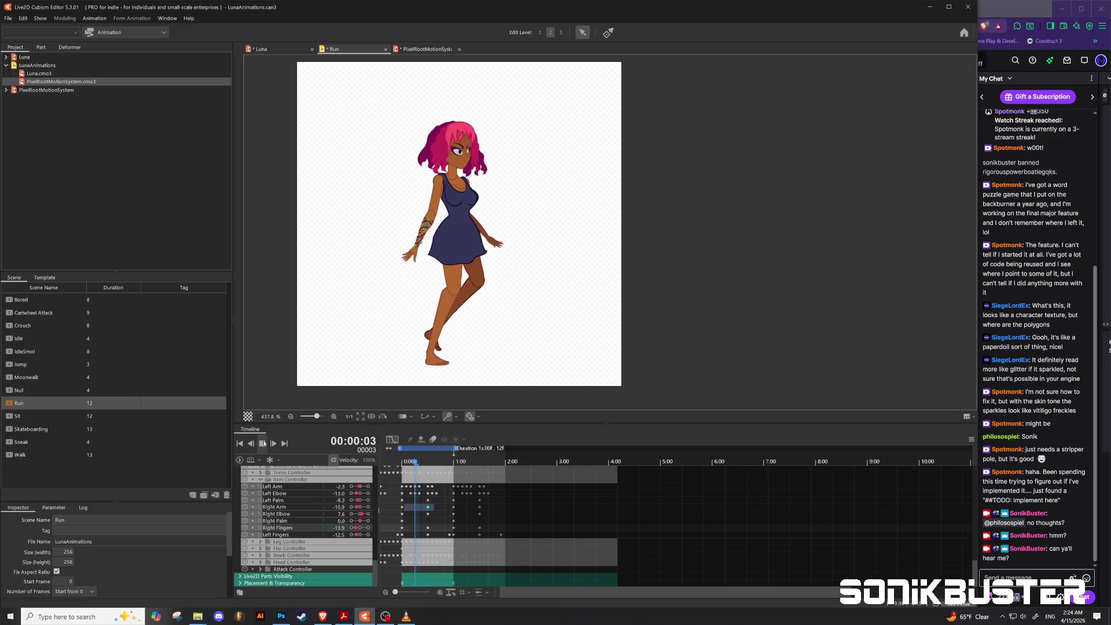
Set Right Palm to -10.6 at frame 6 and preview the run cycle
click(262, 443)
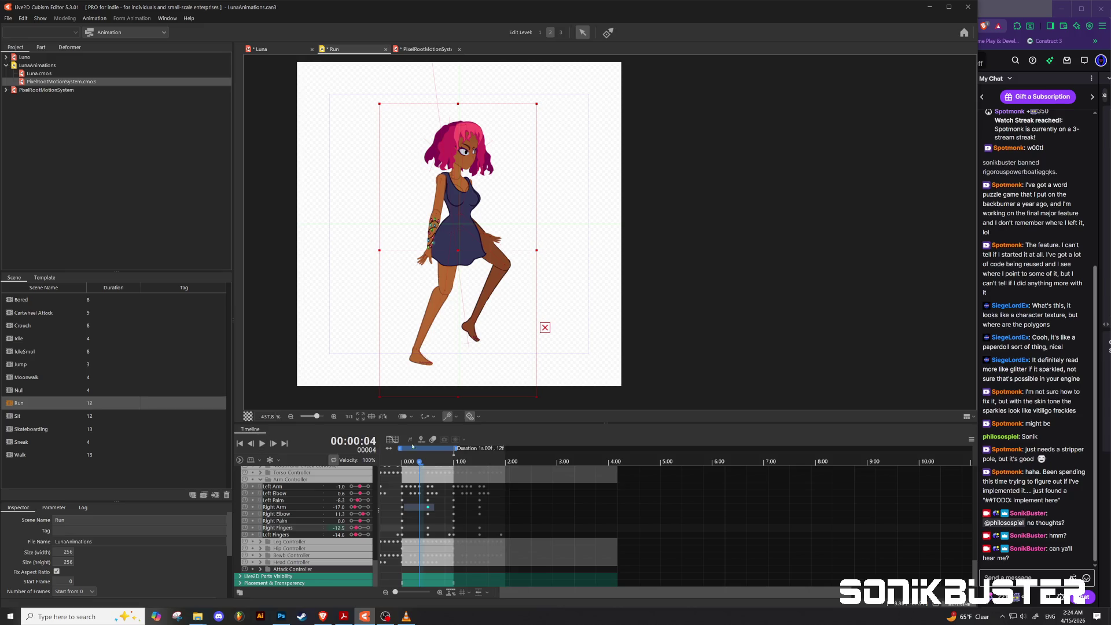
mouse_move(421, 463)
mouse_down()
mouse_move(402, 463)
mouse_move(428, 463)
mouse_up()
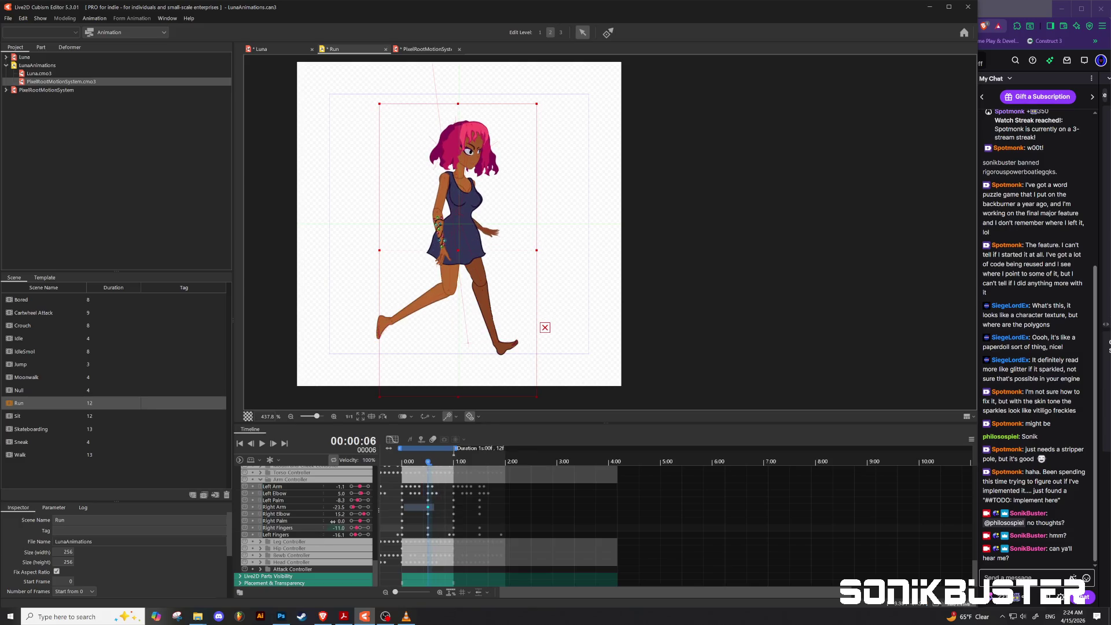
drag(341, 521, 353, 521)
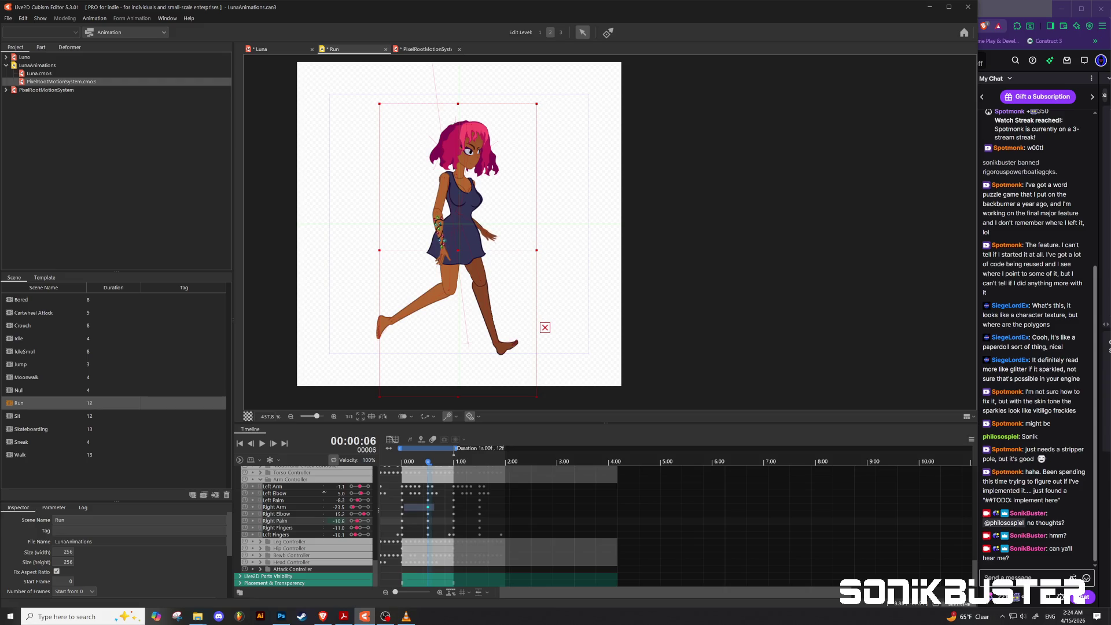
click(263, 444)
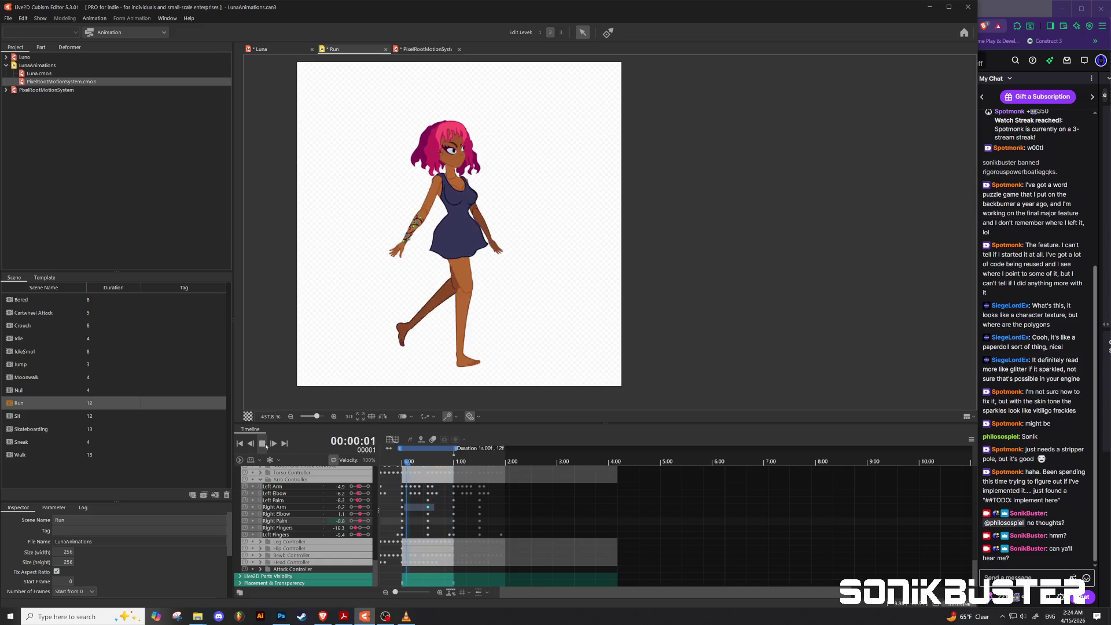
Tilt the right palm further at frame 6 and preview the Run loop
click(265, 444)
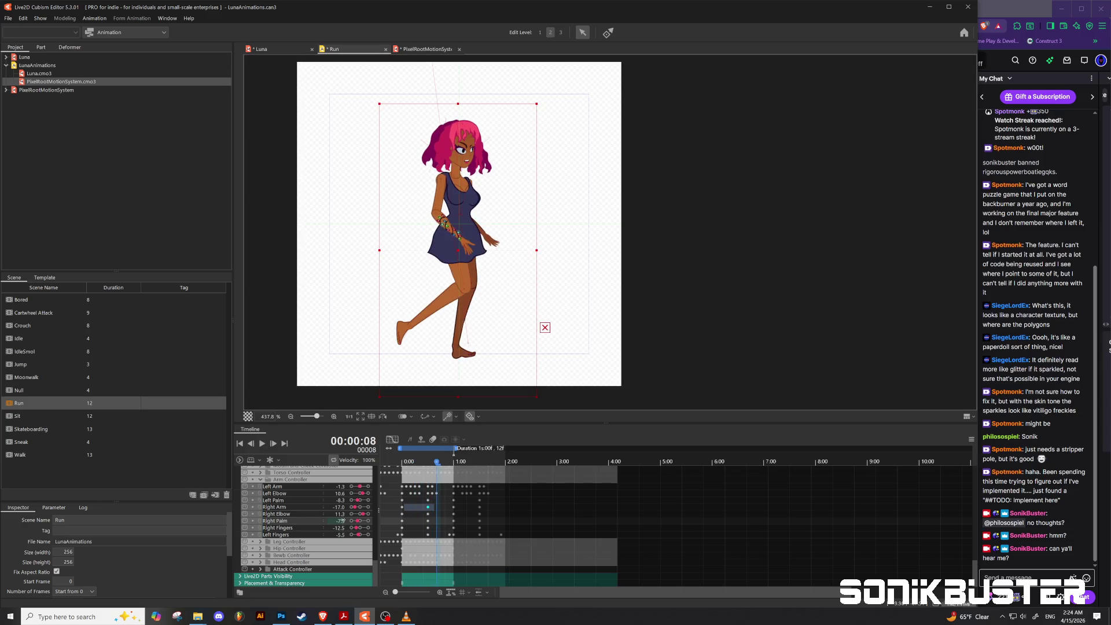
drag(437, 463, 429, 463)
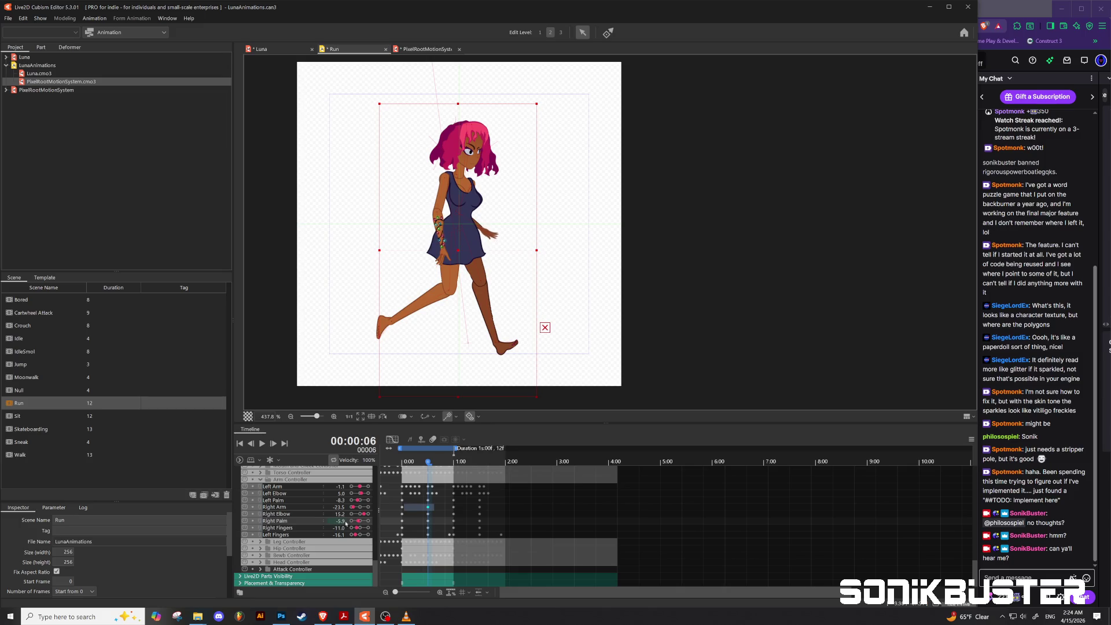
drag(362, 521, 366, 521)
click(264, 443)
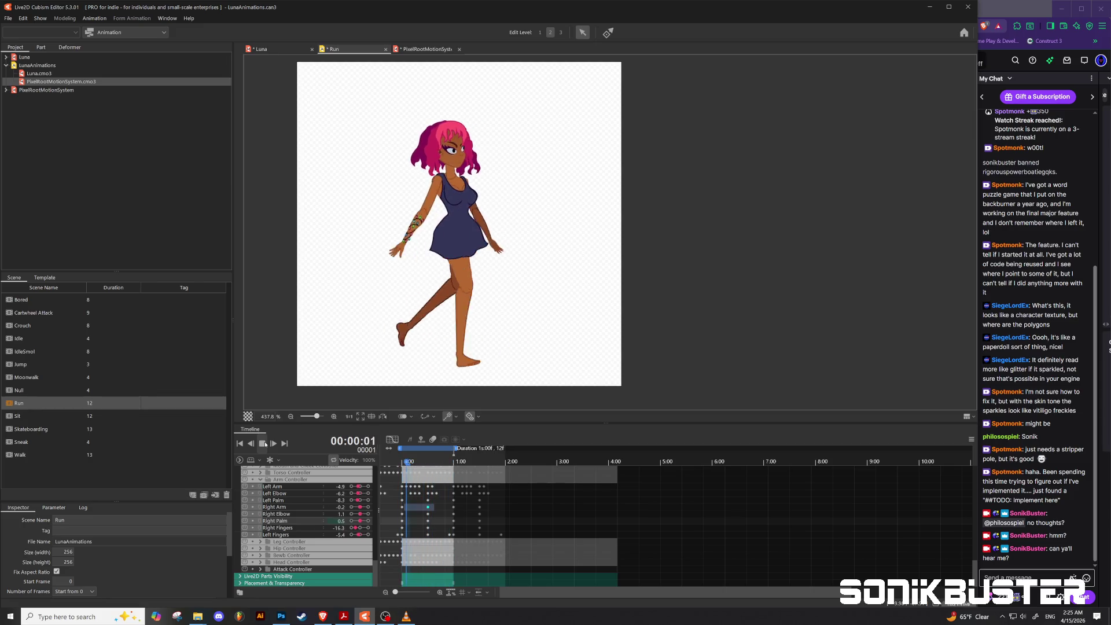
Rotate the right palm slightly at frame 0 and replay the Run loop
click(263, 443)
drag(416, 463, 402, 463)
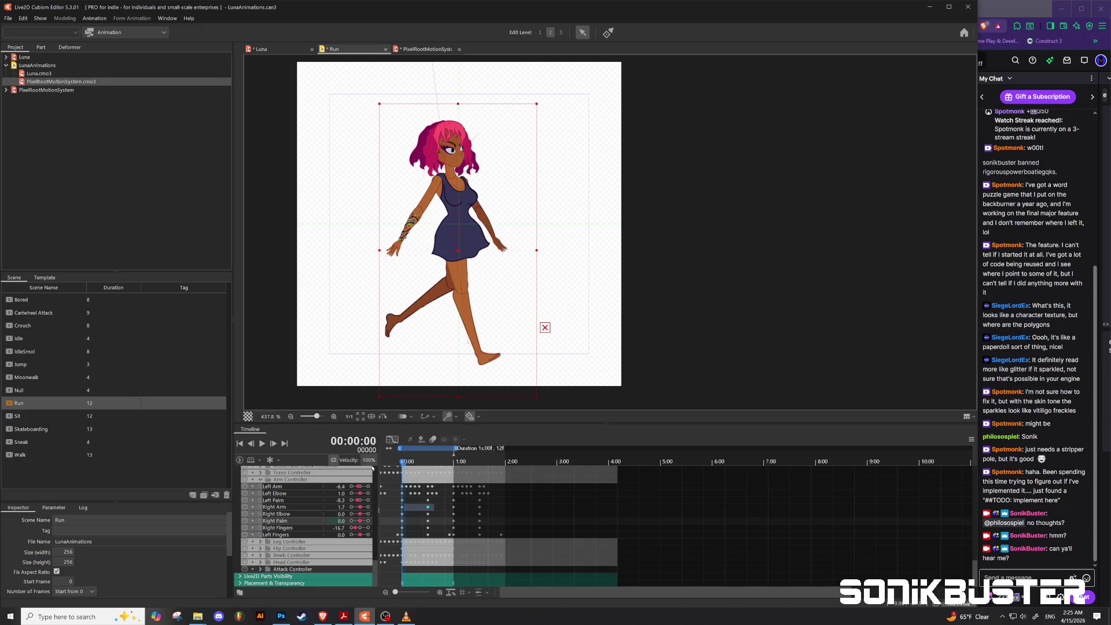
mouse_move(341, 521)
mouse_down()
mouse_move(331, 521)
mouse_move(343, 521)
mouse_up()
click(263, 444)
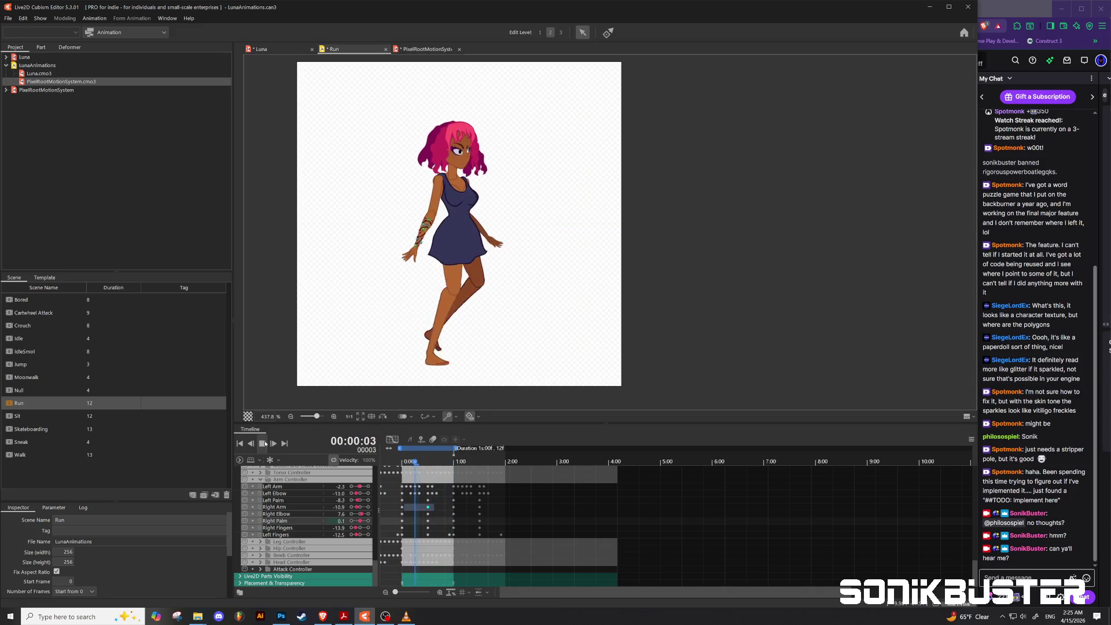
Loosen the right fingers' curl at frame 0 to -10.1 and preview the loop
click(263, 443)
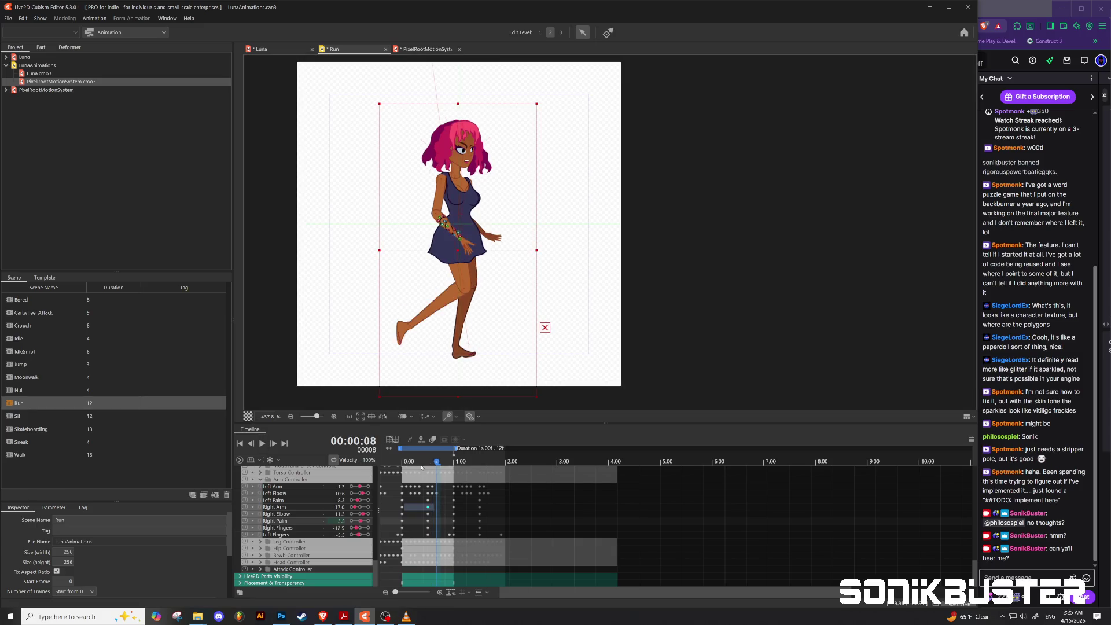
click(397, 466)
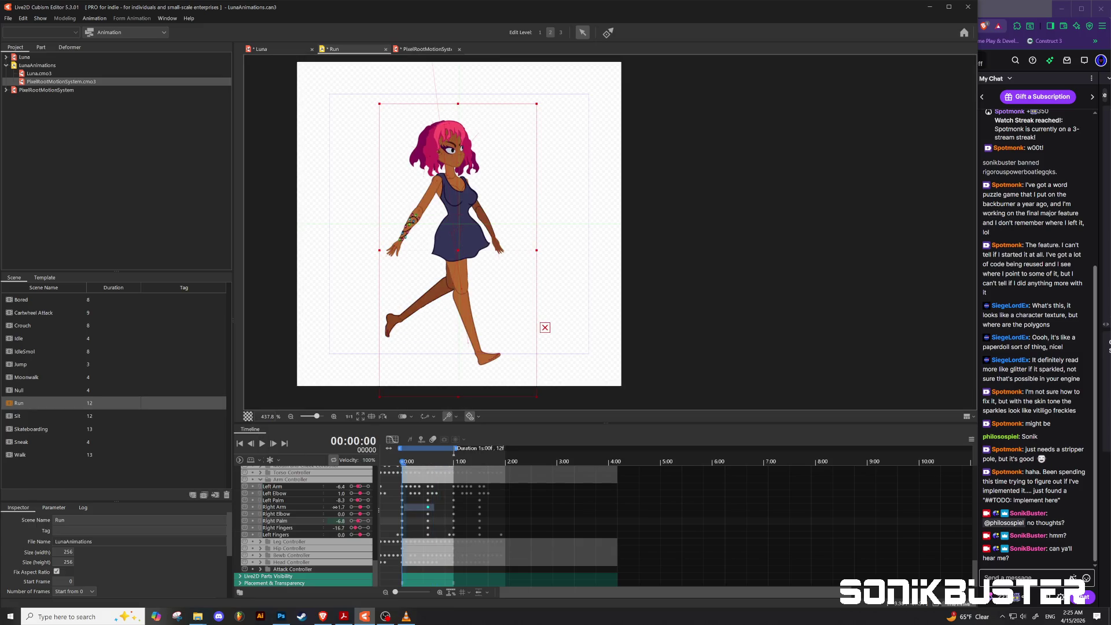
drag(337, 529, 348, 529)
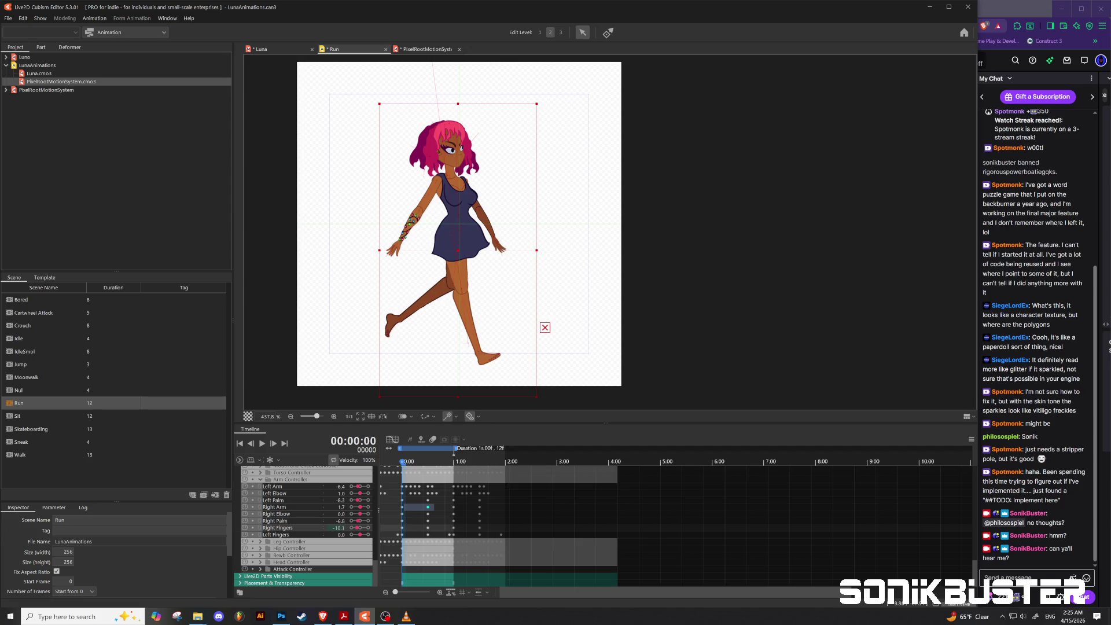
click(261, 445)
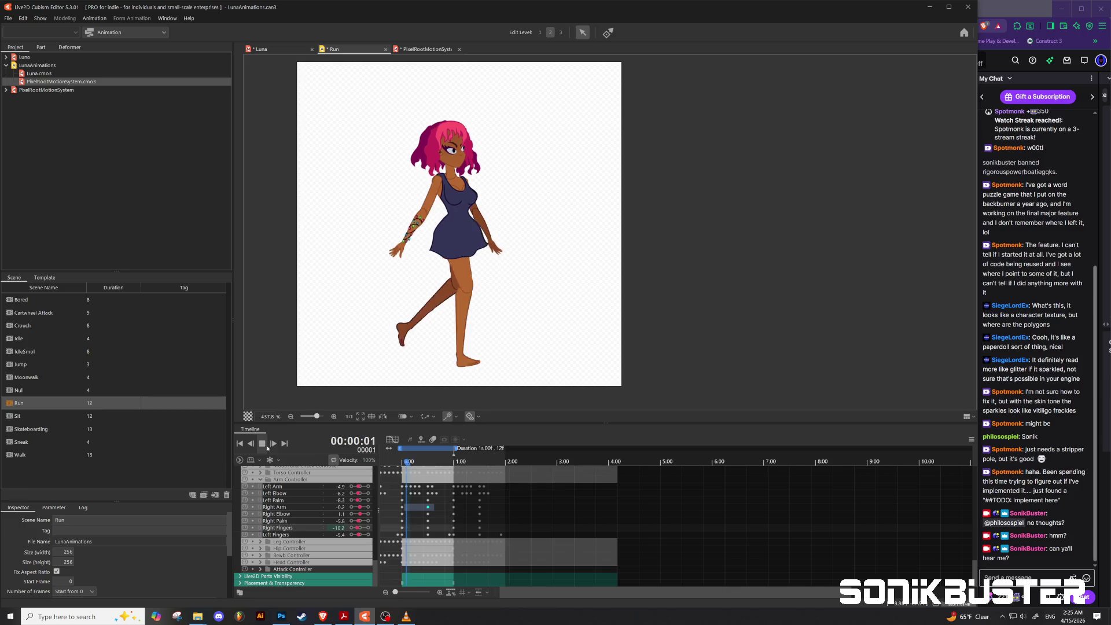
Lower Right Palm from 7.0 to 6.6 at frame 6, then replay the Run loop from frame 0
click(263, 443)
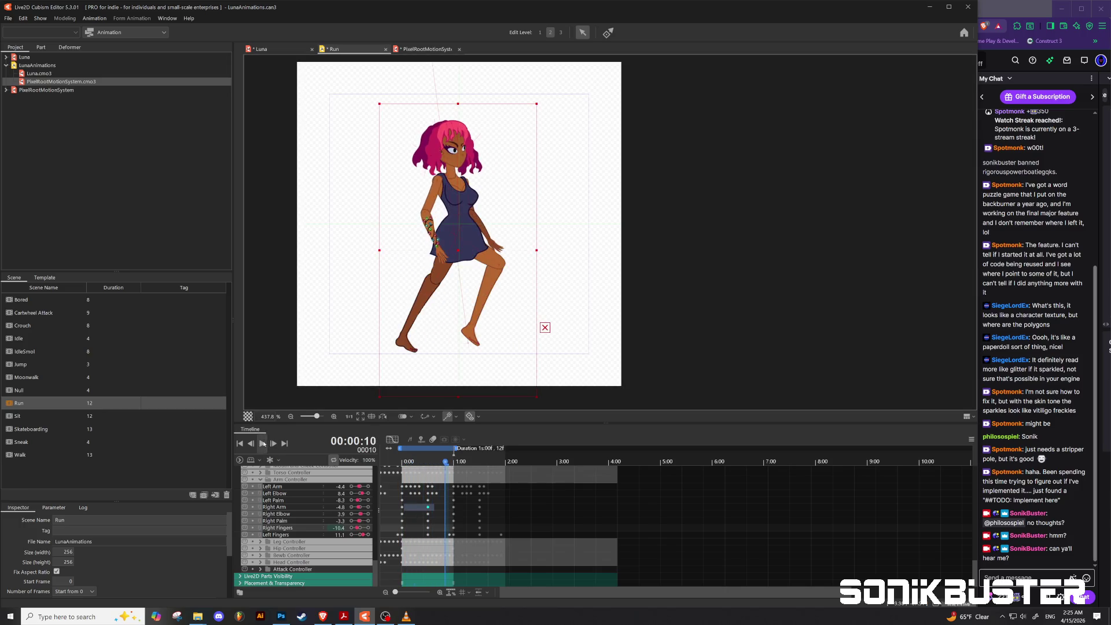
drag(444, 463, 428, 466)
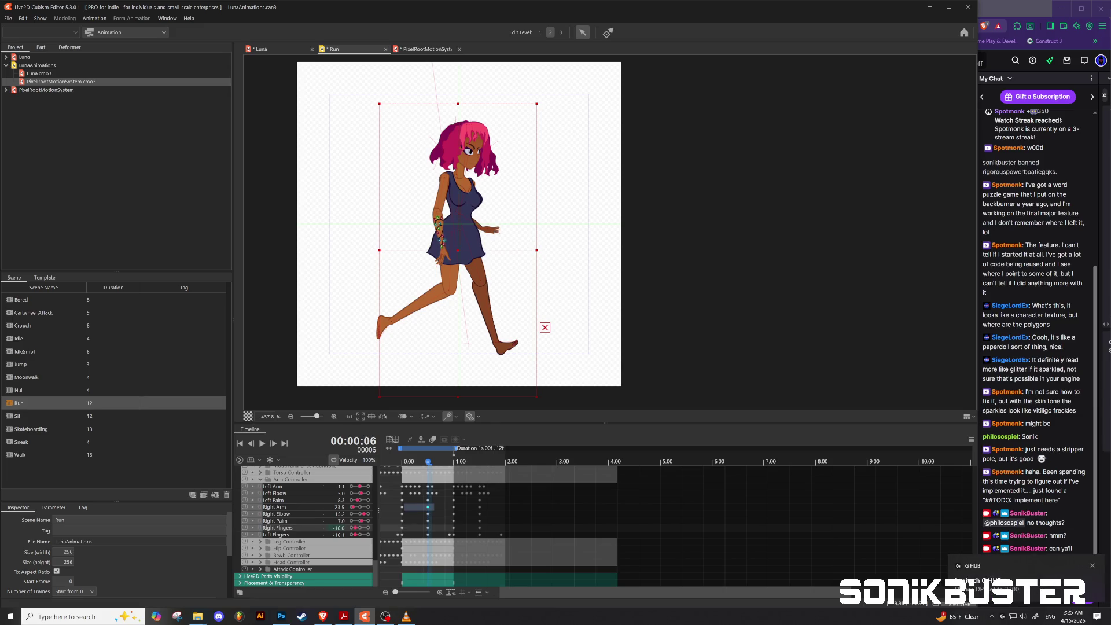
drag(341, 521, 323, 520)
click(262, 444)
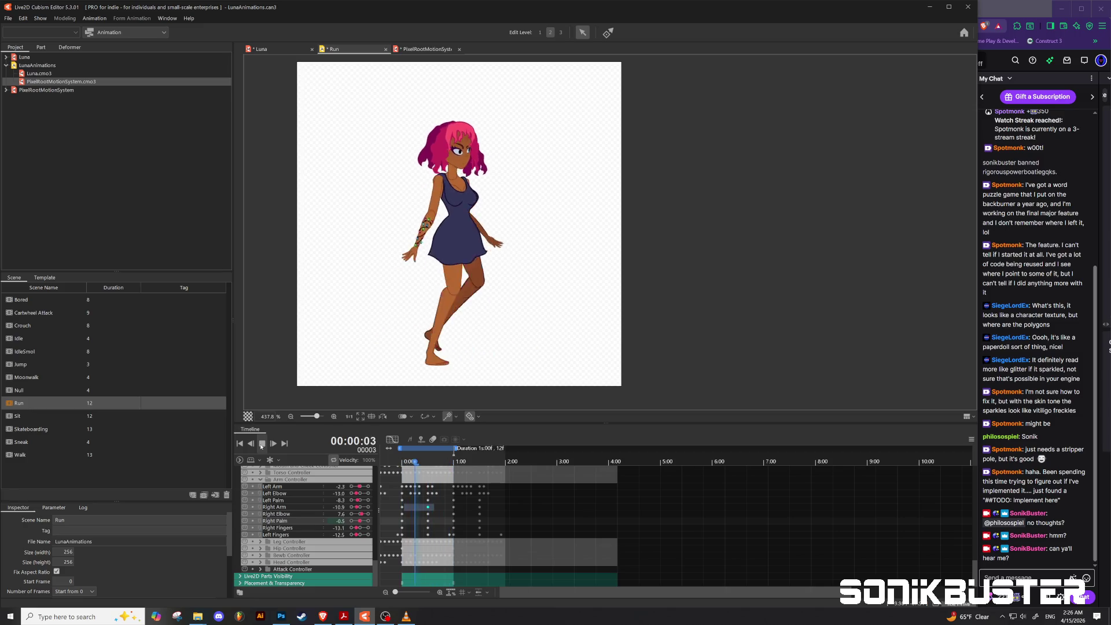
click(261, 444)
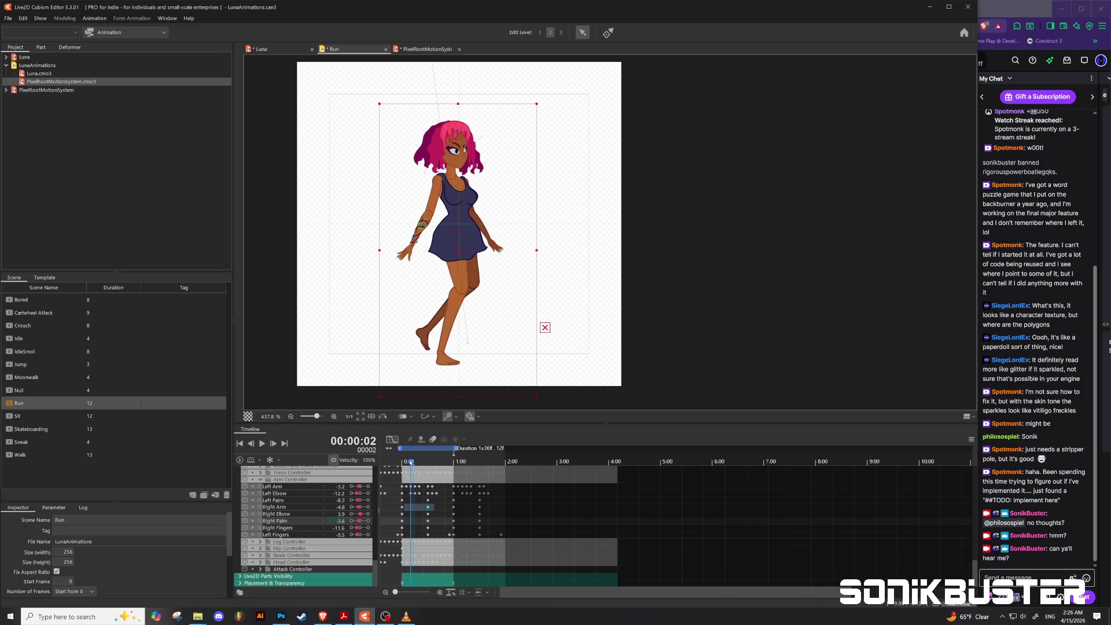
drag(411, 462, 382, 466)
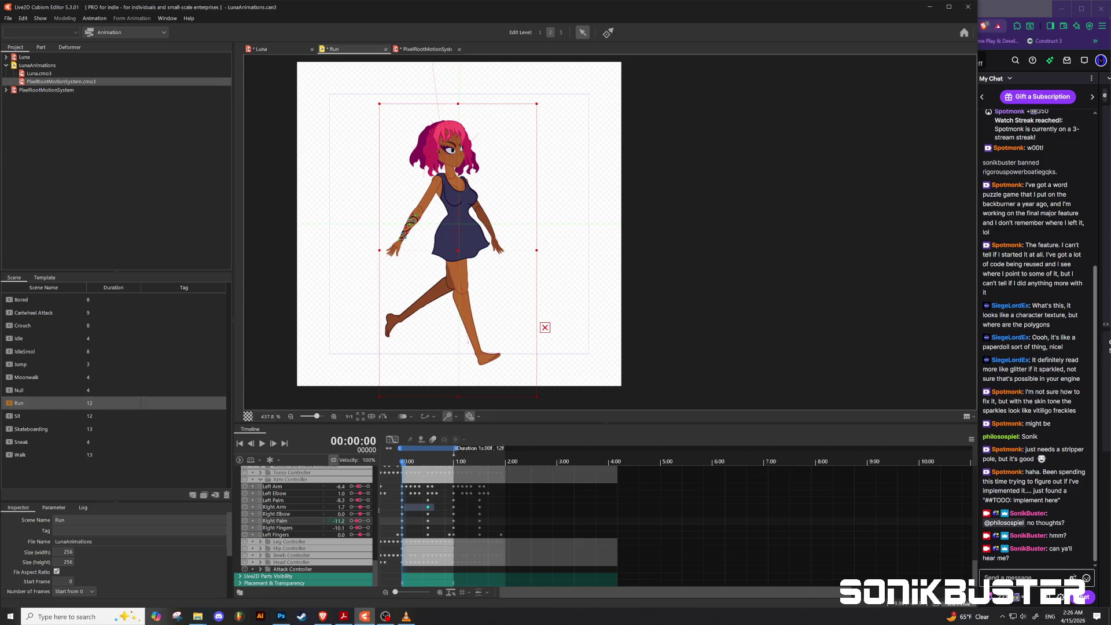
click(264, 446)
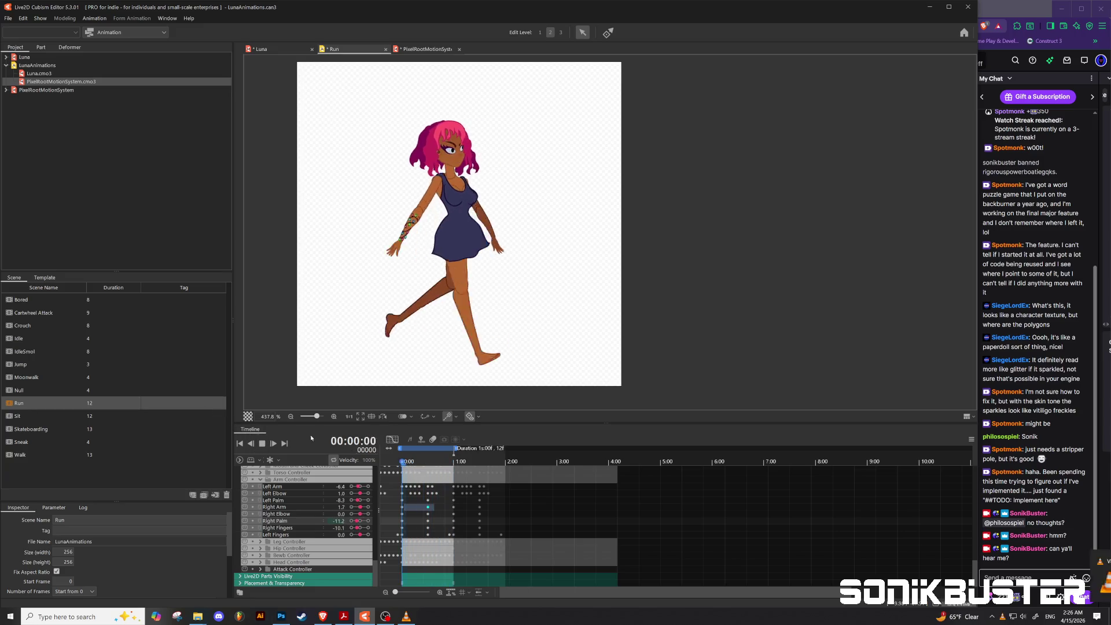
Adjust the Right Elbow bend at frame 6 and preview the Run loop
click(266, 444)
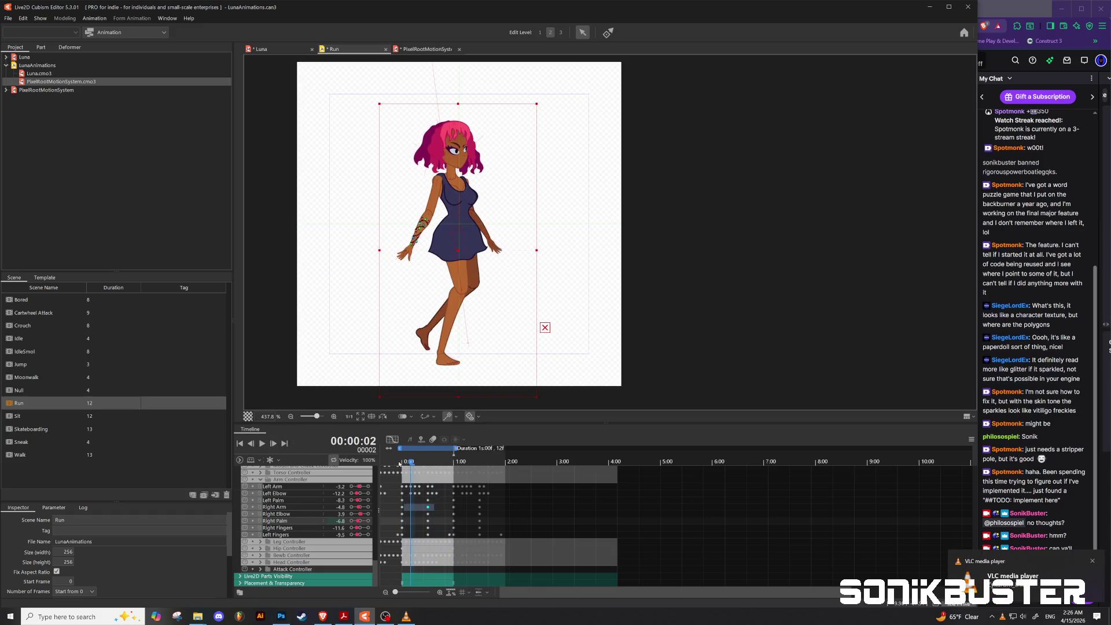
mouse_move(413, 463)
mouse_down()
mouse_move(404, 462)
mouse_move(429, 469)
mouse_up()
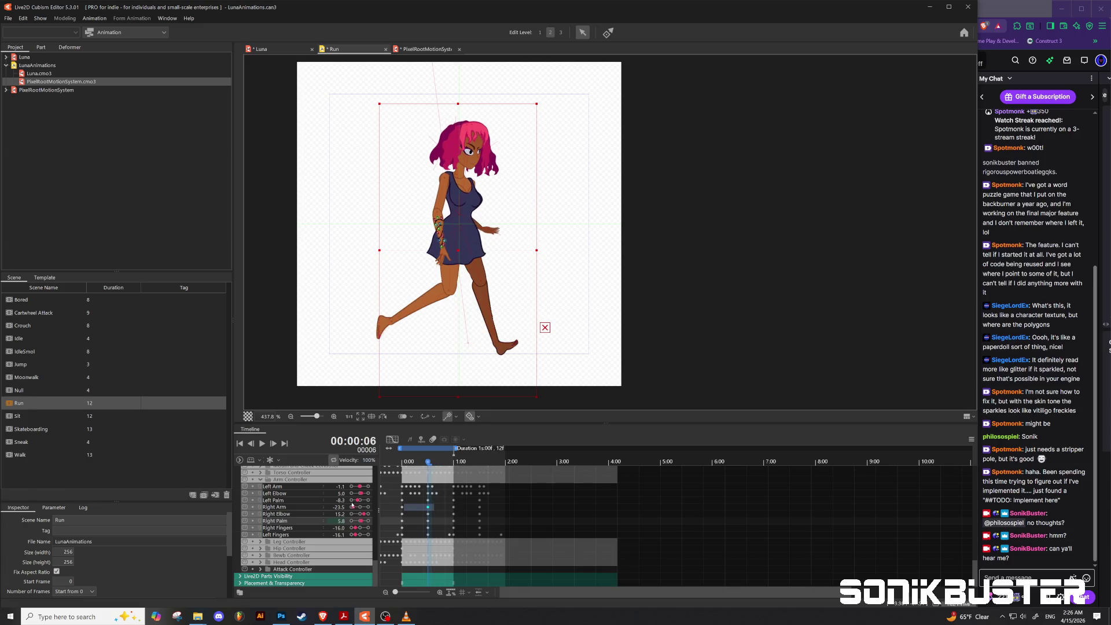
drag(340, 514, 336, 513)
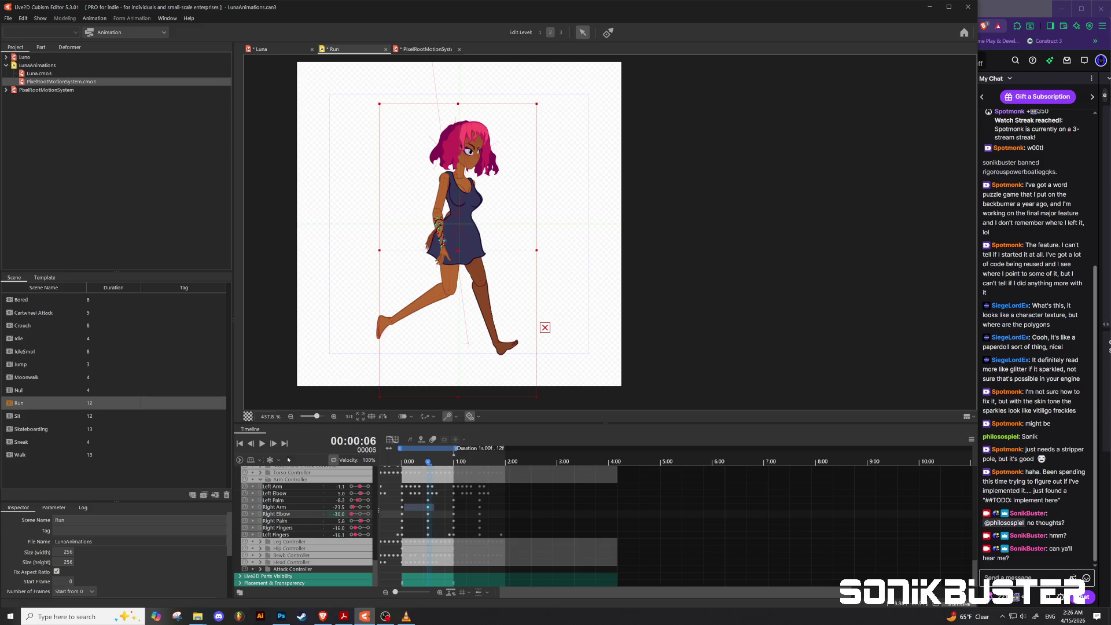
click(261, 443)
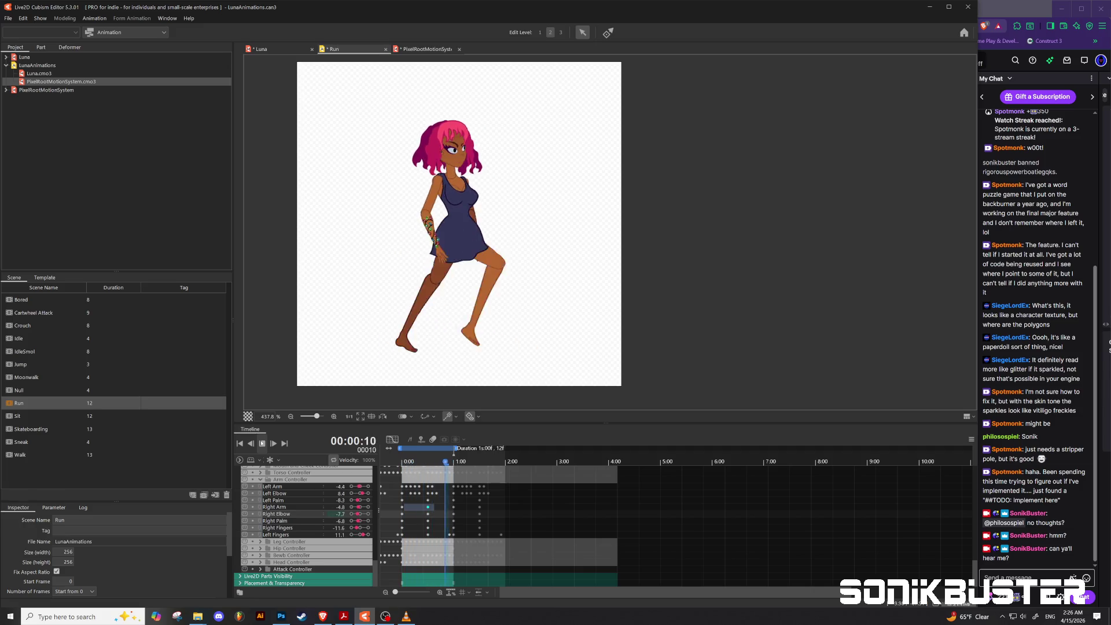
Swing the right arm outward with Right Elbow about 9.1 at frame 0, then collapse Arm Controller
click(262, 443)
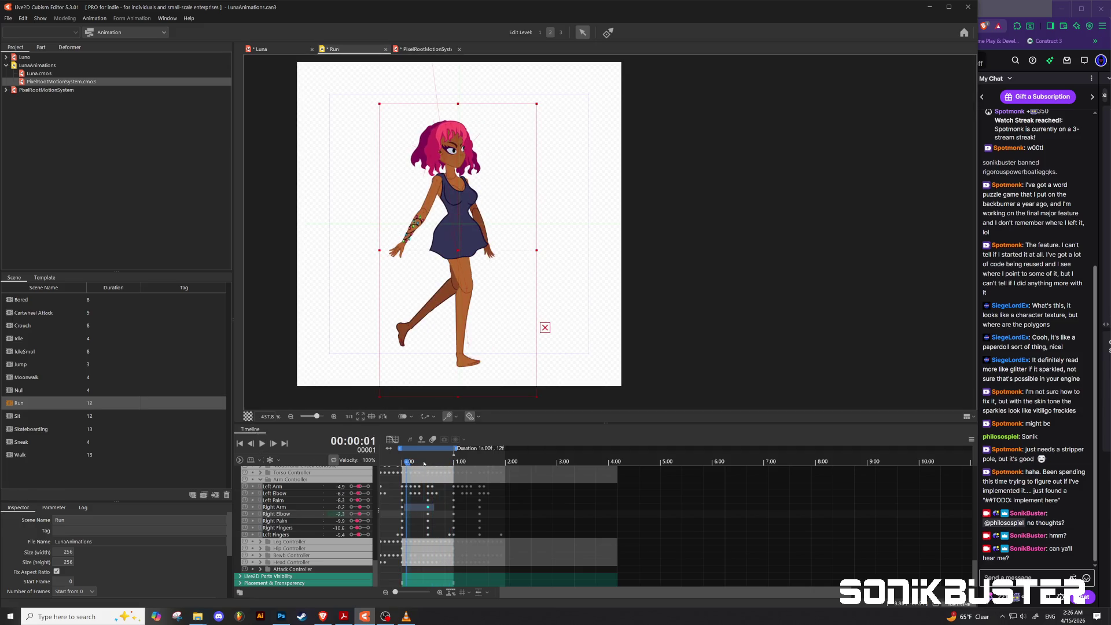
drag(408, 461, 379, 463)
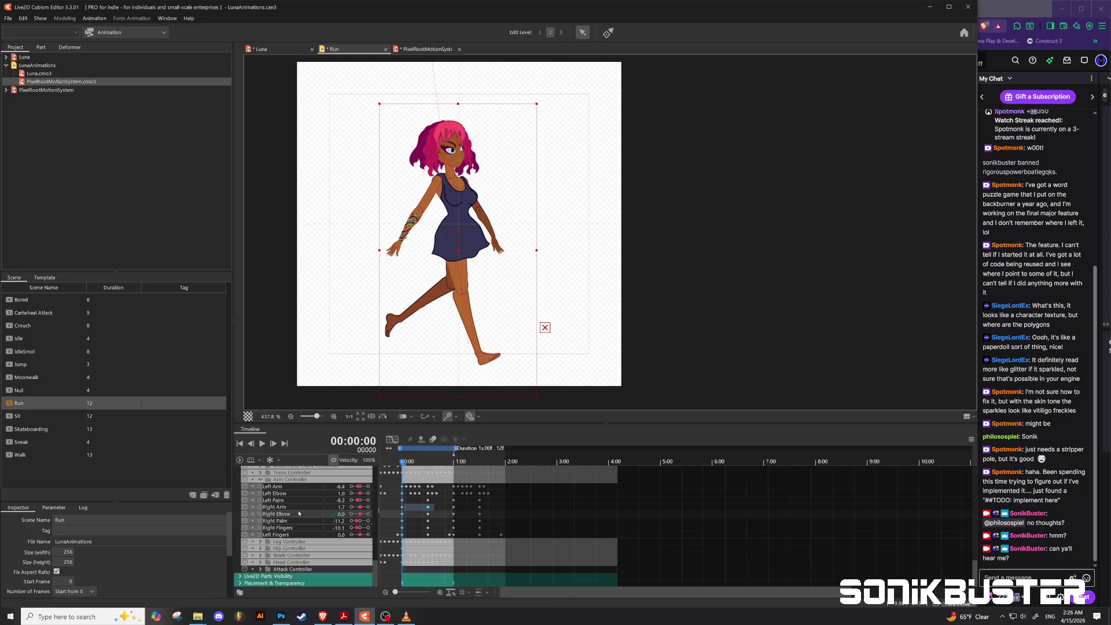
drag(340, 514, 353, 513)
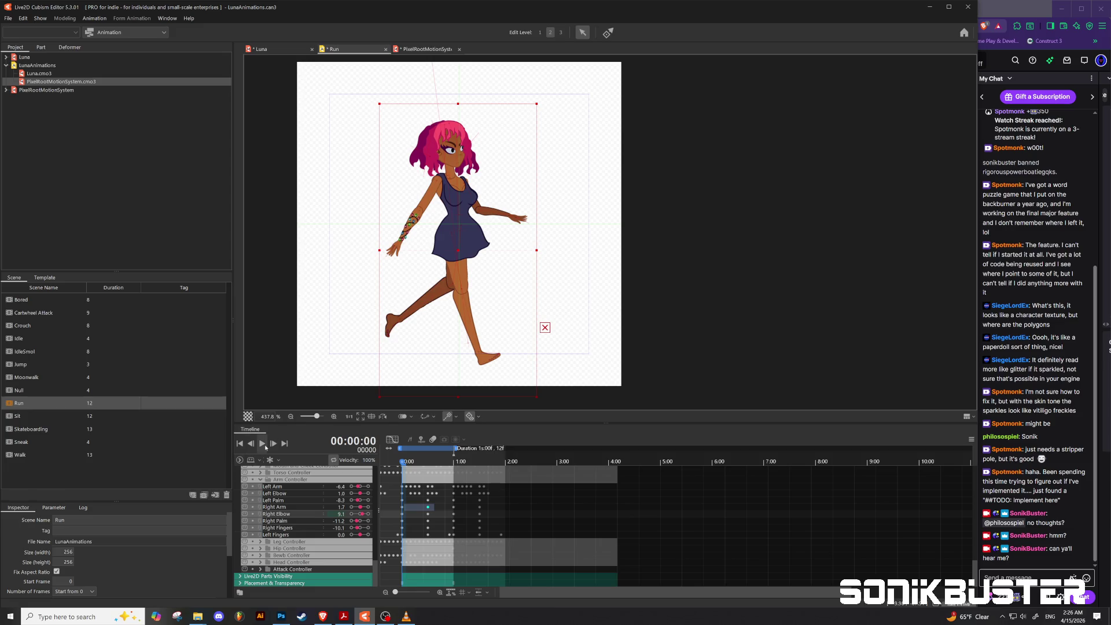
click(264, 445)
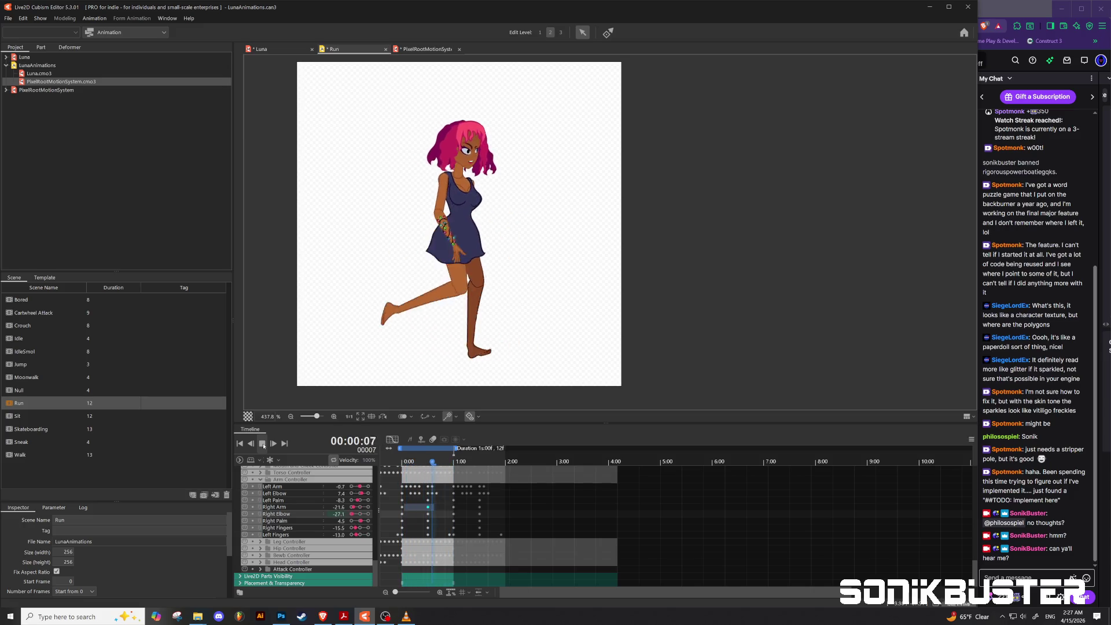
click(263, 444)
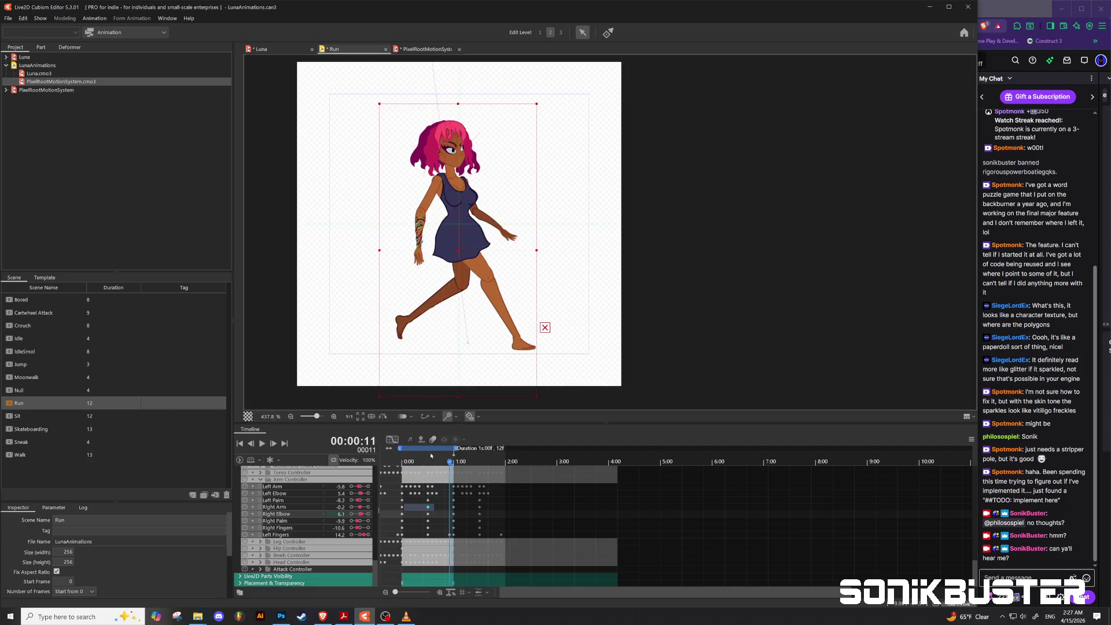
click(396, 461)
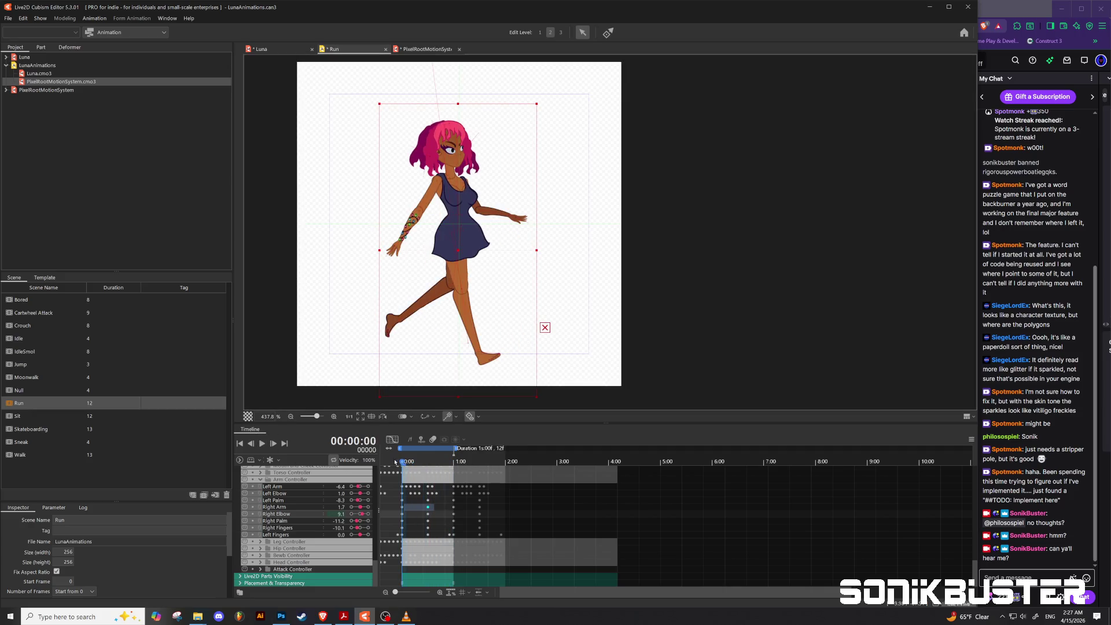
click(260, 480)
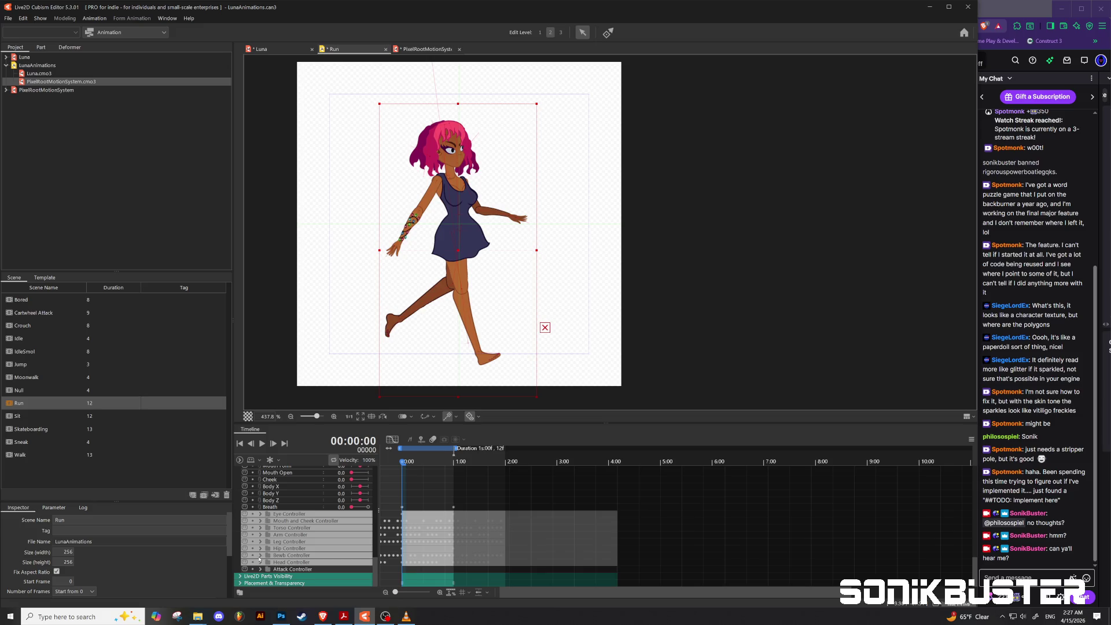
Expand the torso group, turn Torso Swivel slightly at frame 0, and preview the loop
click(261, 528)
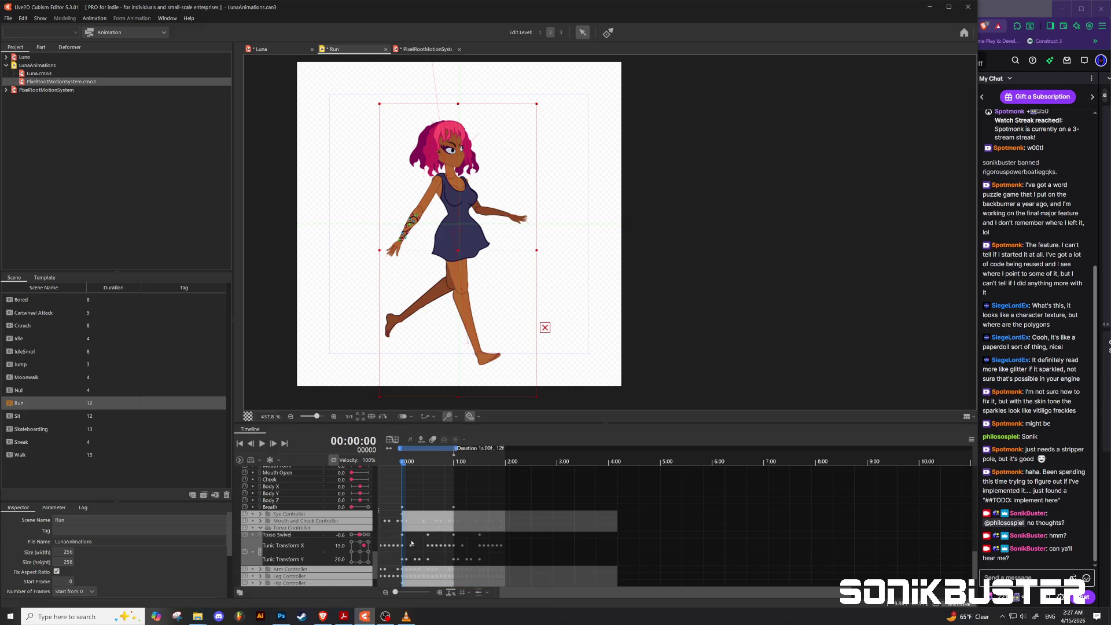
click(424, 462)
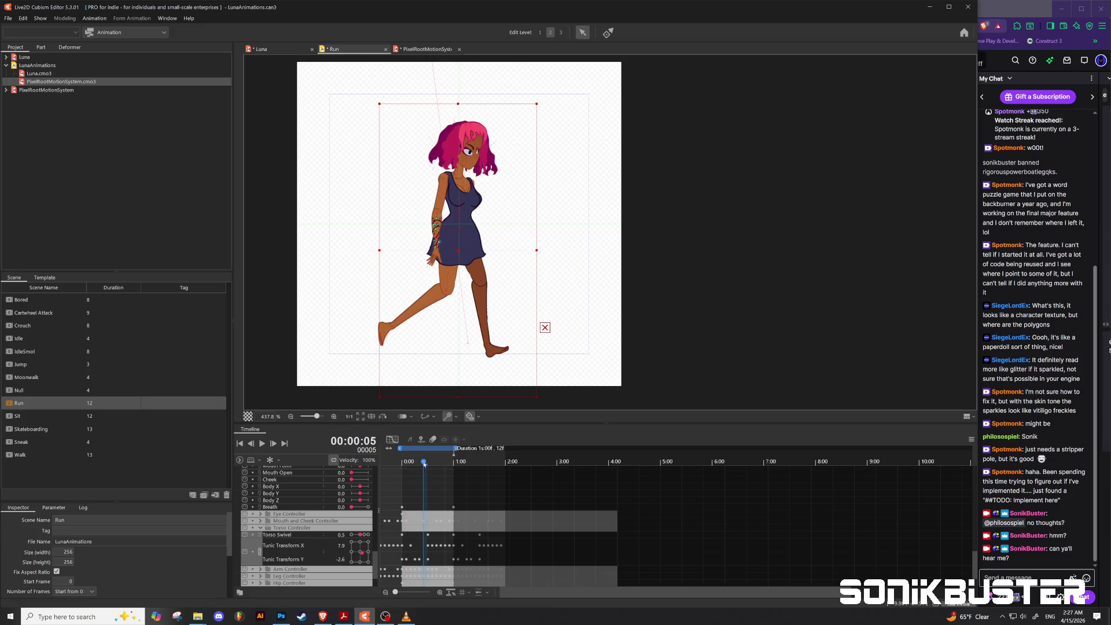
drag(424, 465, 380, 466)
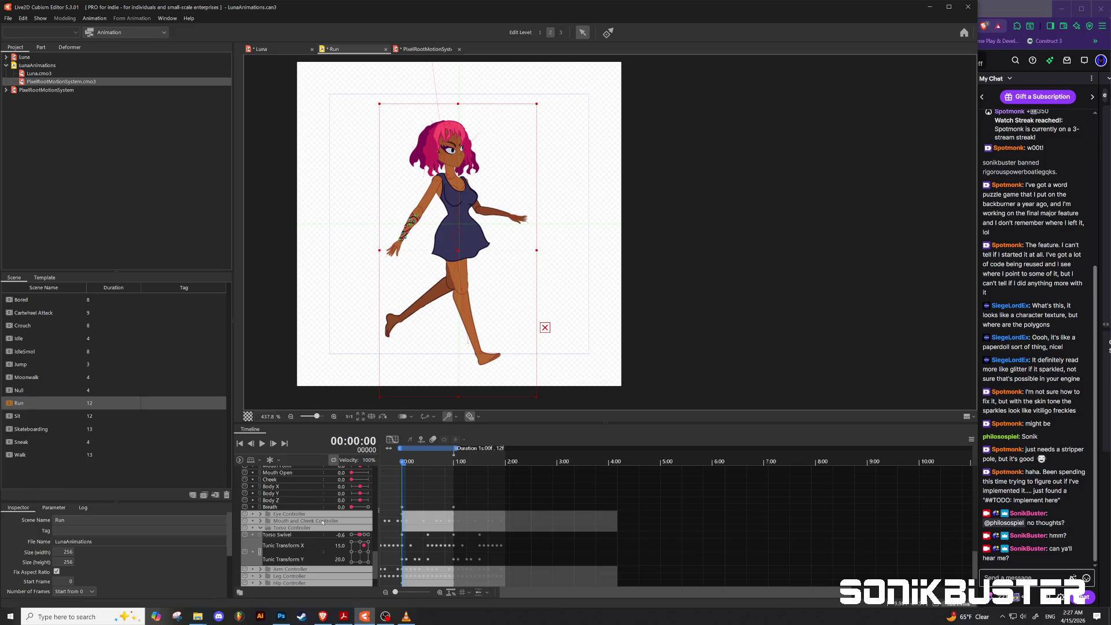
drag(342, 536, 359, 536)
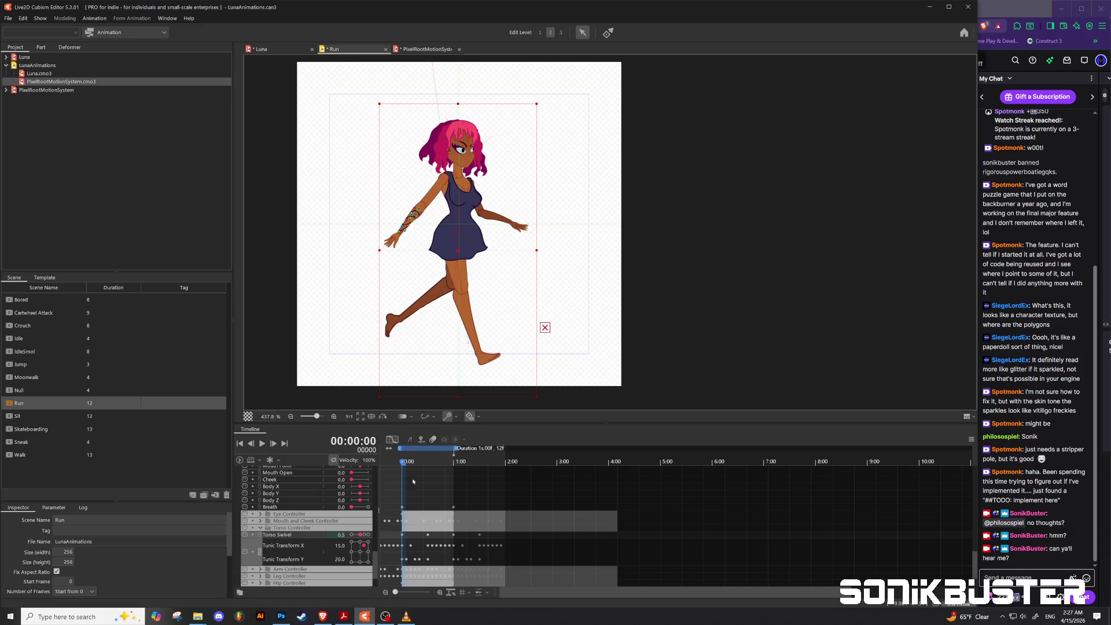
click(265, 445)
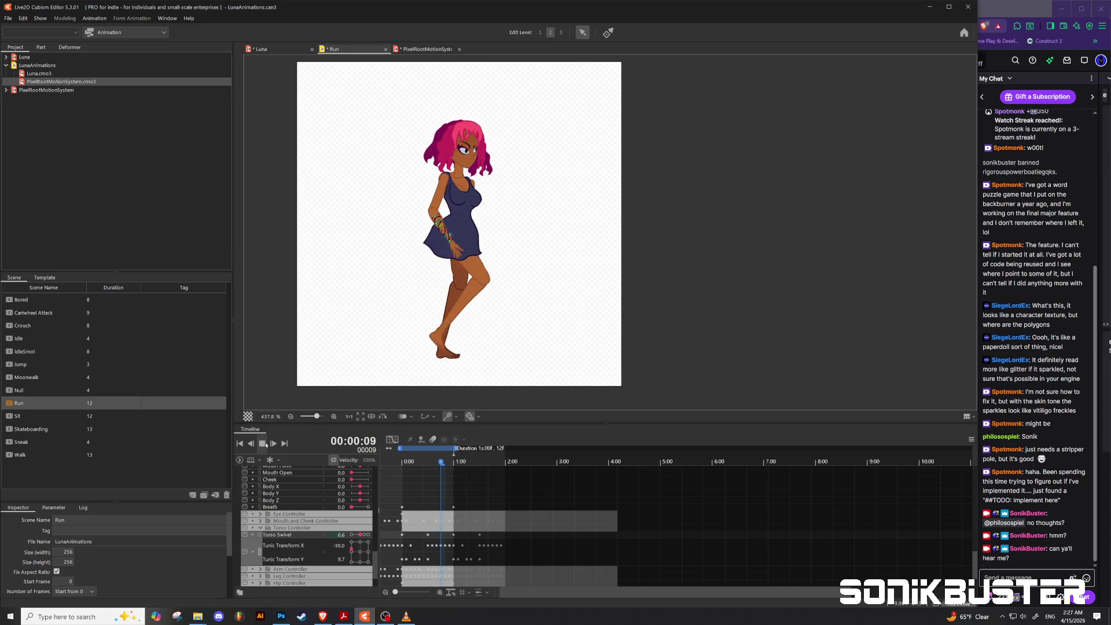
Set Torso Swivel back to 0.0 and replay the loop to check the torso
click(266, 444)
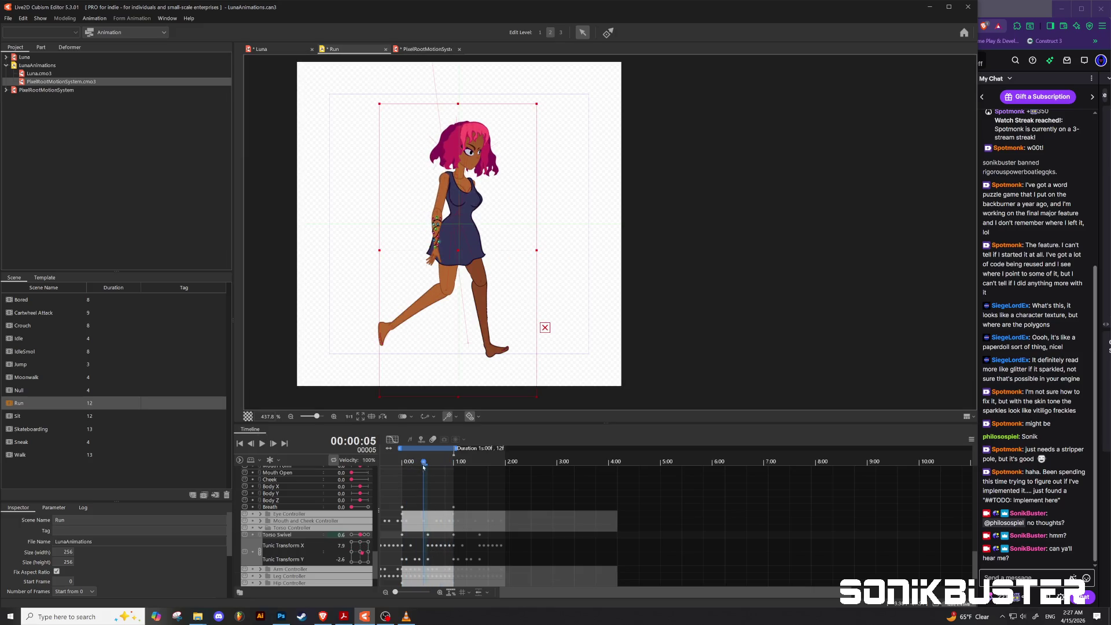
mouse_move(424, 462)
mouse_down()
mouse_move(411, 462)
mouse_move(429, 462)
mouse_up()
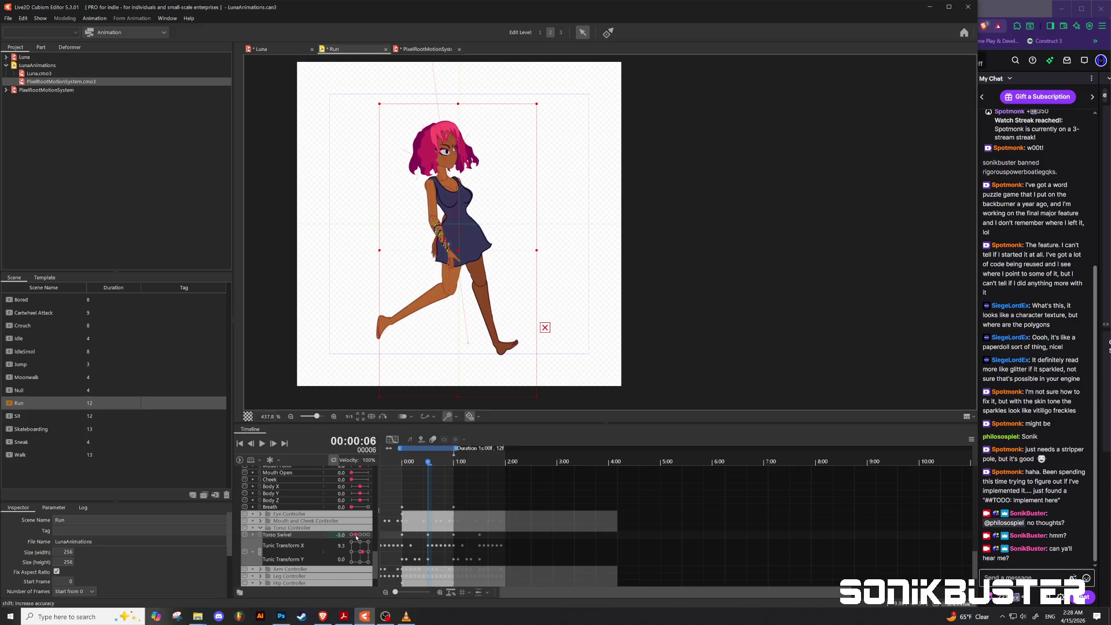
drag(363, 538, 363, 540)
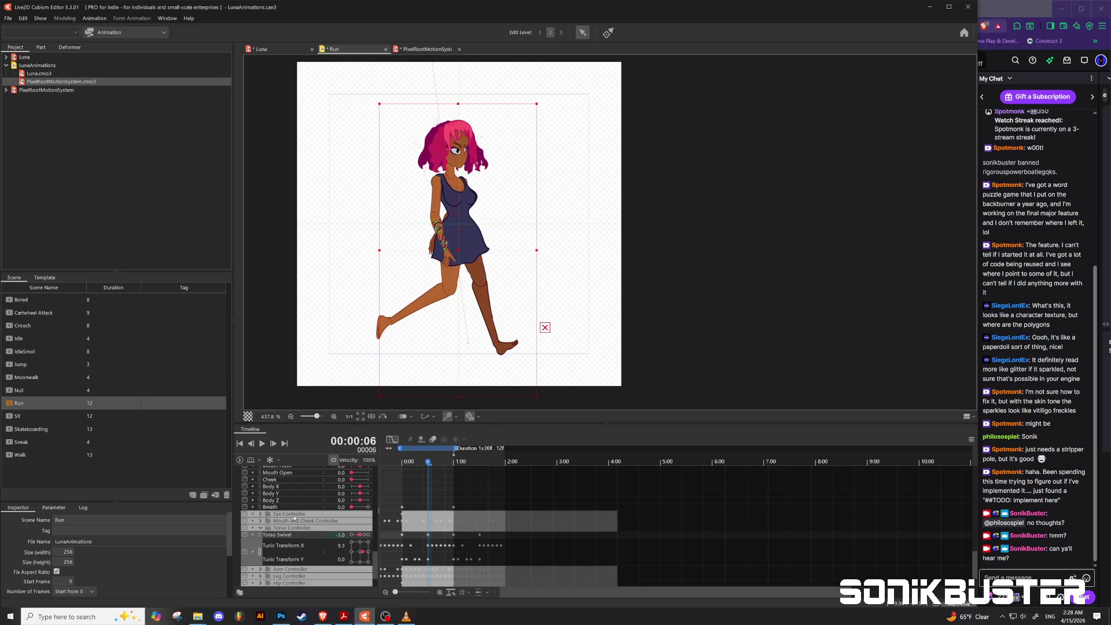
click(262, 443)
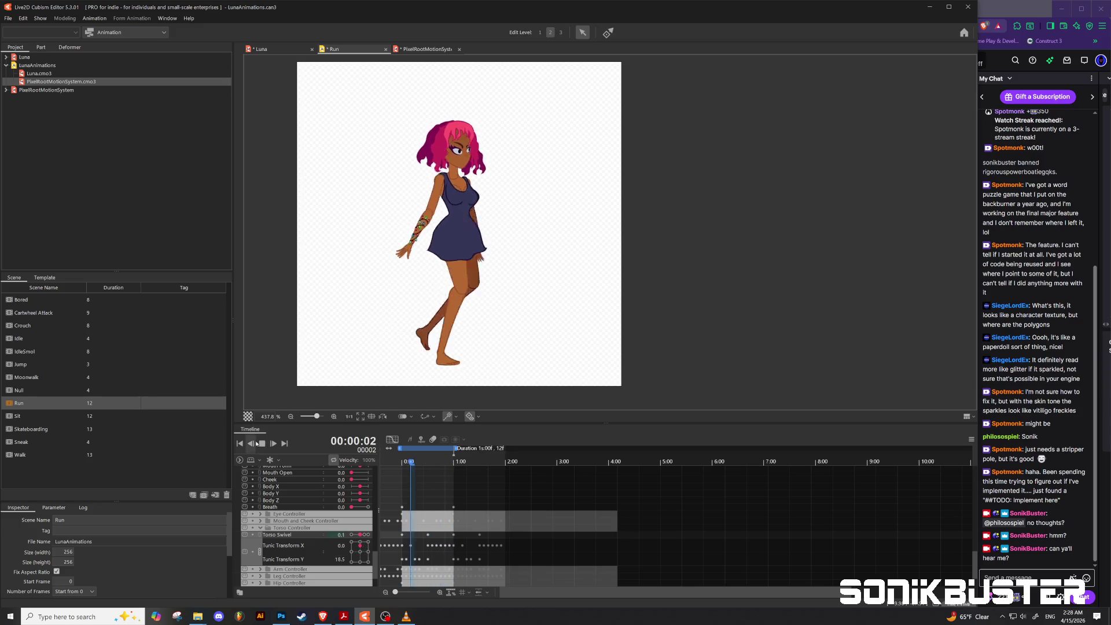
Review the torso and tunic poses at frames 11, 0 and 12, then collapse Torso Controller
key(space)
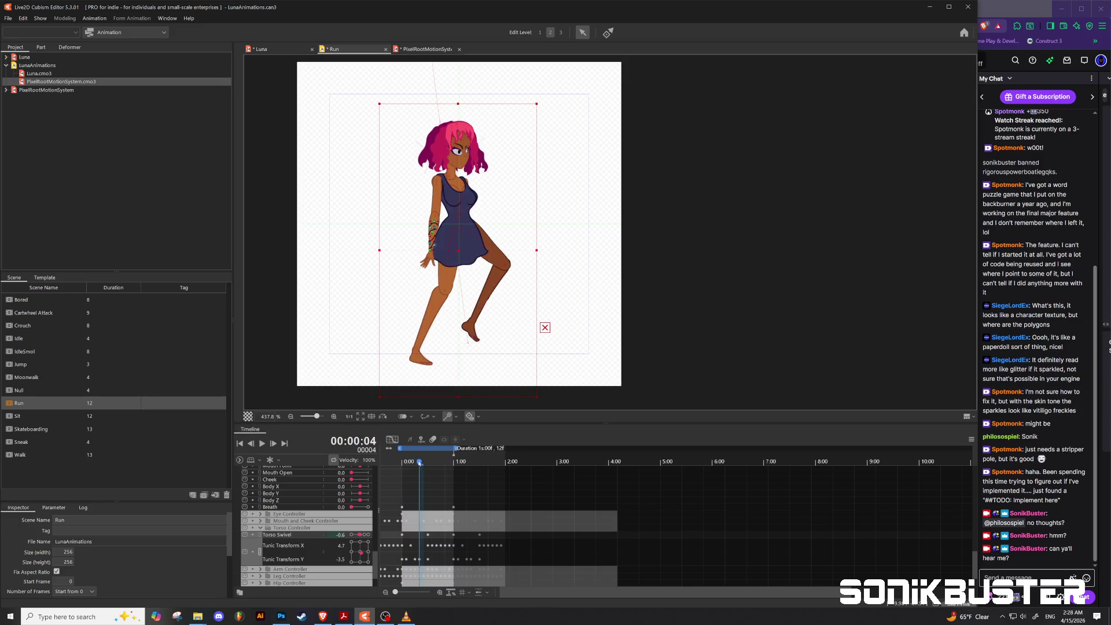
drag(419, 463, 448, 469)
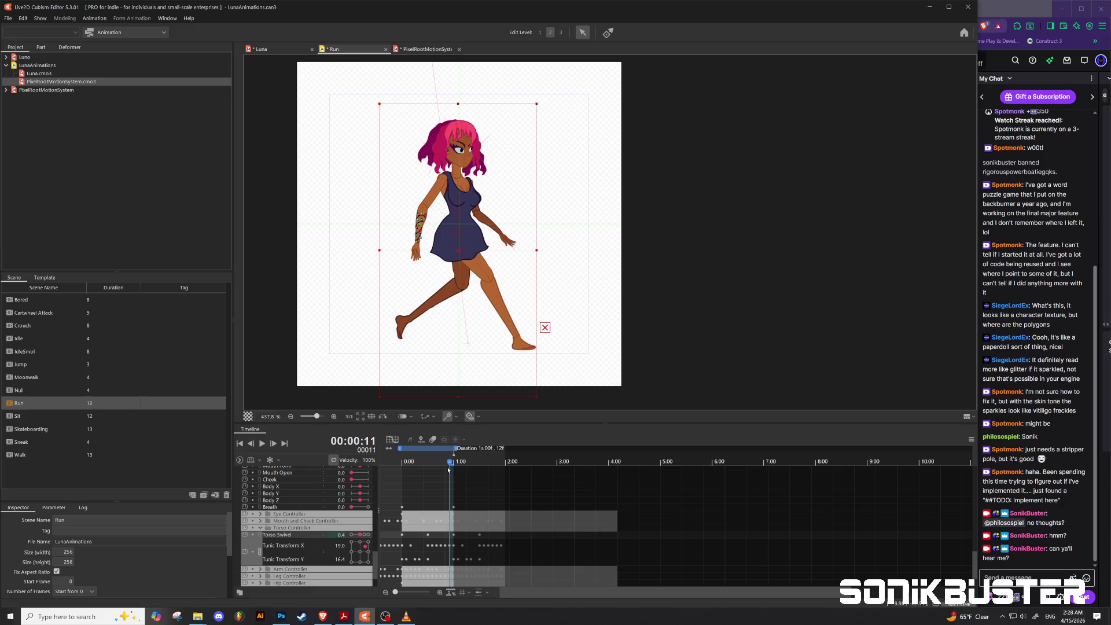
mouse_move(449, 470)
mouse_down()
mouse_move(373, 465)
mouse_move(460, 480)
mouse_up()
drag(458, 480, 384, 480)
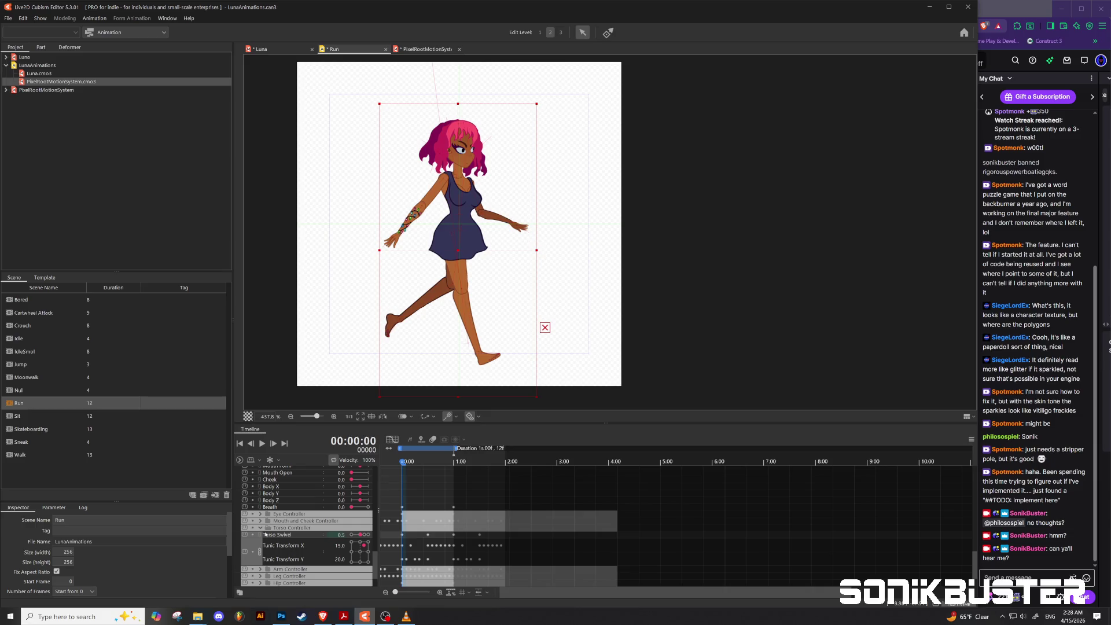
click(260, 528)
click(260, 536)
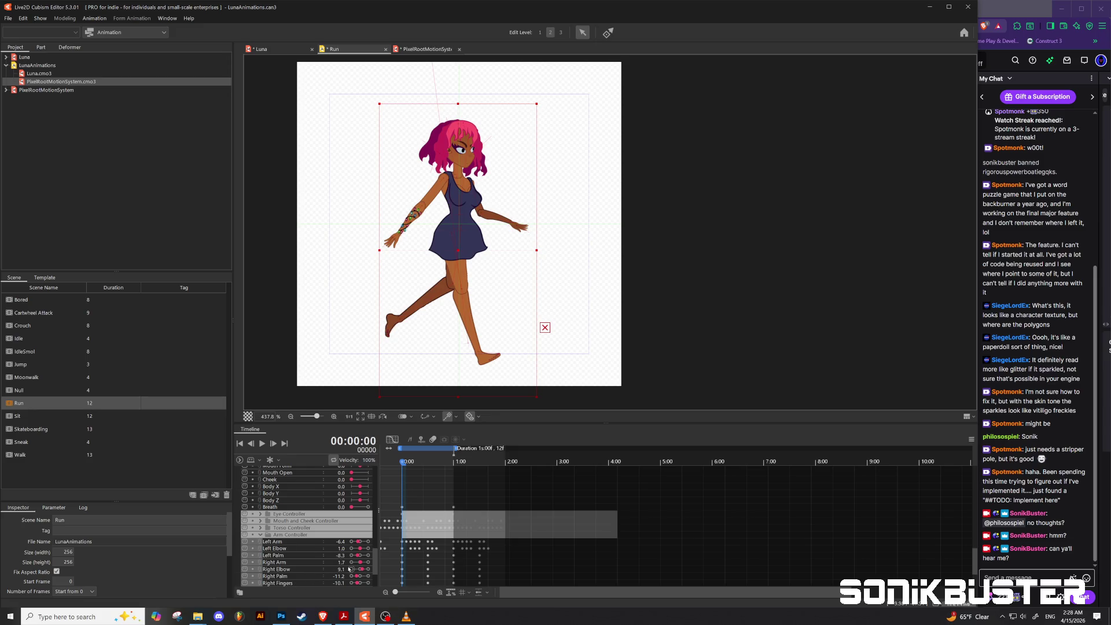
Set Right Arm to 5.2 and Right Elbow to 2.2 at frame 0, then preview the loop
mouse_move(341, 562)
mouse_down()
mouse_move(330, 562)
mouse_move(343, 568)
mouse_up()
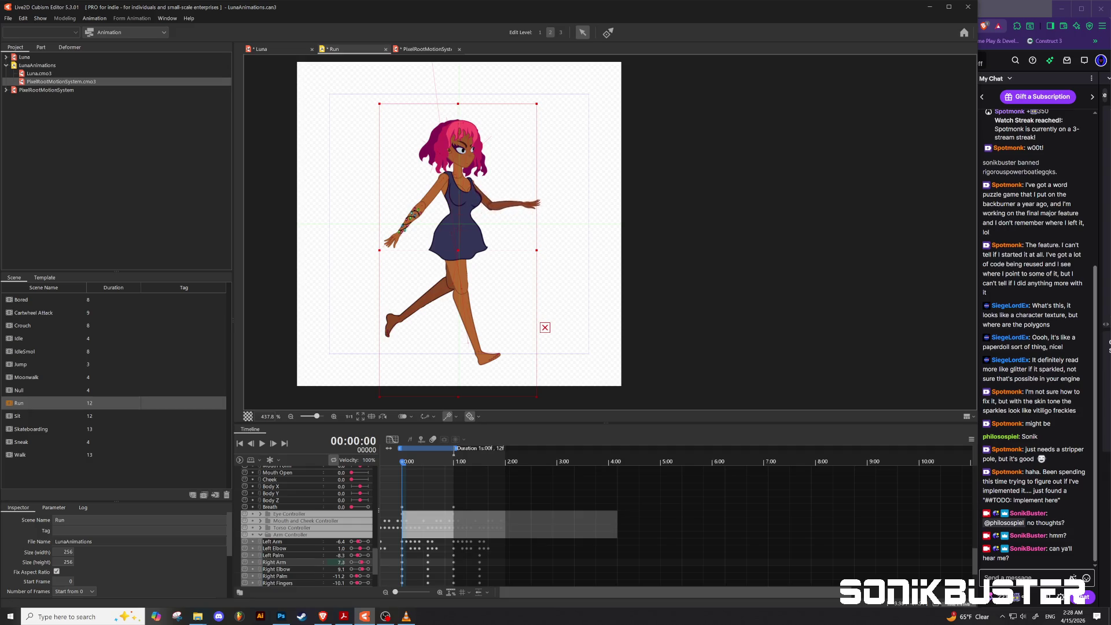
mouse_move(342, 570)
mouse_down()
mouse_move(321, 570)
mouse_move(343, 570)
mouse_up()
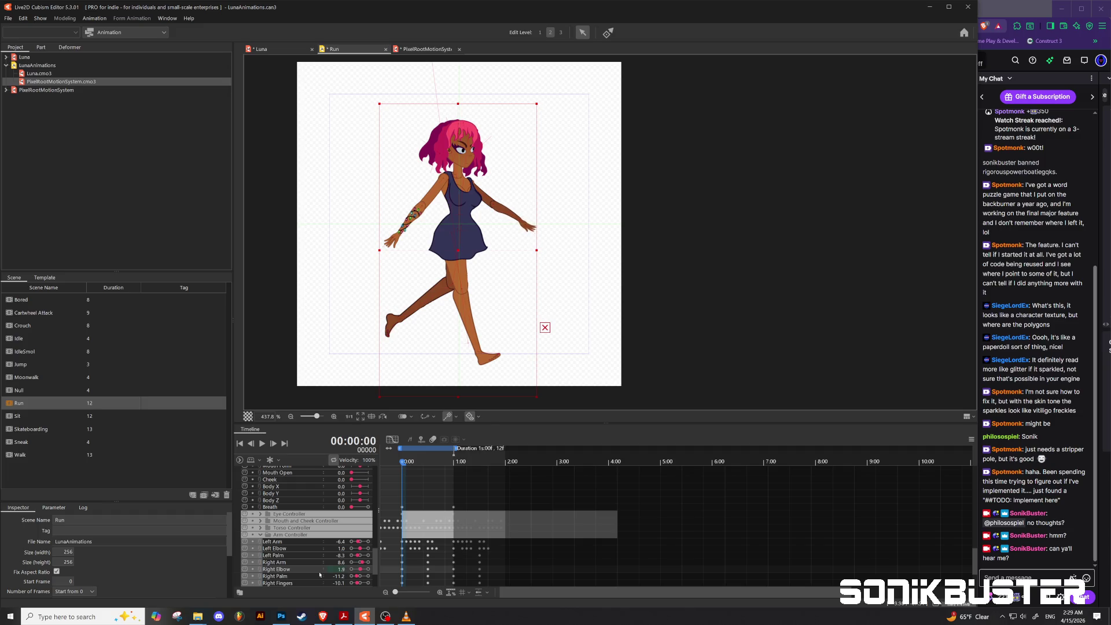
click(264, 444)
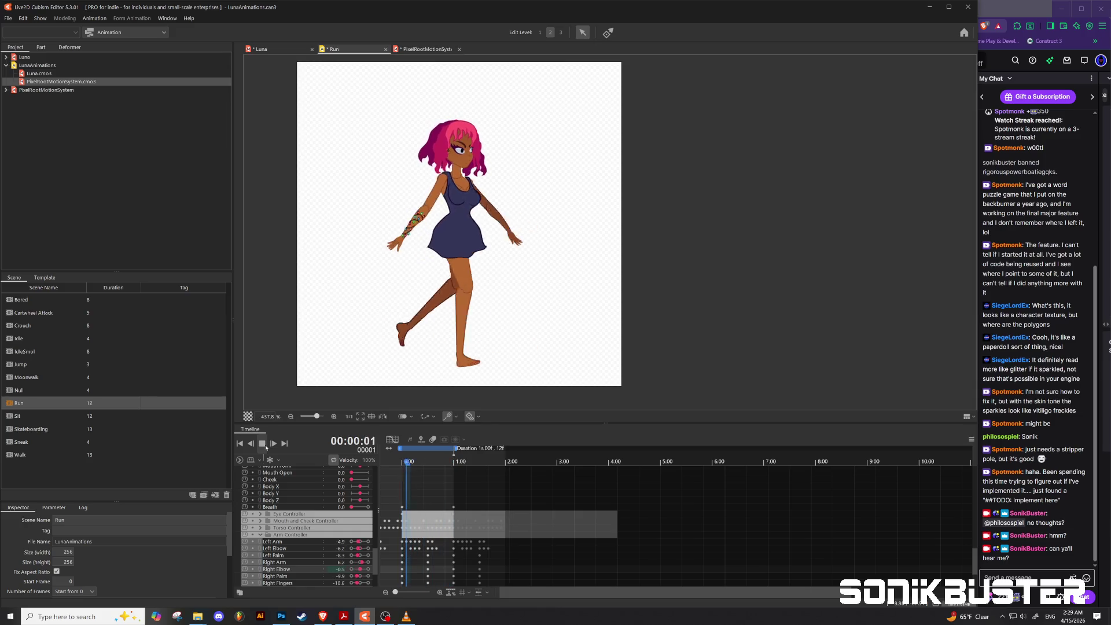
click(264, 444)
Bend the right elbow more, Right Elbow 7.9 at frame 2, and replay the Run loop
drag(424, 464, 410, 464)
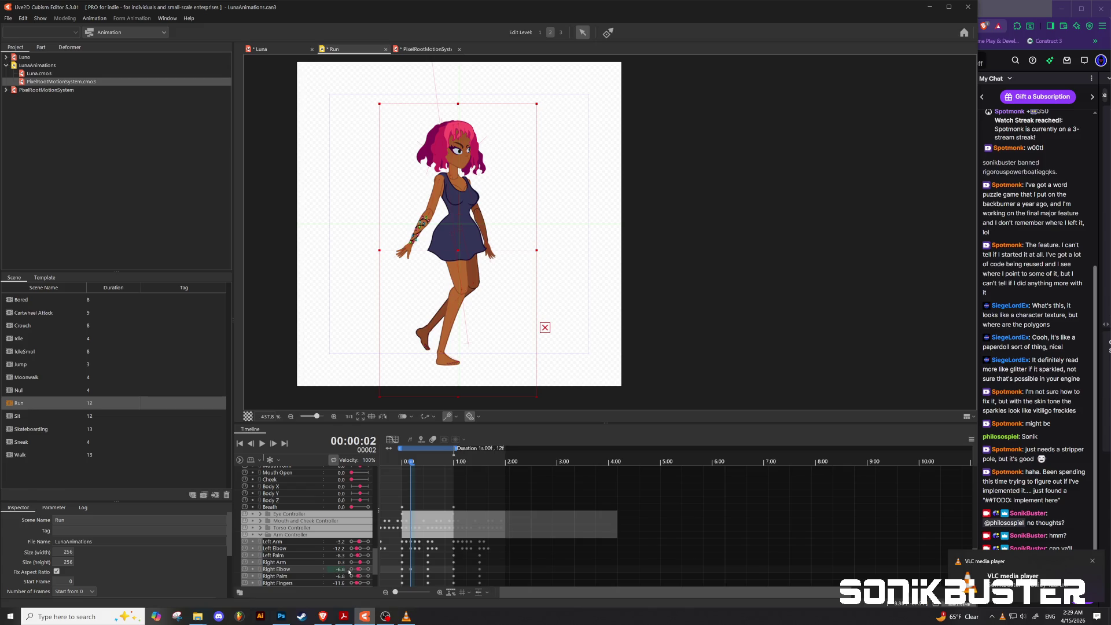
drag(358, 569, 362, 569)
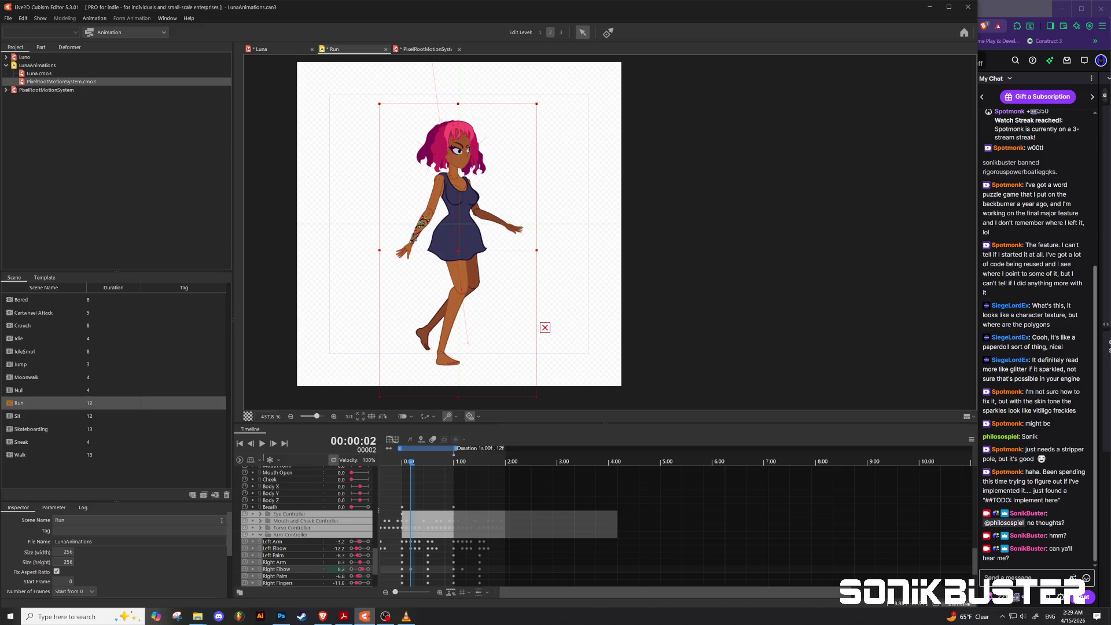
click(261, 444)
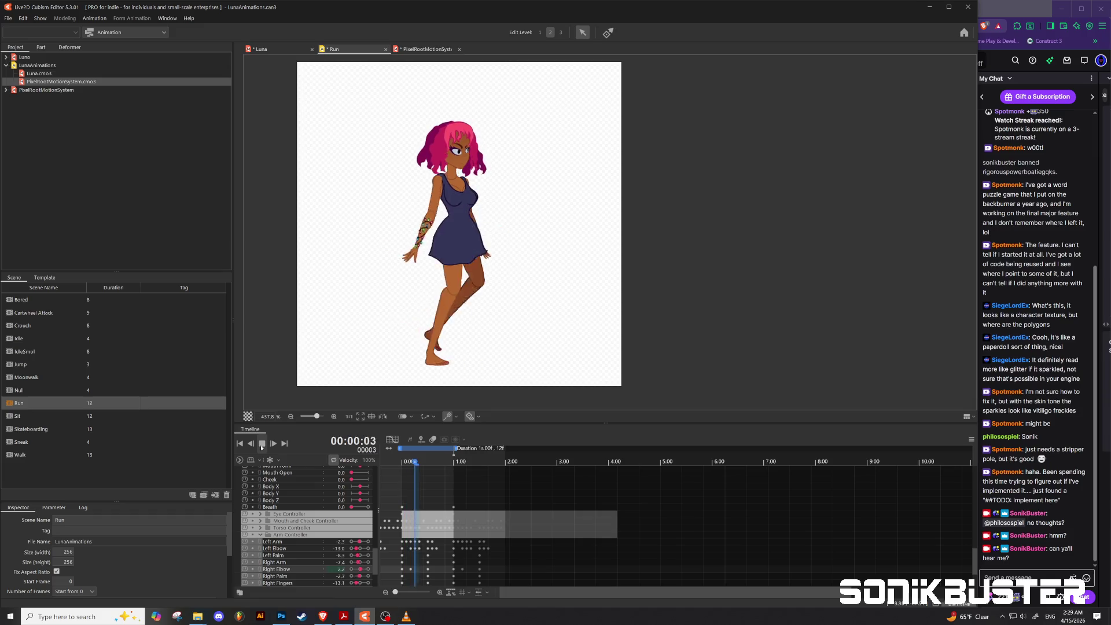
click(261, 443)
Rotate the right forearm at frame 3 to Right Elbow 9.2 and preview the loop
mouse_move(447, 463)
mouse_down()
mouse_move(393, 468)
mouse_move(415, 473)
mouse_up()
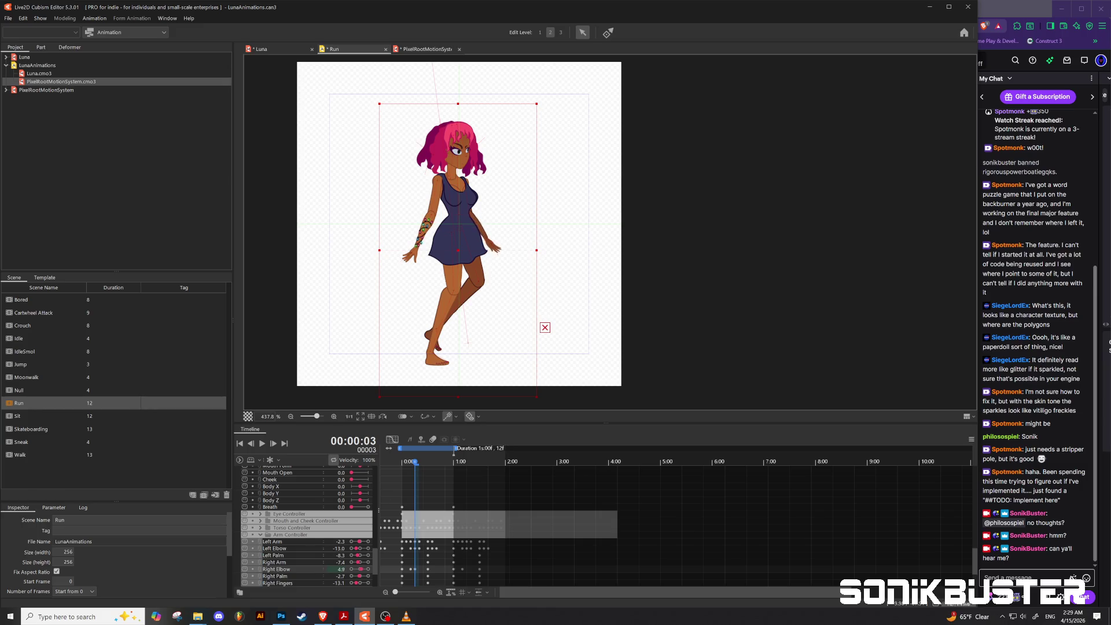
drag(509, 228, 492, 229)
click(261, 444)
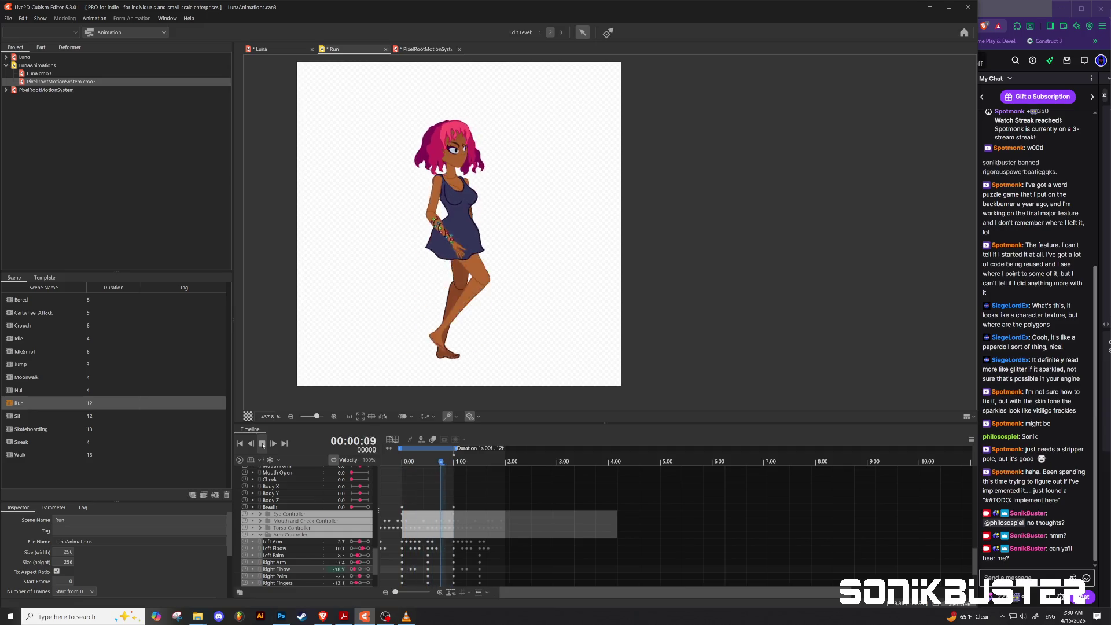
click(262, 444)
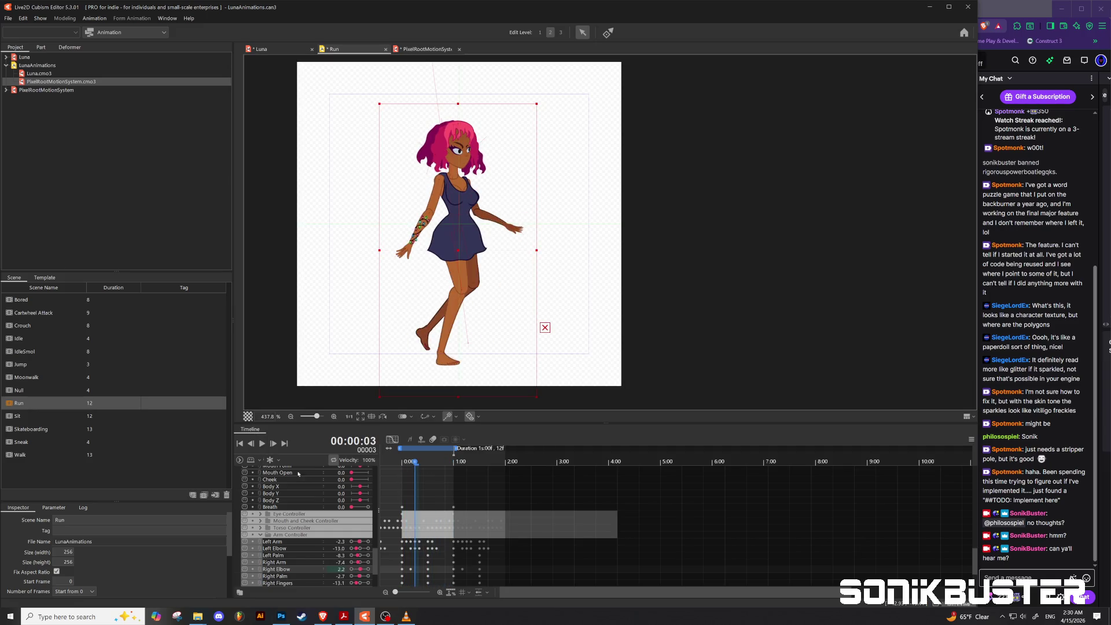
Raise the right arm with Right Elbow 11.8 at frame 1, check playback, then collapse Arm Controller
drag(414, 461, 408, 463)
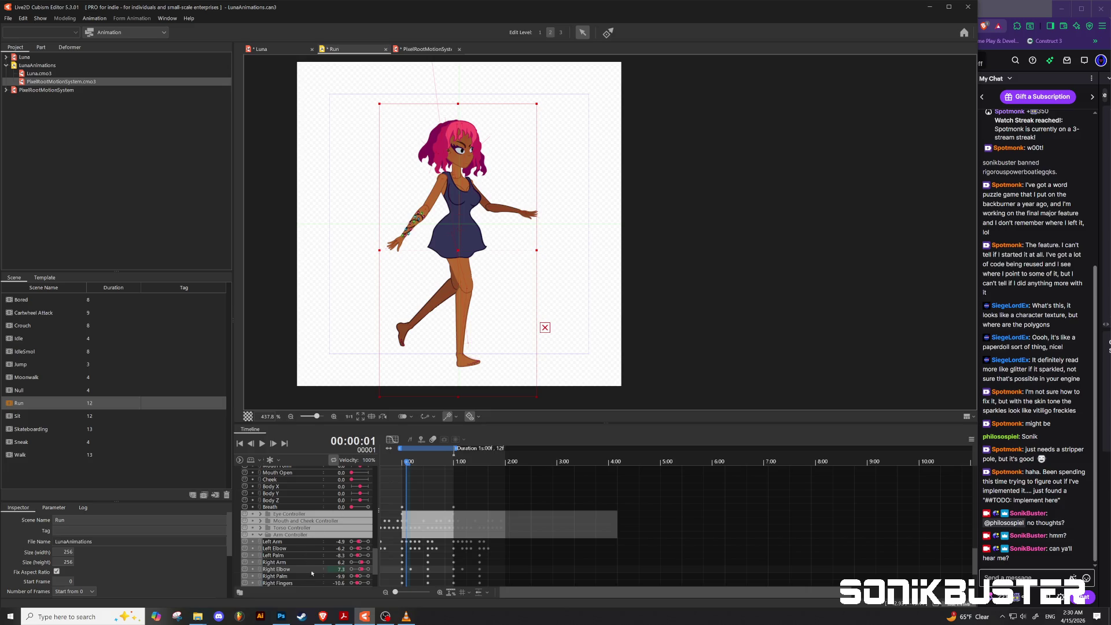
drag(338, 569, 338, 569)
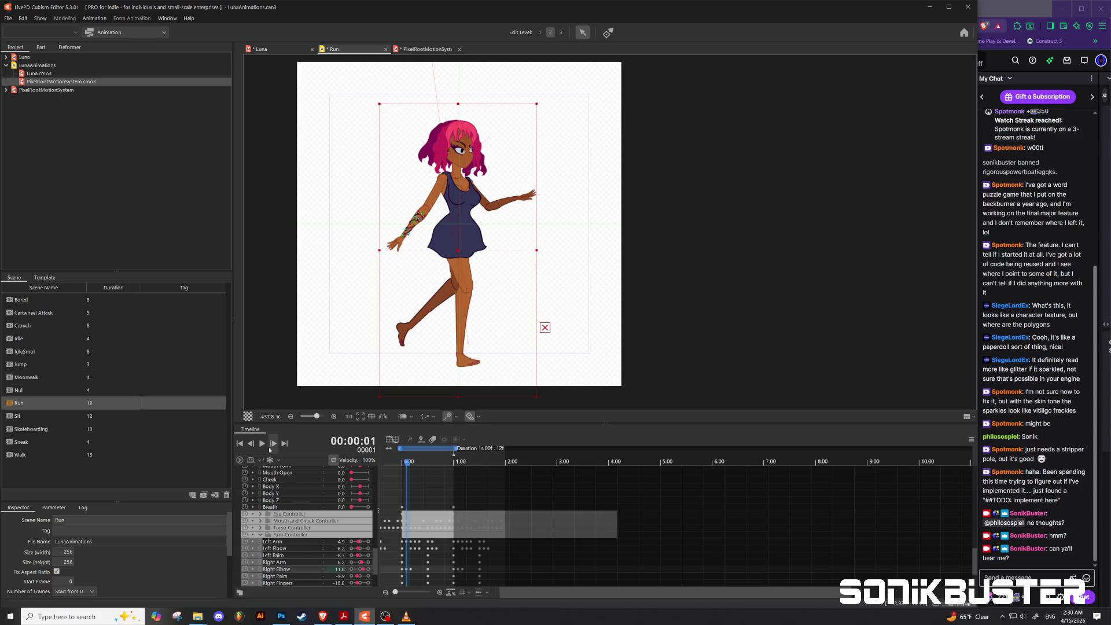
click(262, 444)
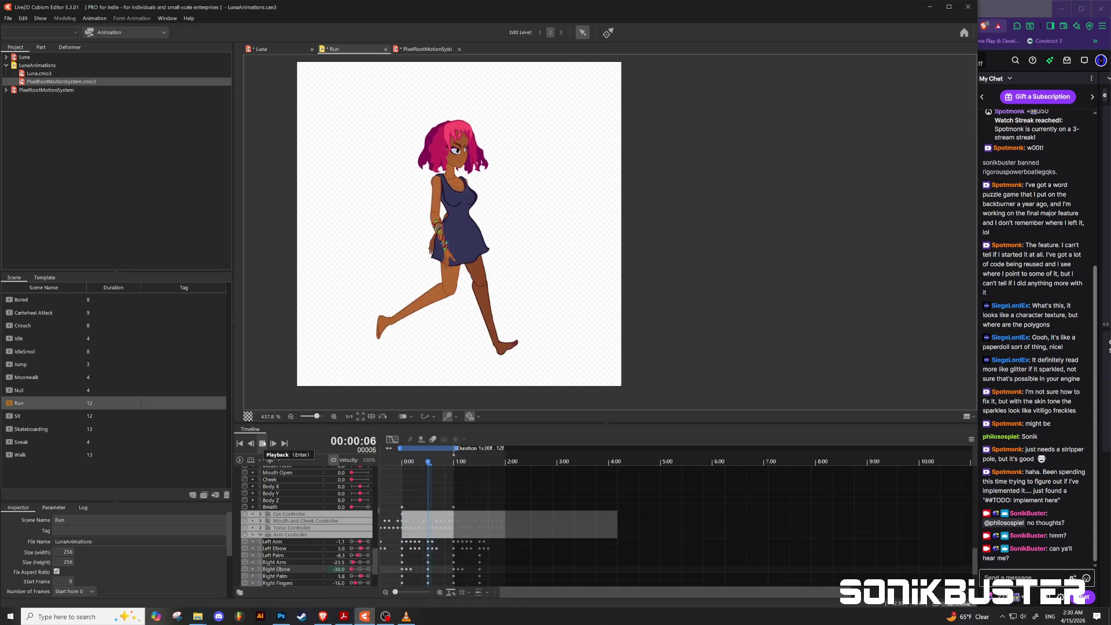
click(263, 443)
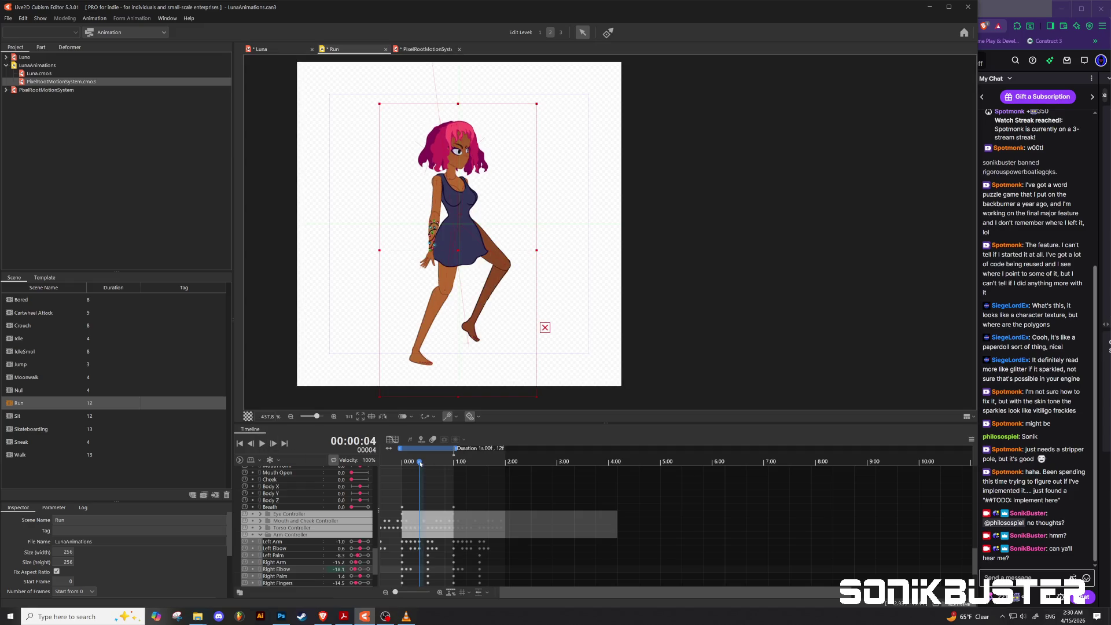
drag(420, 463, 420, 465)
click(261, 536)
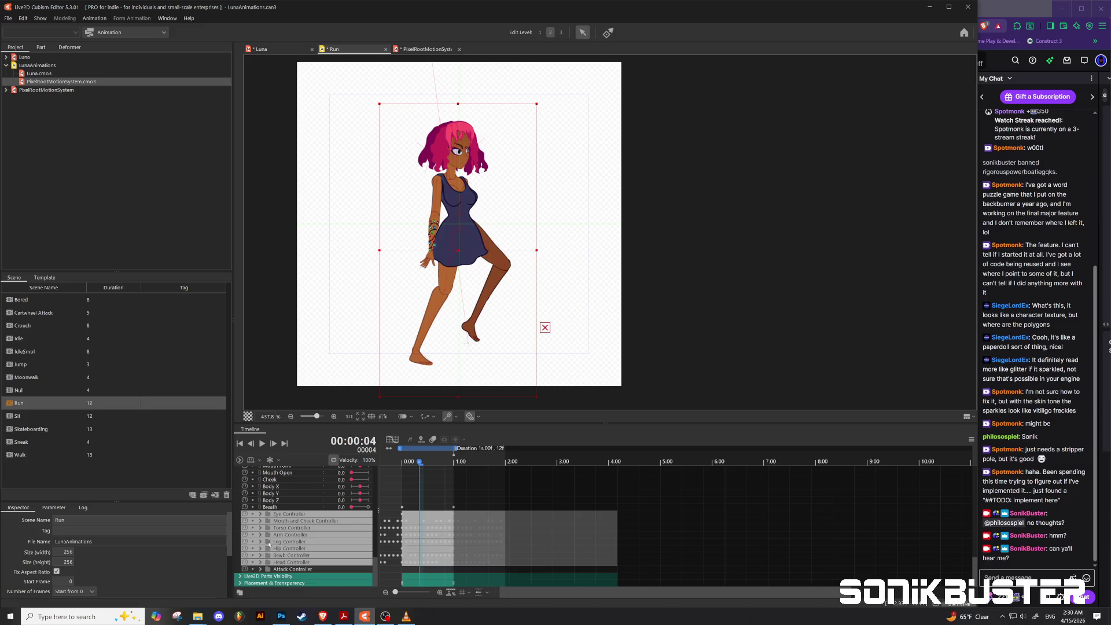
Expand Leg Controller and set Right Leg to 5.9 at frame 4 and 6.1 at frame 5, then preview
click(261, 542)
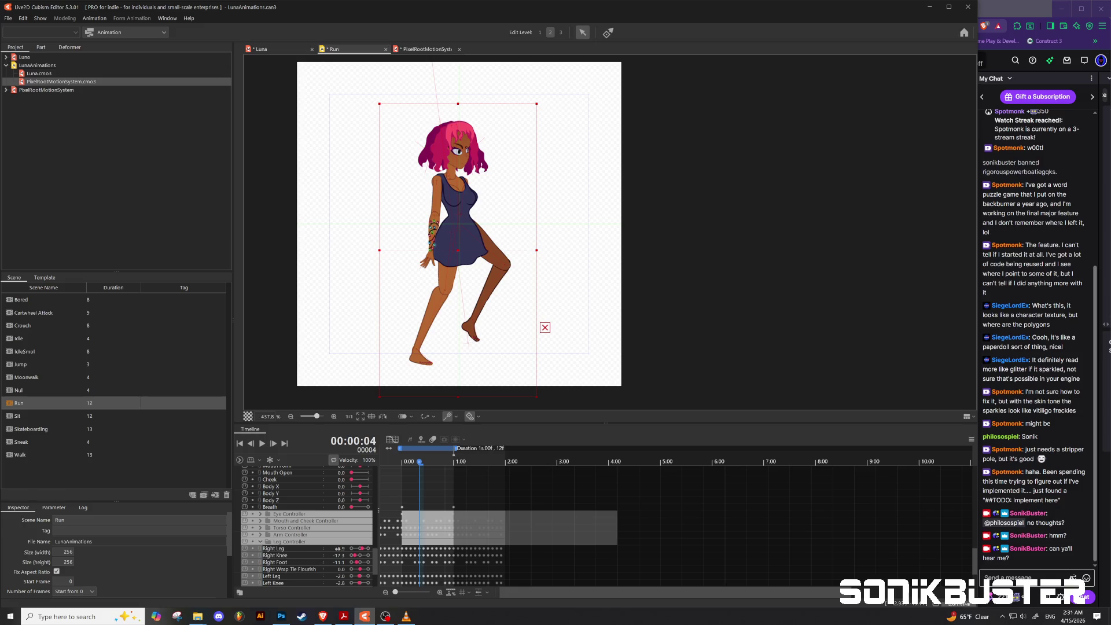
drag(340, 549, 328, 548)
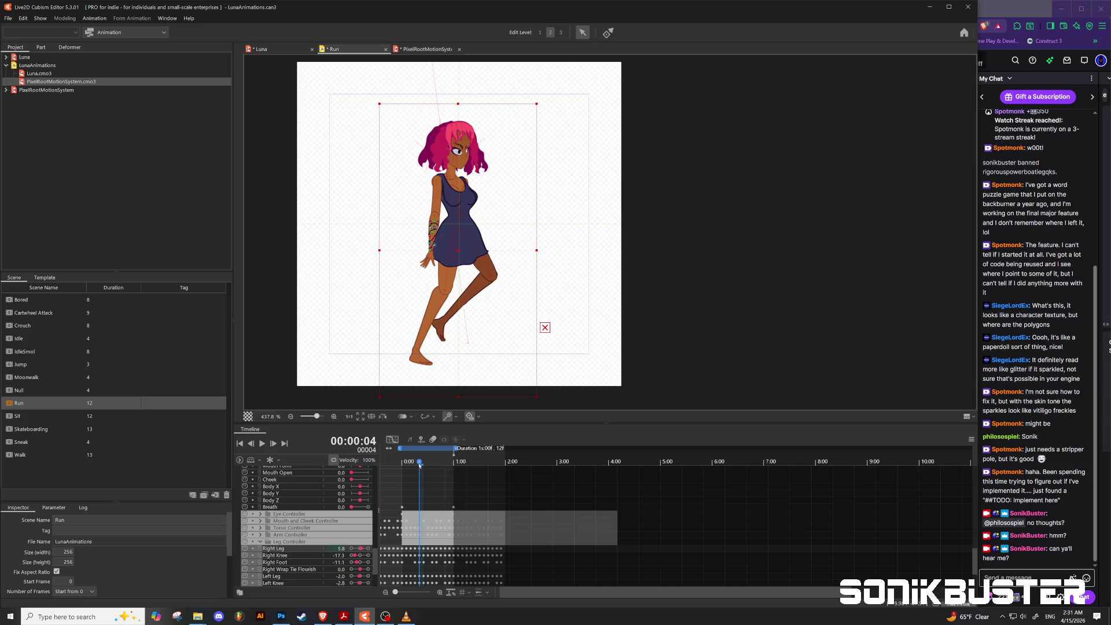
drag(419, 463, 429, 464)
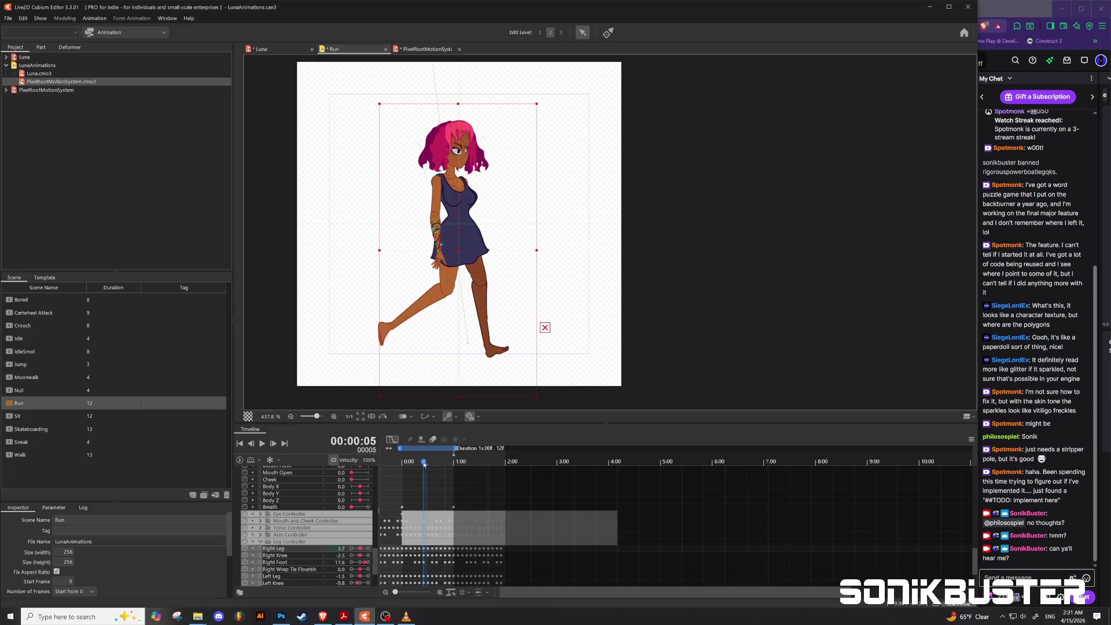
drag(428, 464, 424, 468)
drag(340, 548, 349, 548)
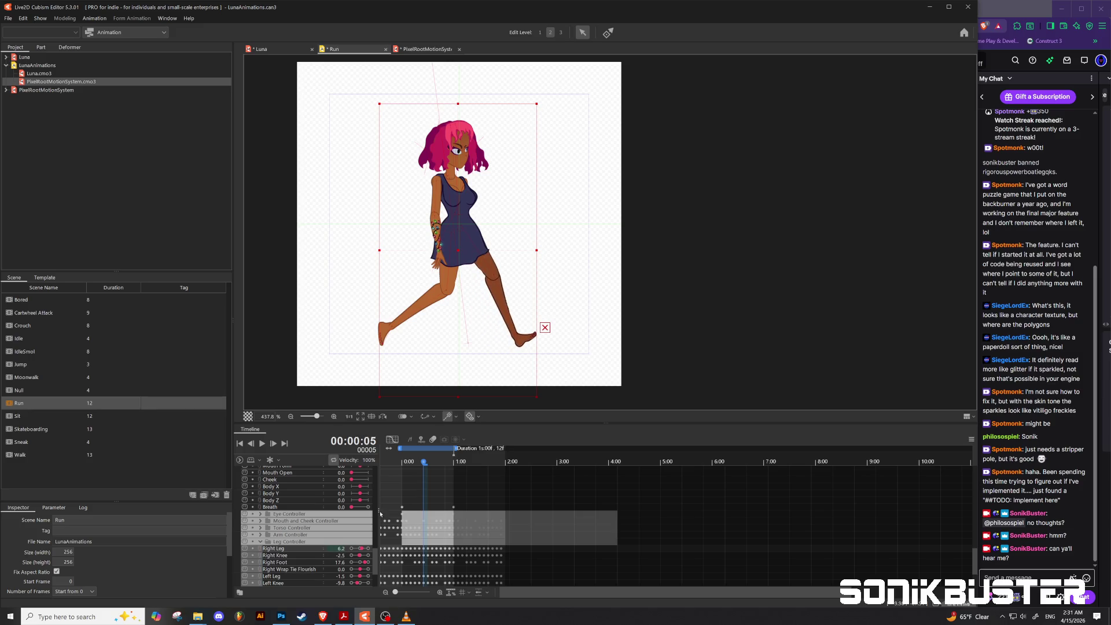
click(261, 444)
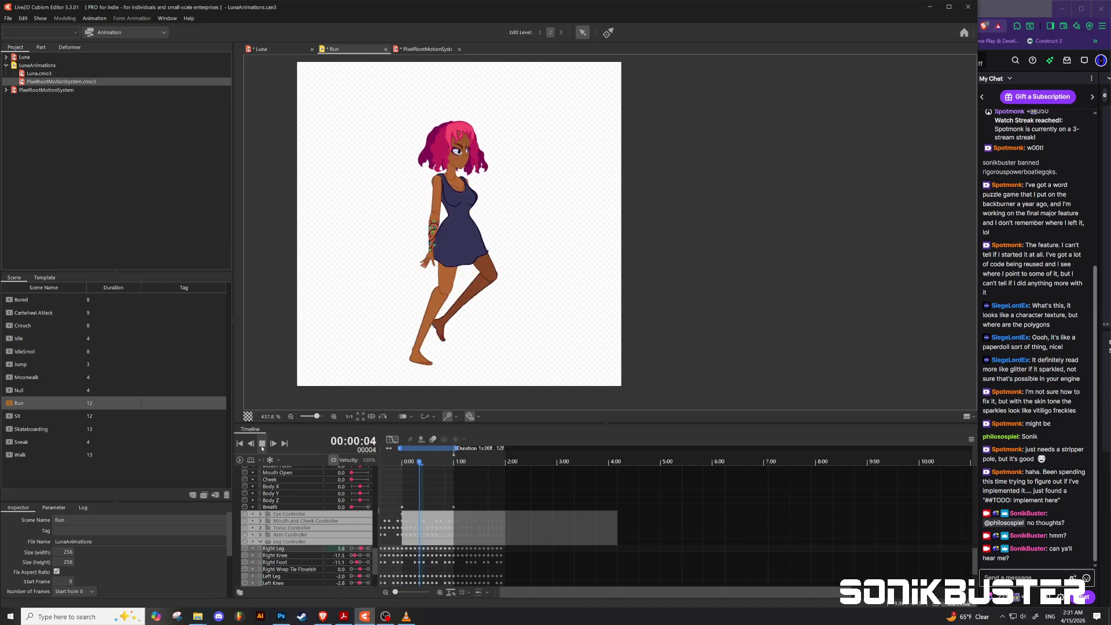
Adjust Left Knee to -2.6 and Left Foot to 14.5, then replay the Run loop
click(262, 444)
drag(413, 463, 421, 465)
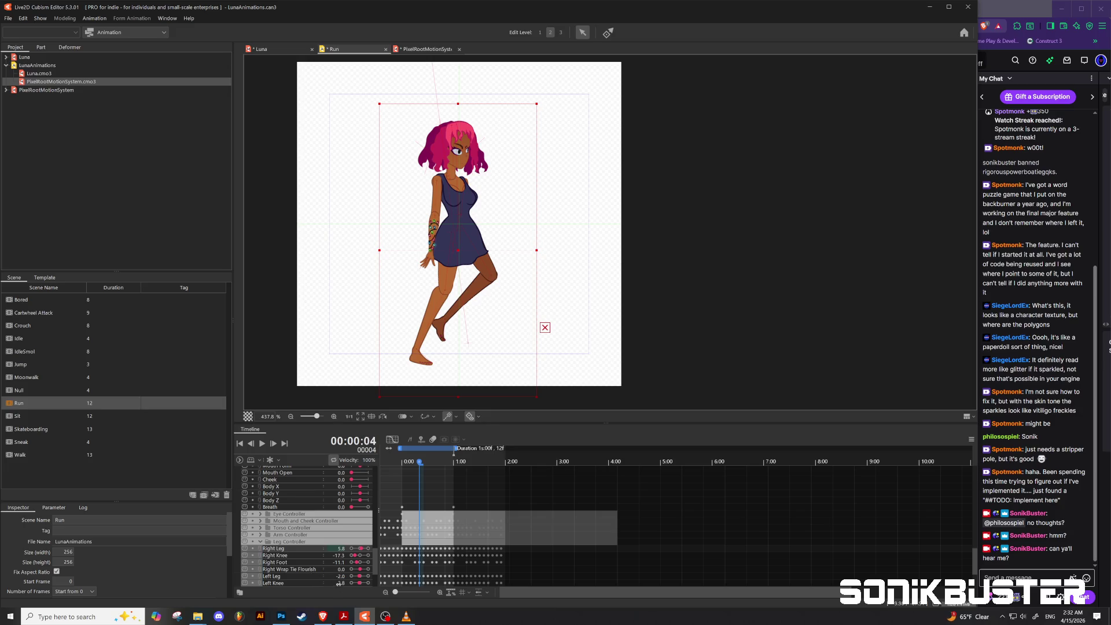
drag(339, 583, 341, 582)
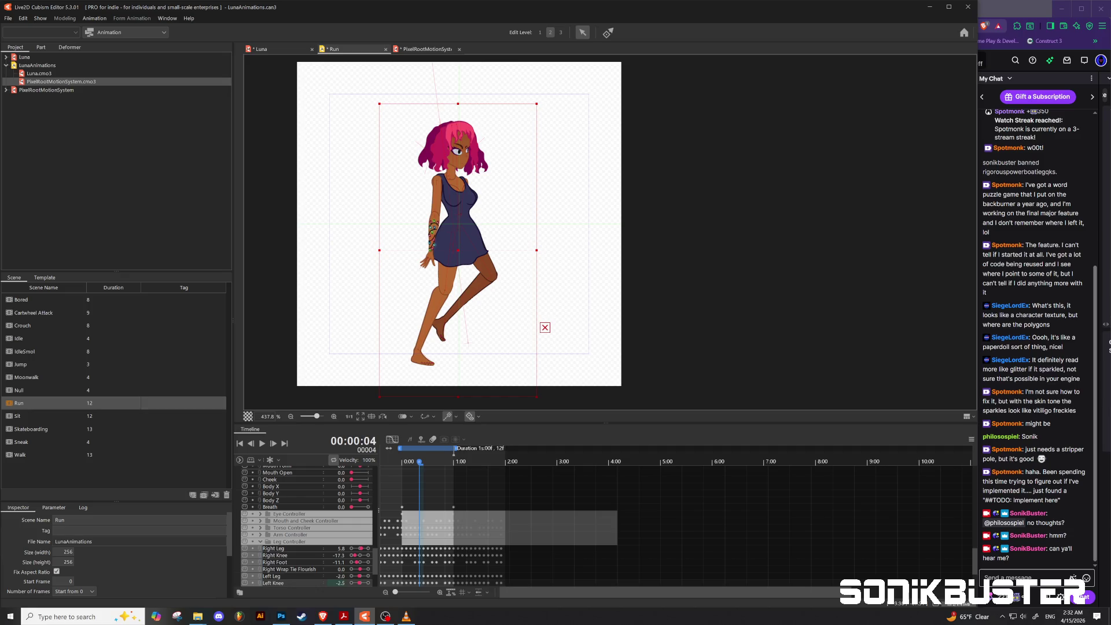
scroll(340, 583, up, 1)
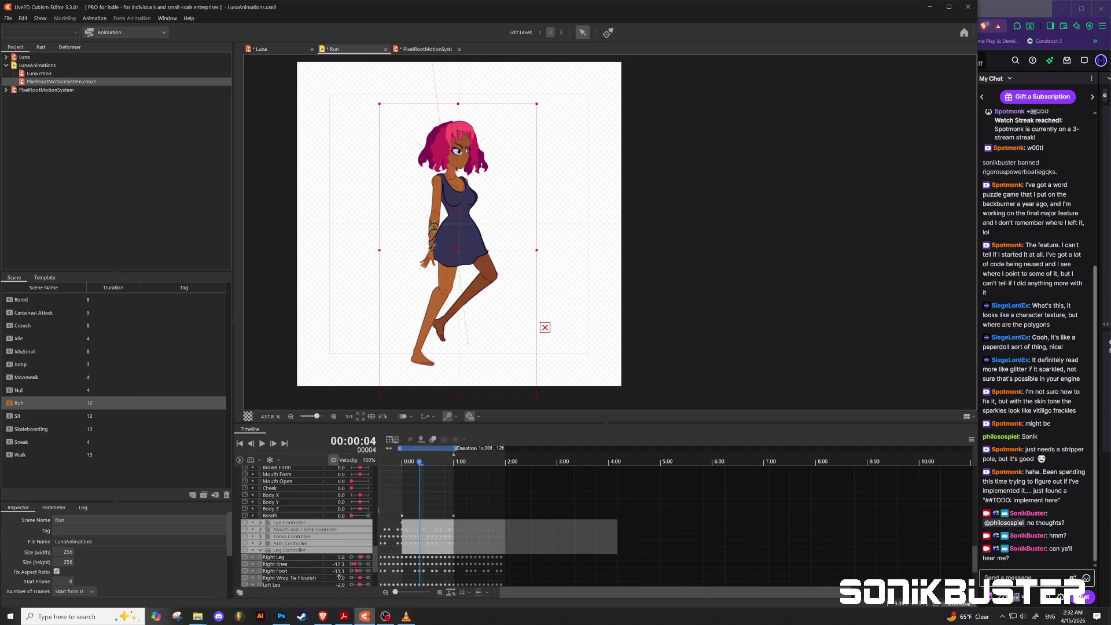
scroll(339, 564, down, 6)
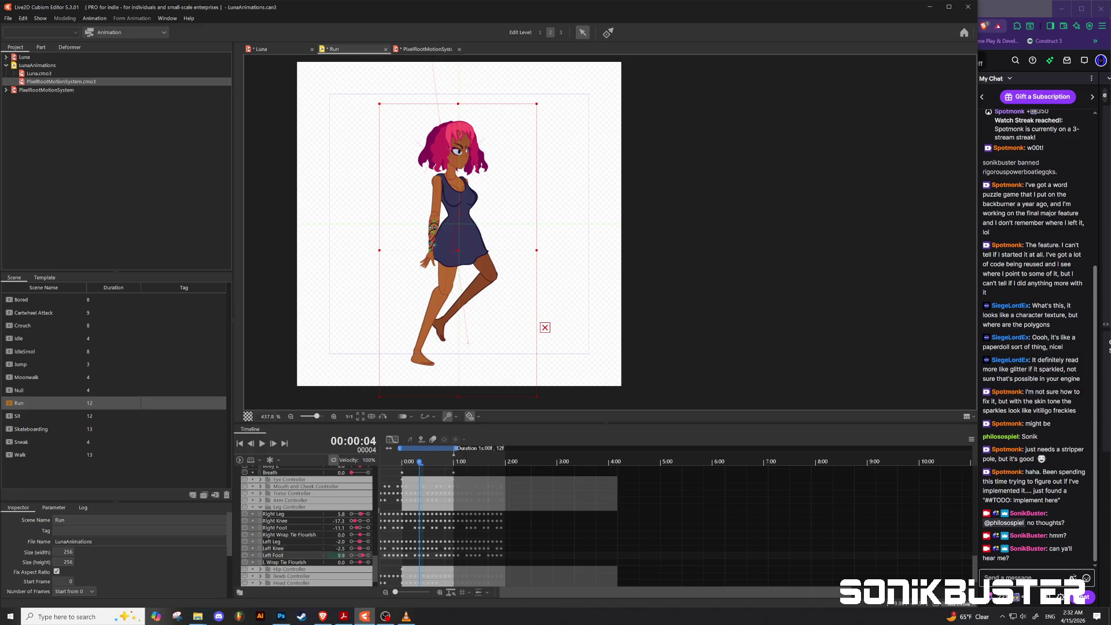
drag(342, 556, 345, 556)
click(263, 444)
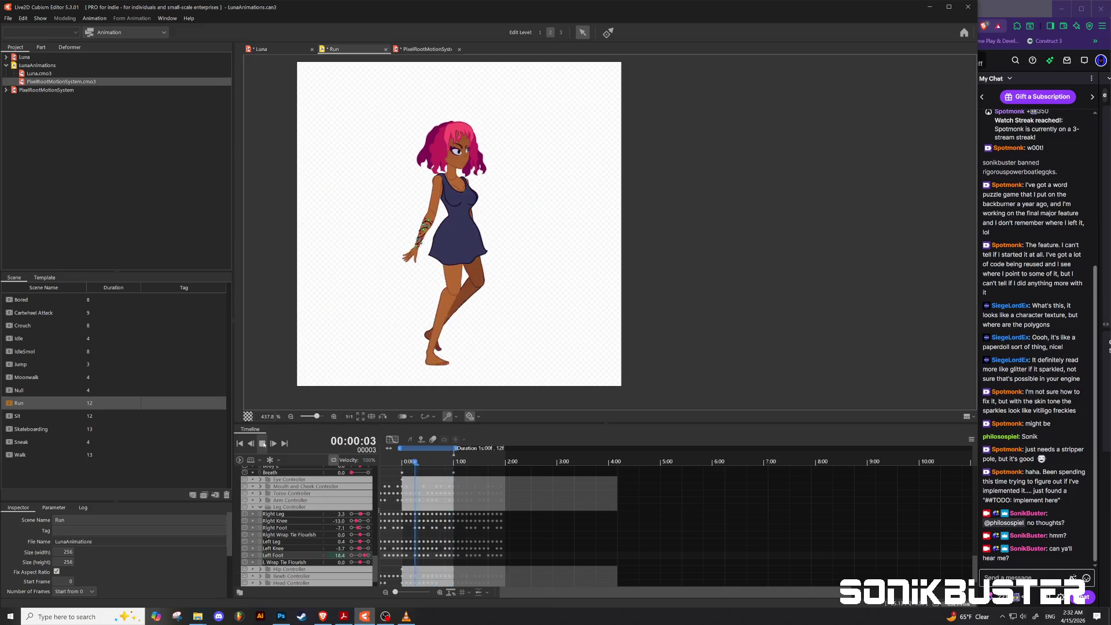
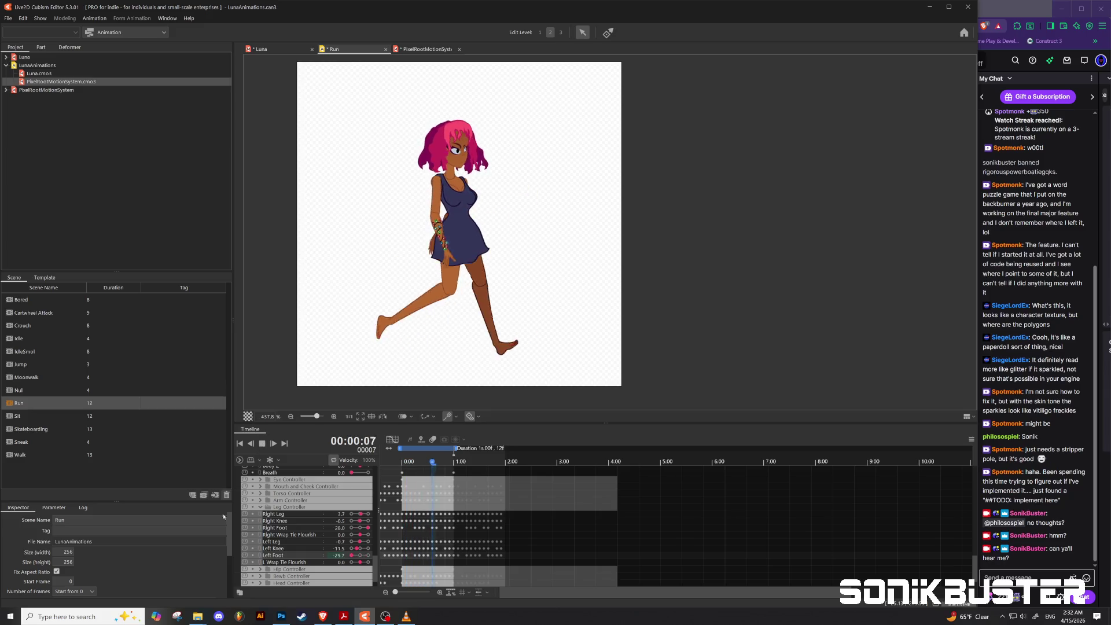
Stop the Run playback at frame 0 and swap the Leg Controller tracks for Torso Controller tracks
key(space)
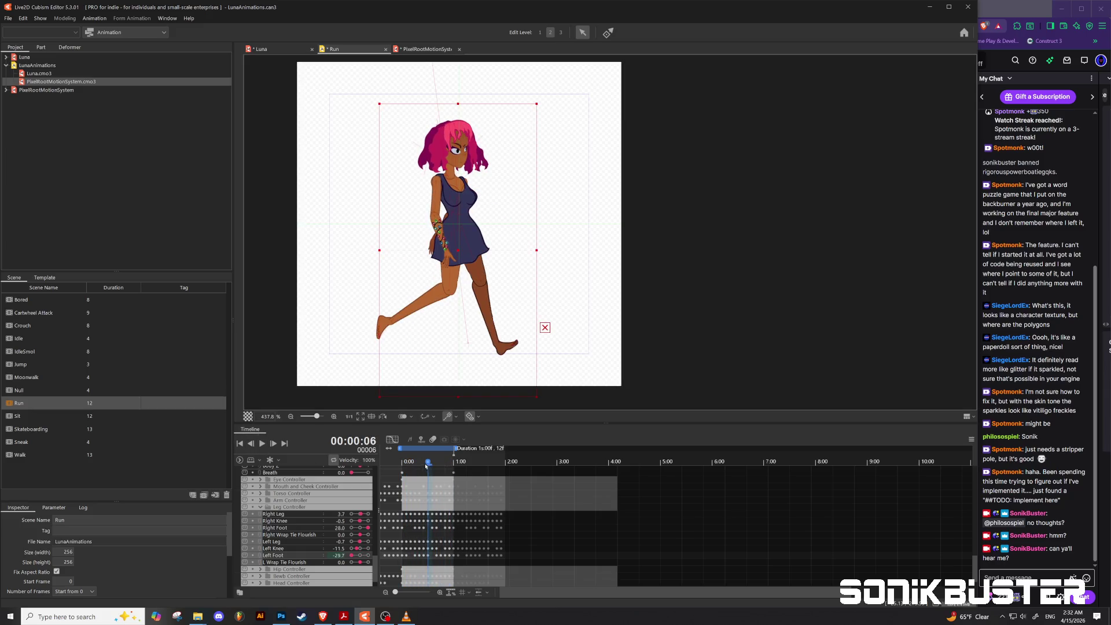
drag(427, 463, 396, 461)
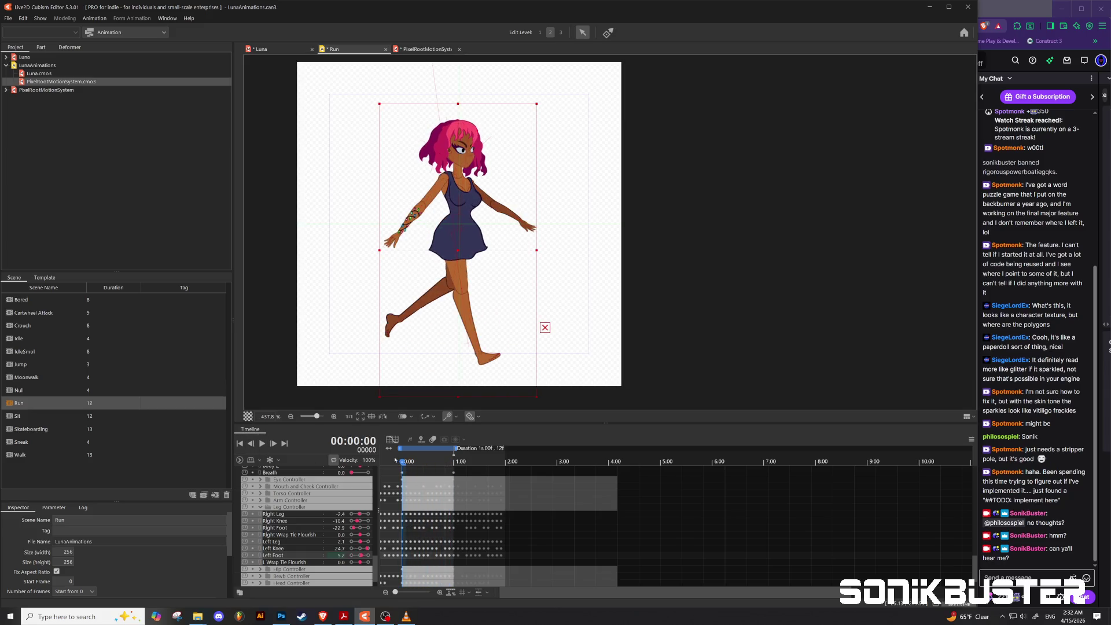
click(260, 508)
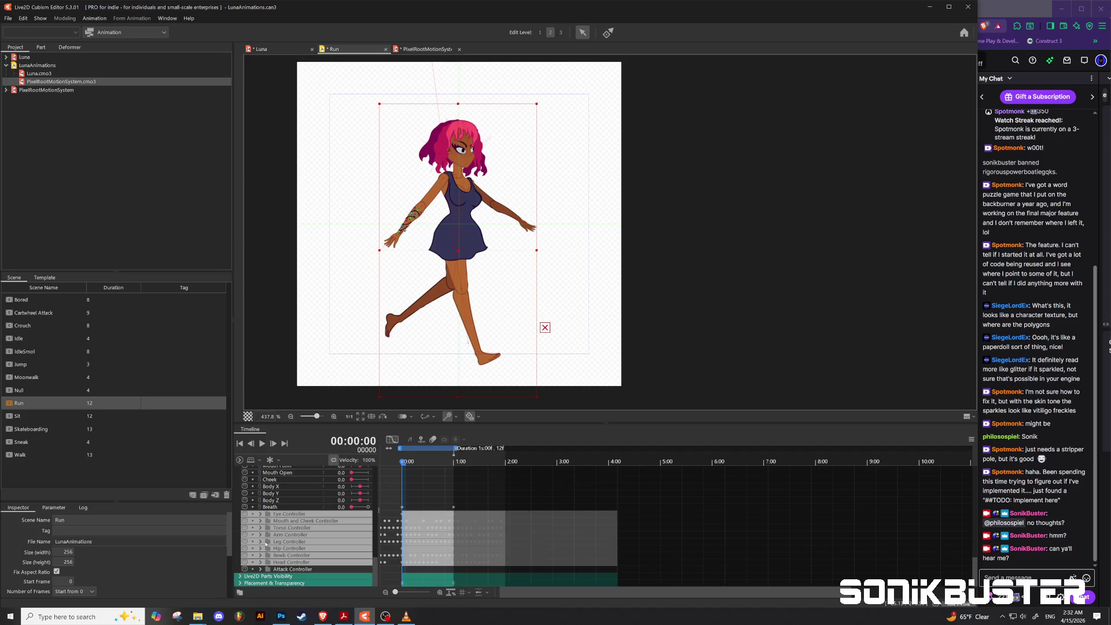
click(260, 528)
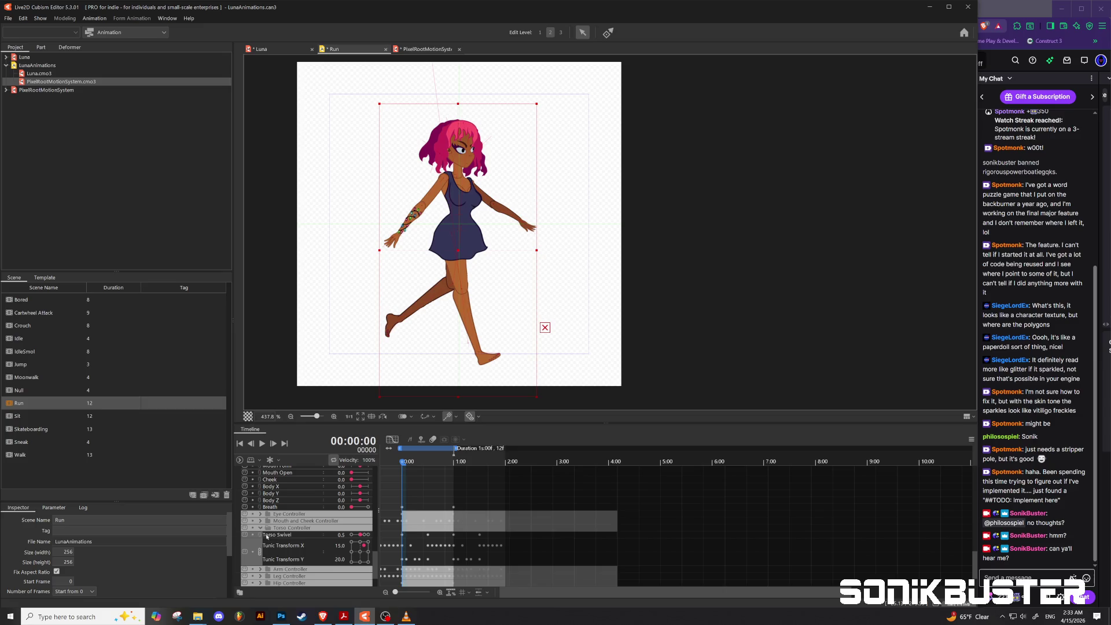
Scrub to frame 9 and key the Tunic Transform pad, setting Tunic Transform Y to -2.0
drag(403, 463, 429, 472)
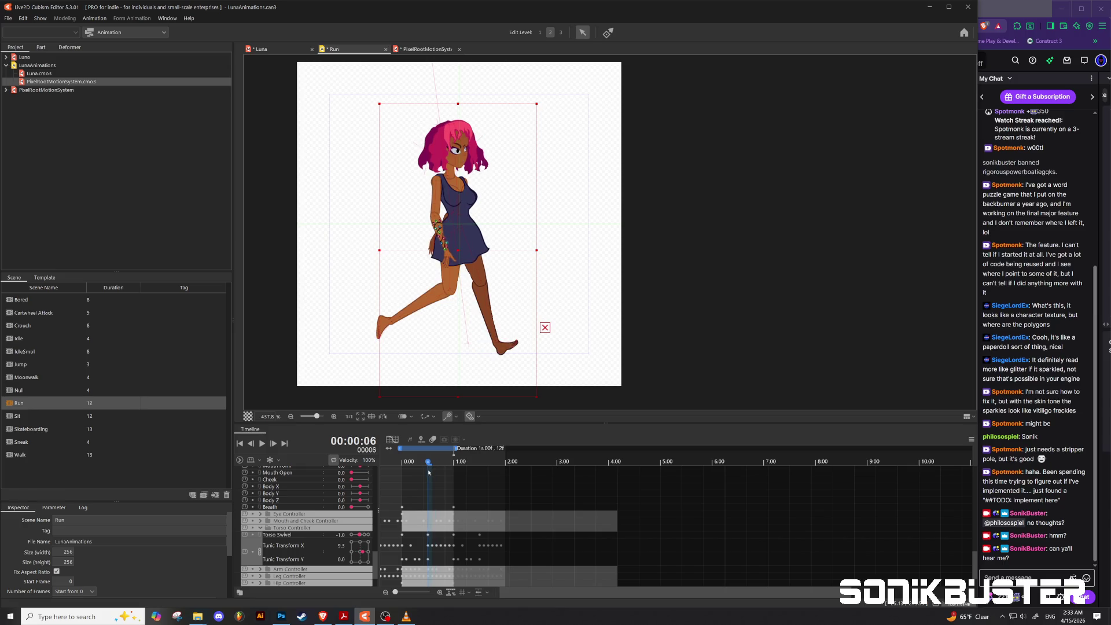
drag(430, 472, 440, 475)
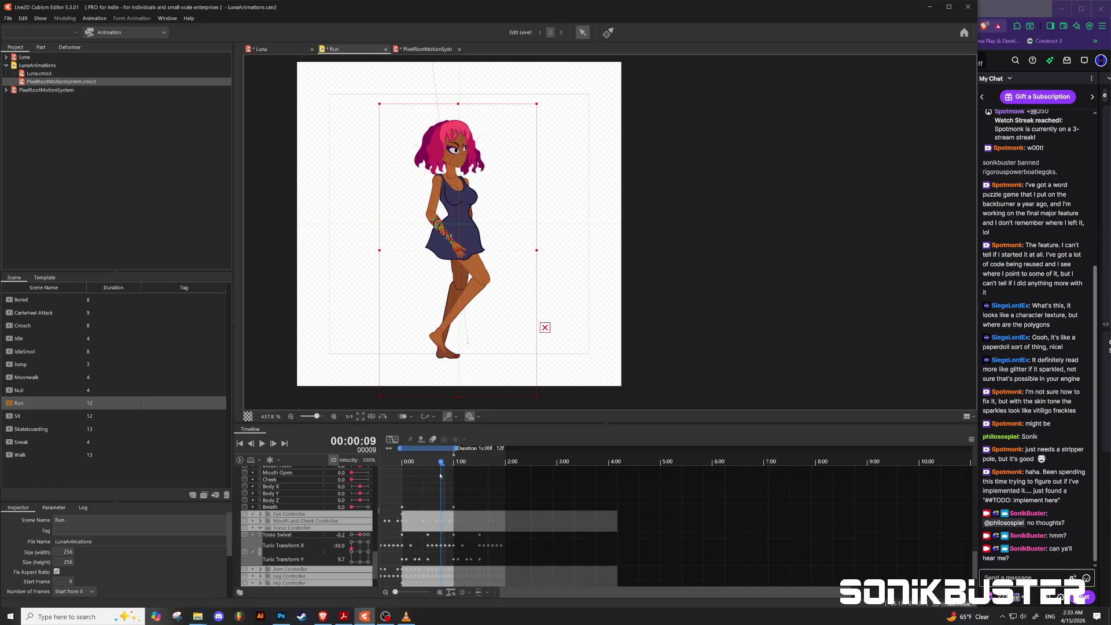
click(351, 550)
drag(351, 550, 360, 554)
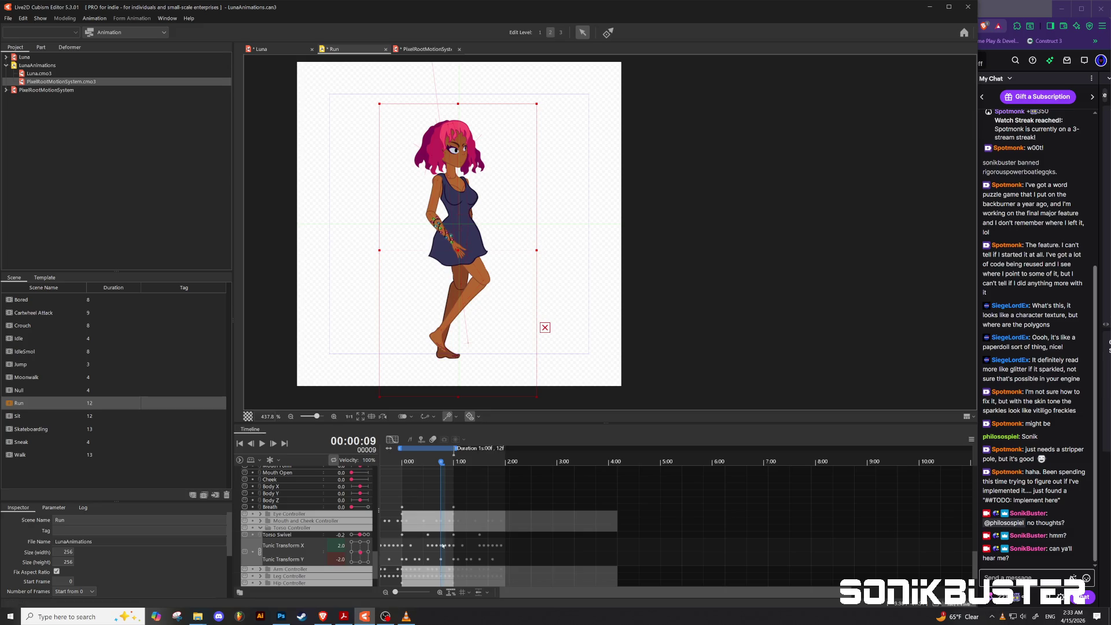
Move the playhead to frame 10 and expand the Leg Controller tracks
drag(440, 464, 445, 469)
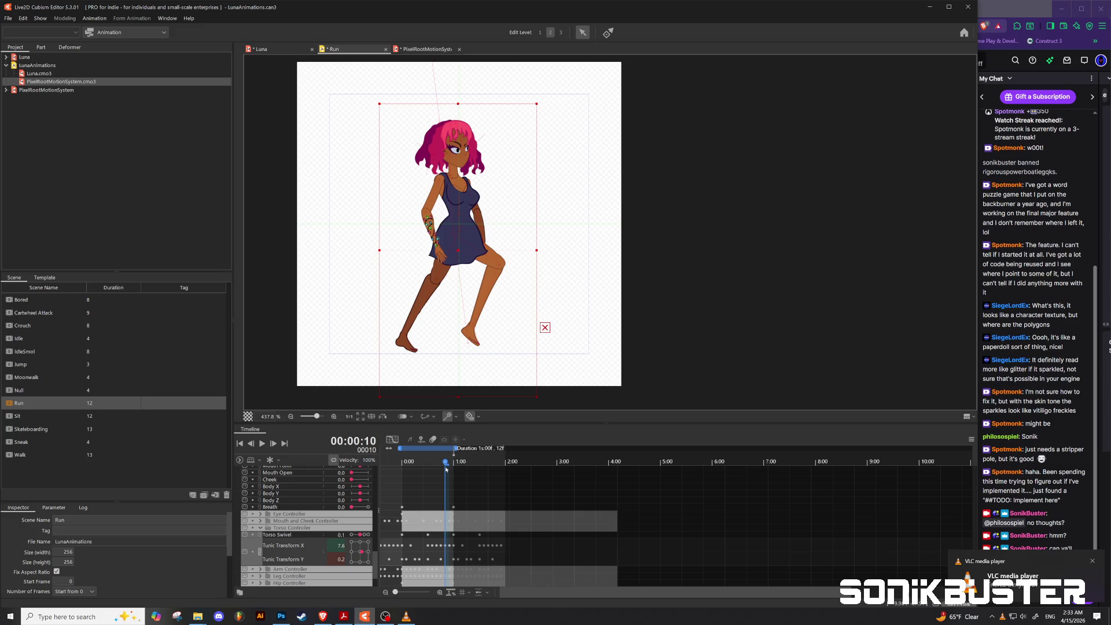
drag(445, 469, 444, 472)
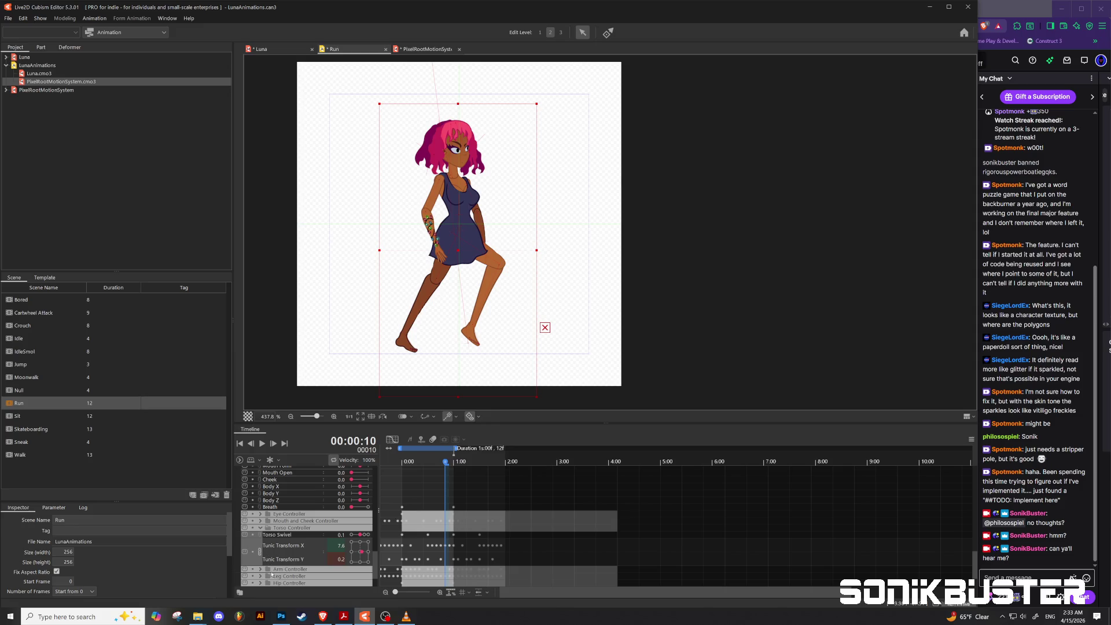
click(261, 577)
scroll(294, 554, down, 3)
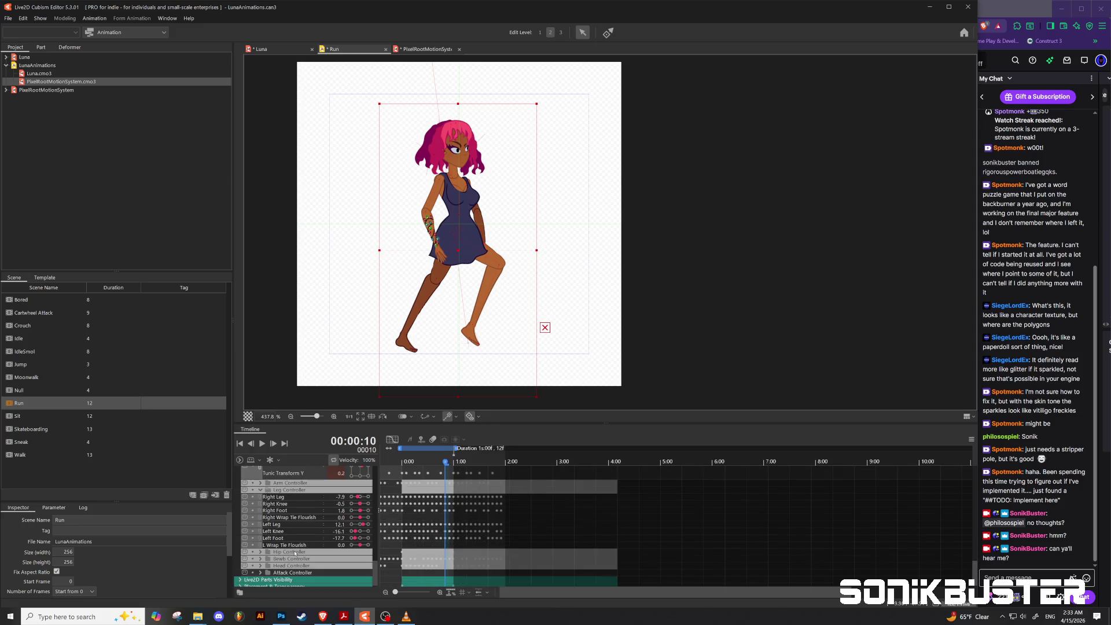
Raise the Left Leg value to 10.2 at frame 10 and check the pose at frame 11
scroll(294, 553, down, 1)
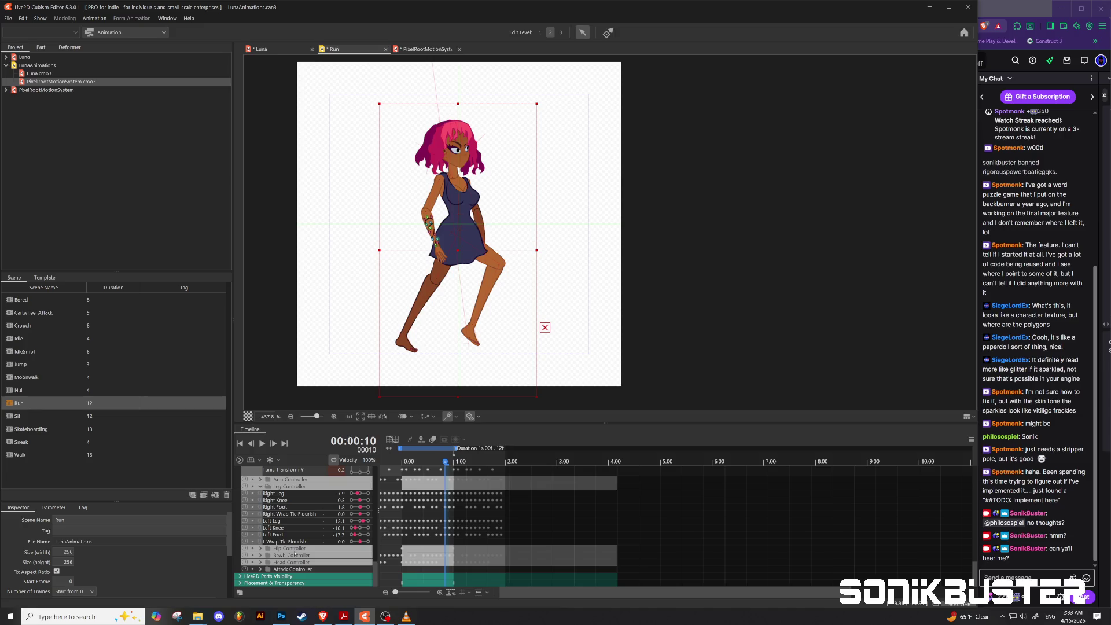
drag(338, 521, 363, 521)
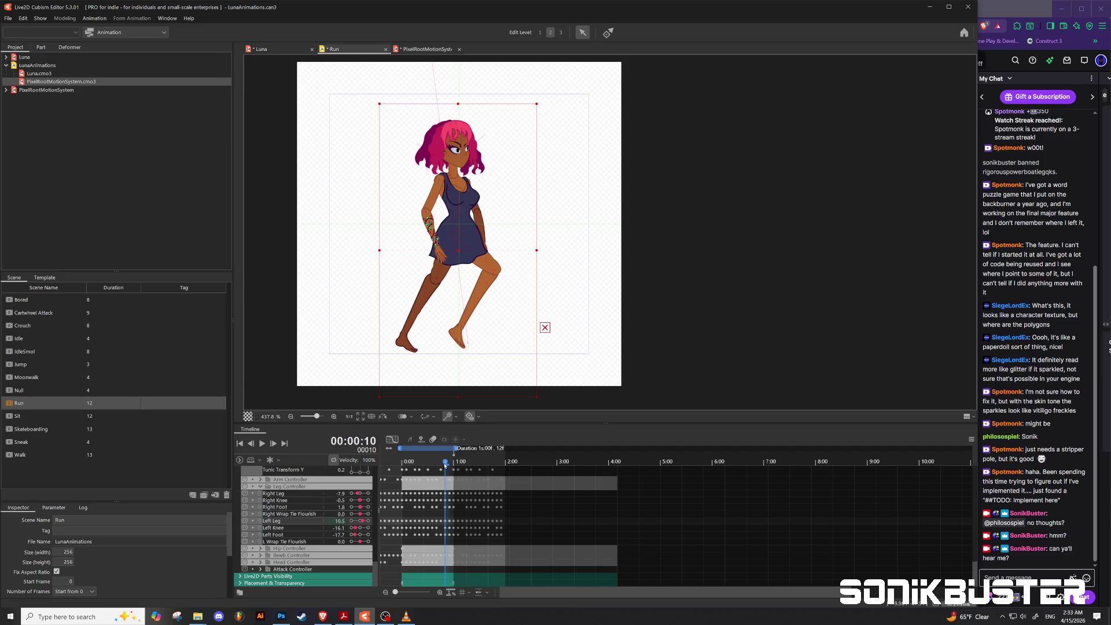
drag(447, 466, 485, 481)
Play the run cycle, stop it to inspect the pose, and collapse the Leg Controller tracks
key(space)
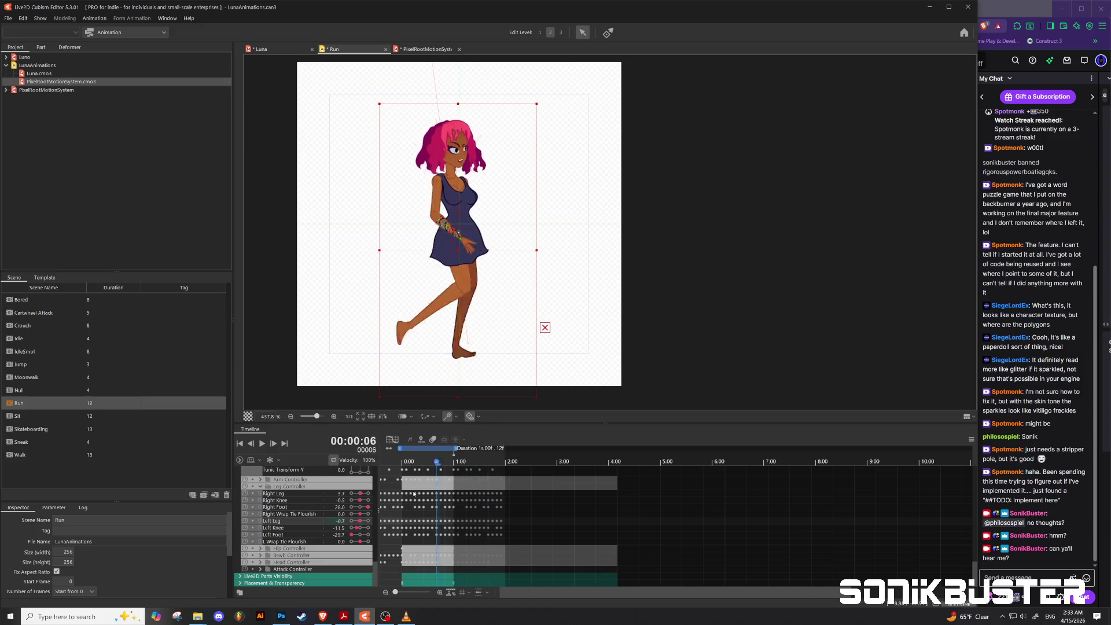
click(263, 443)
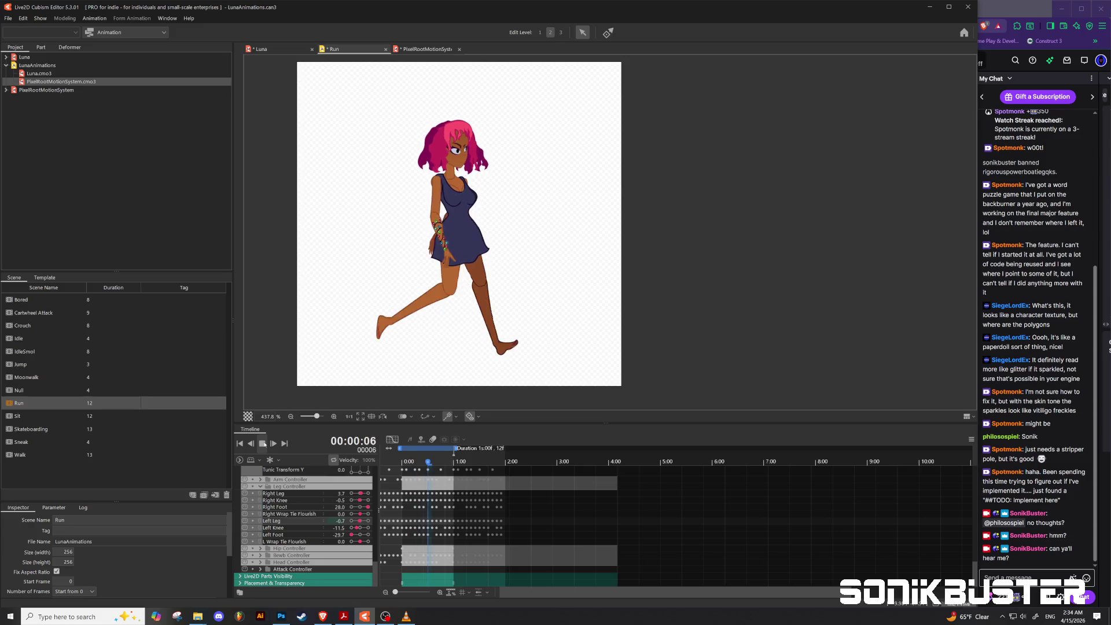
click(264, 444)
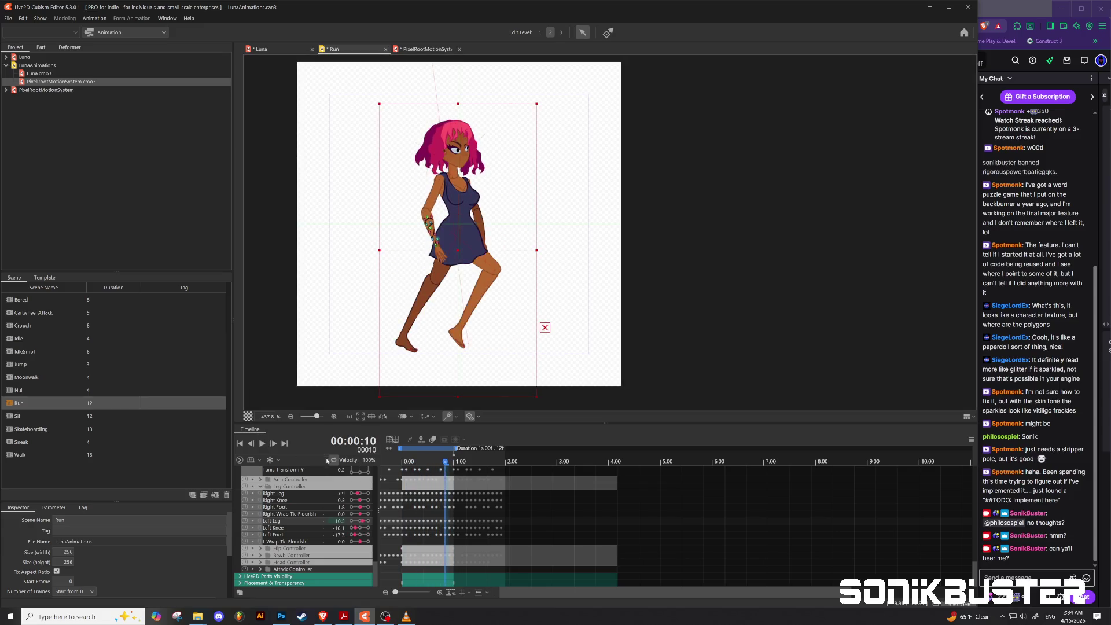
click(260, 486)
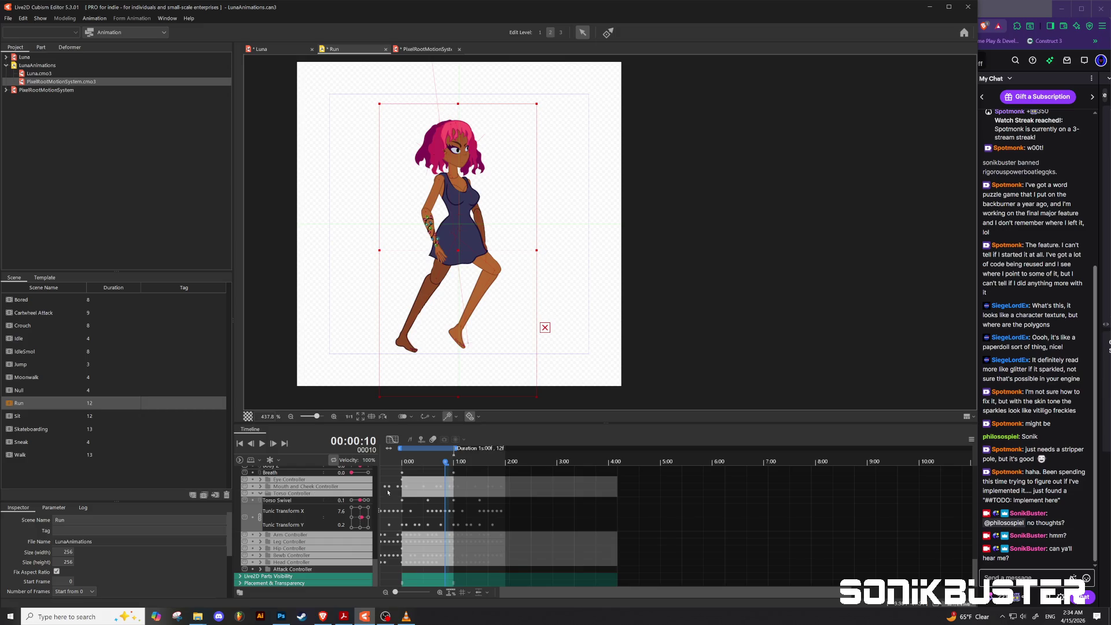
Re-key the tunic further right on frames 7–8, with Tunic Transform X at 15.0
mouse_move(445, 462)
mouse_down()
mouse_move(393, 467)
mouse_move(427, 481)
mouse_up()
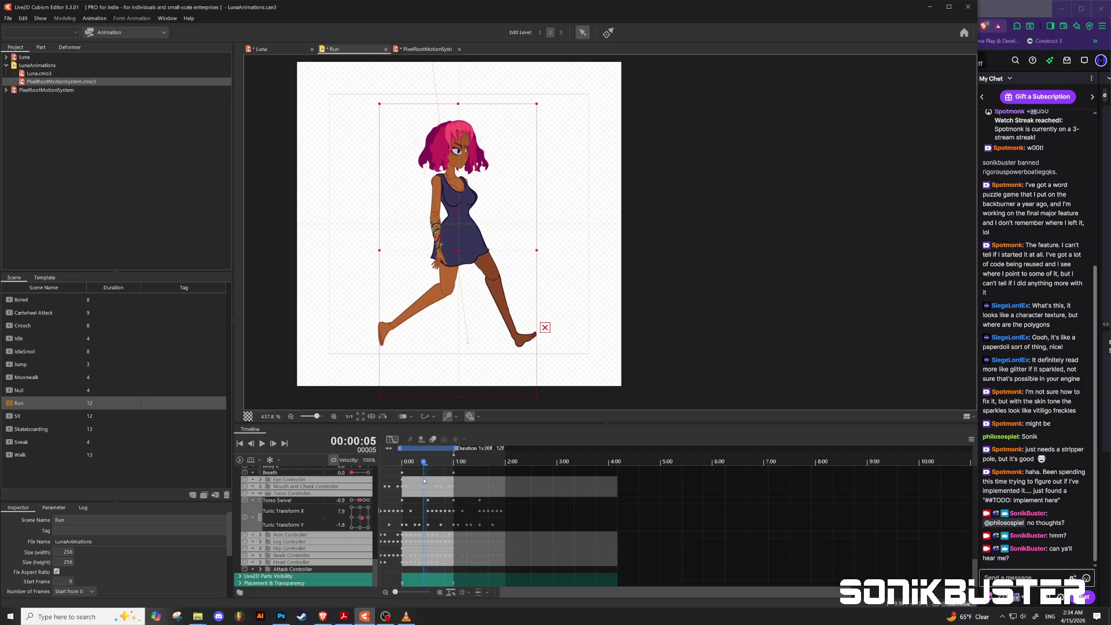
drag(428, 480, 435, 483)
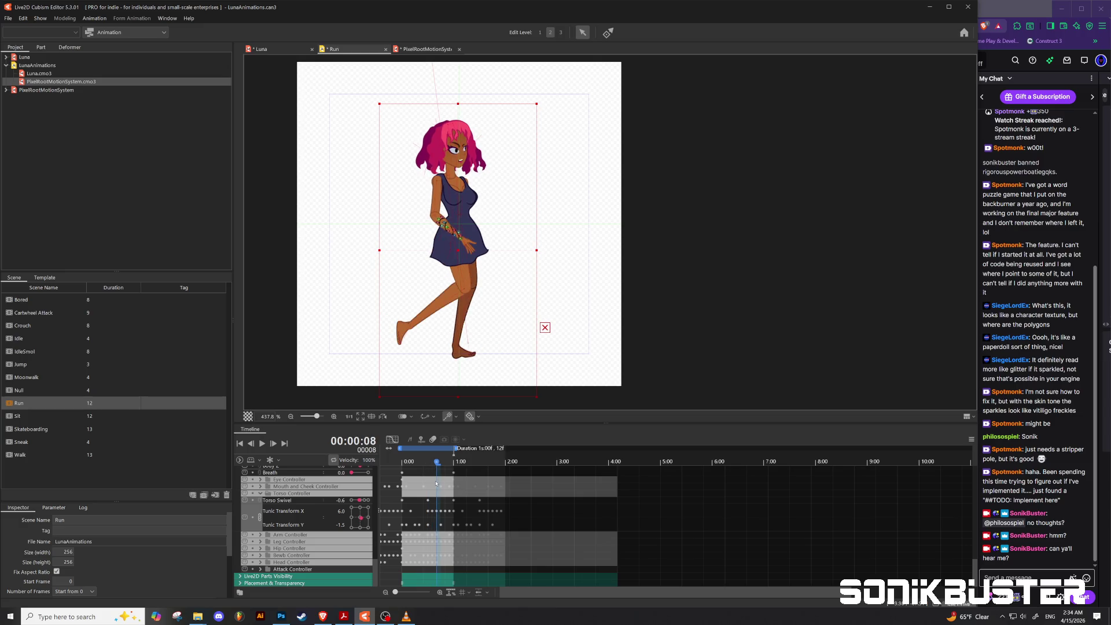
drag(362, 519, 366, 520)
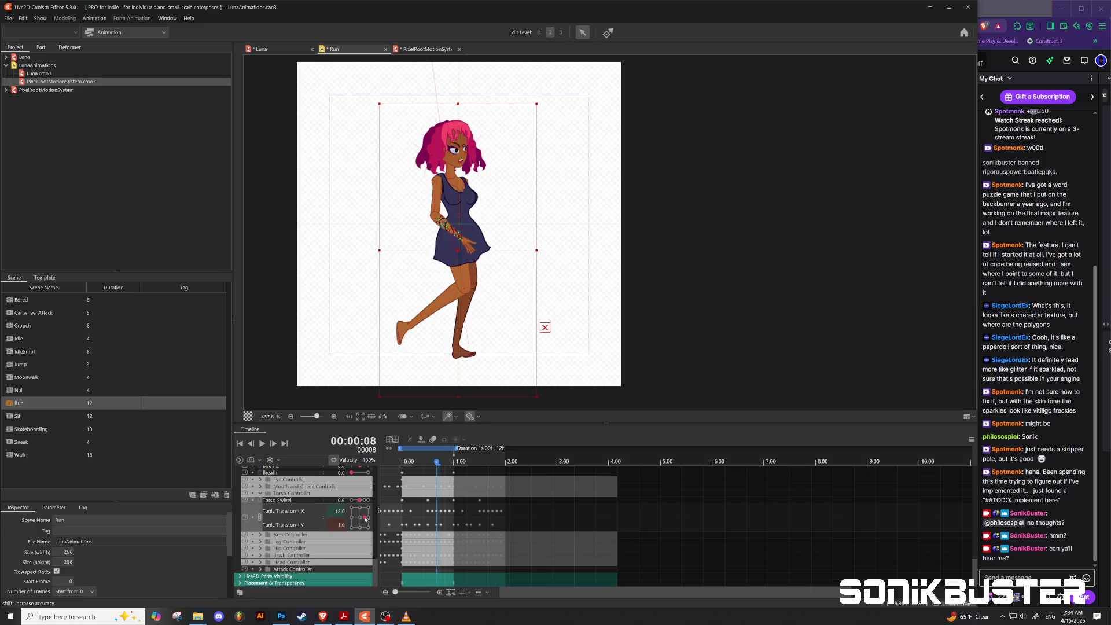
drag(436, 463, 440, 468)
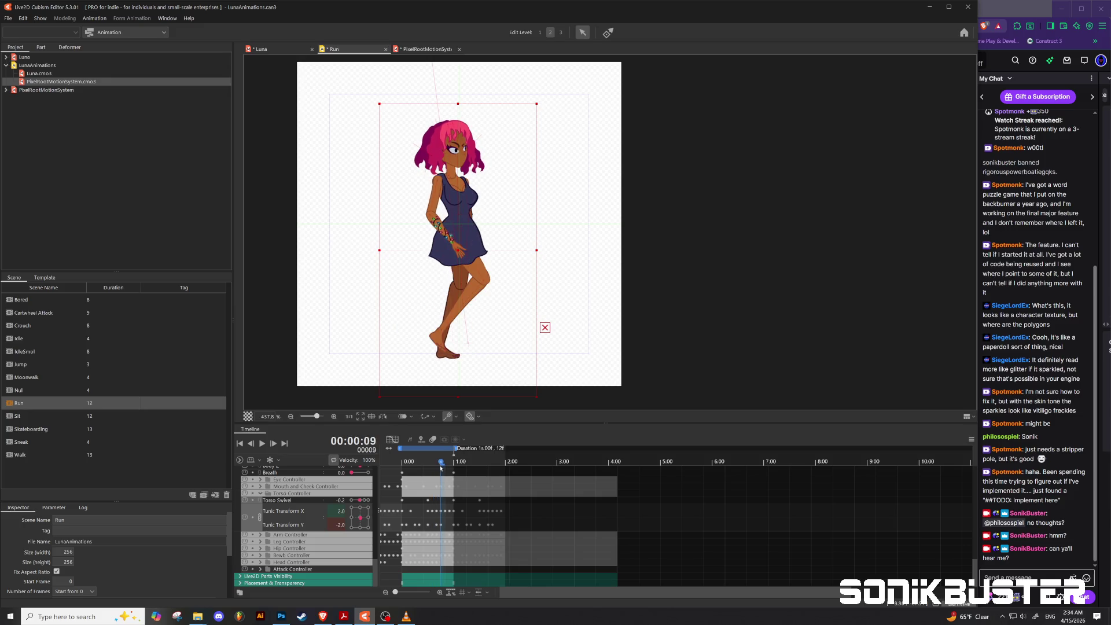
drag(358, 529, 368, 517)
drag(441, 463, 462, 482)
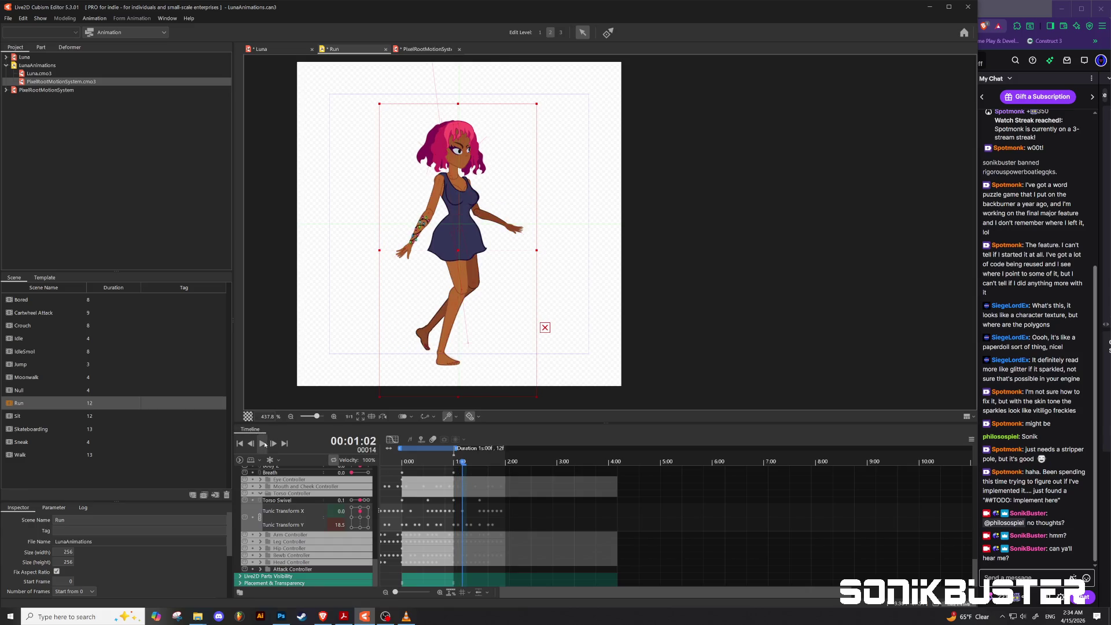
Play and scrub through the run cycle to review the tunic motion, ending at frame 2
click(264, 443)
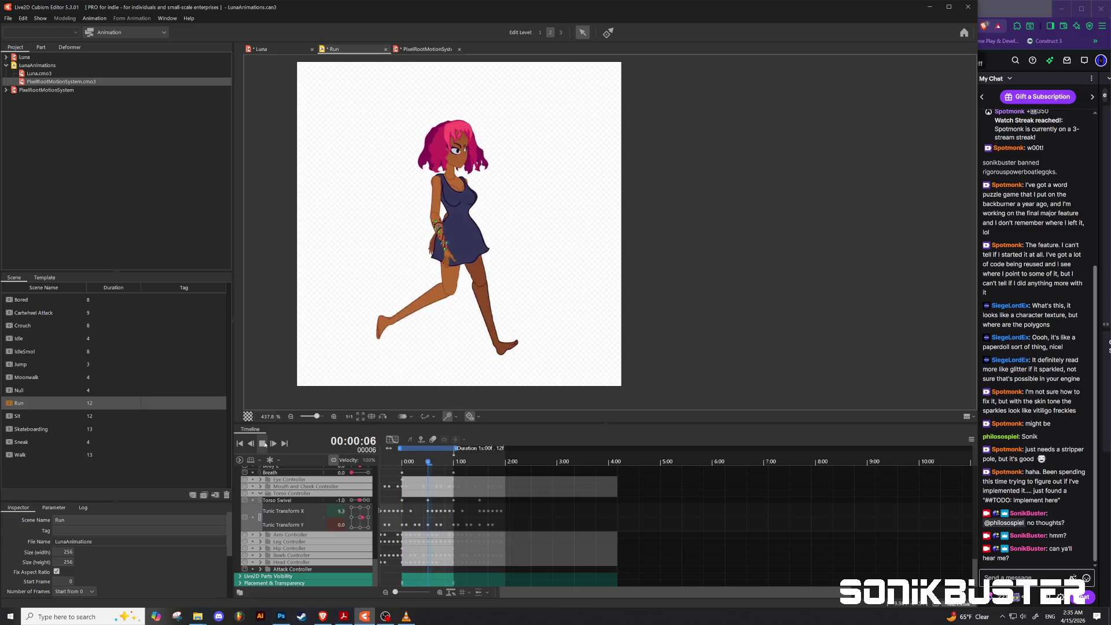
click(263, 443)
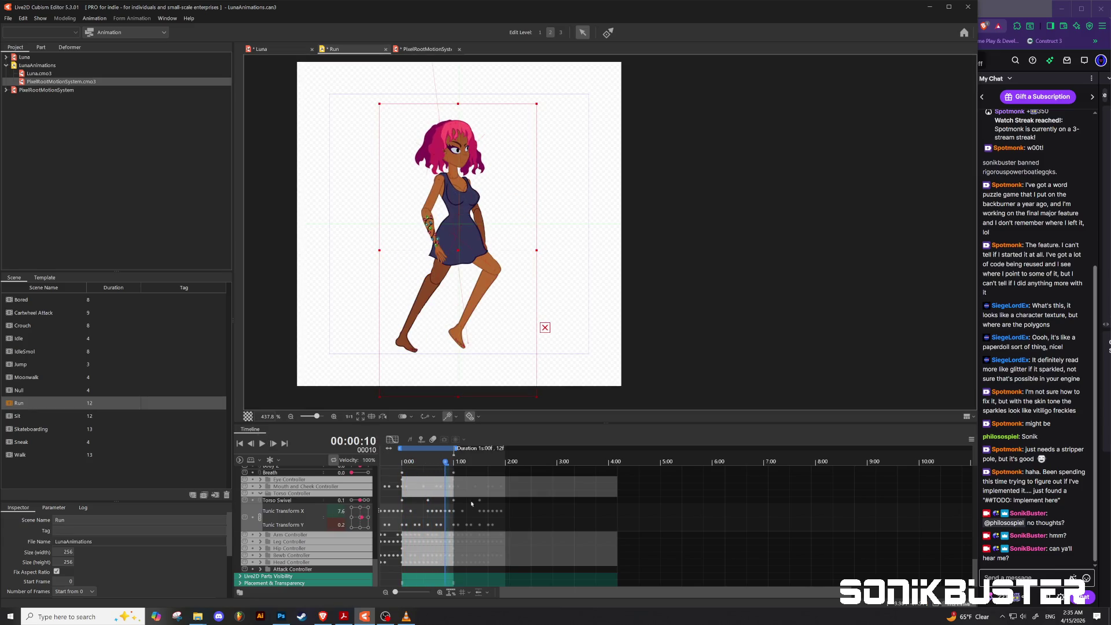
click(429, 512)
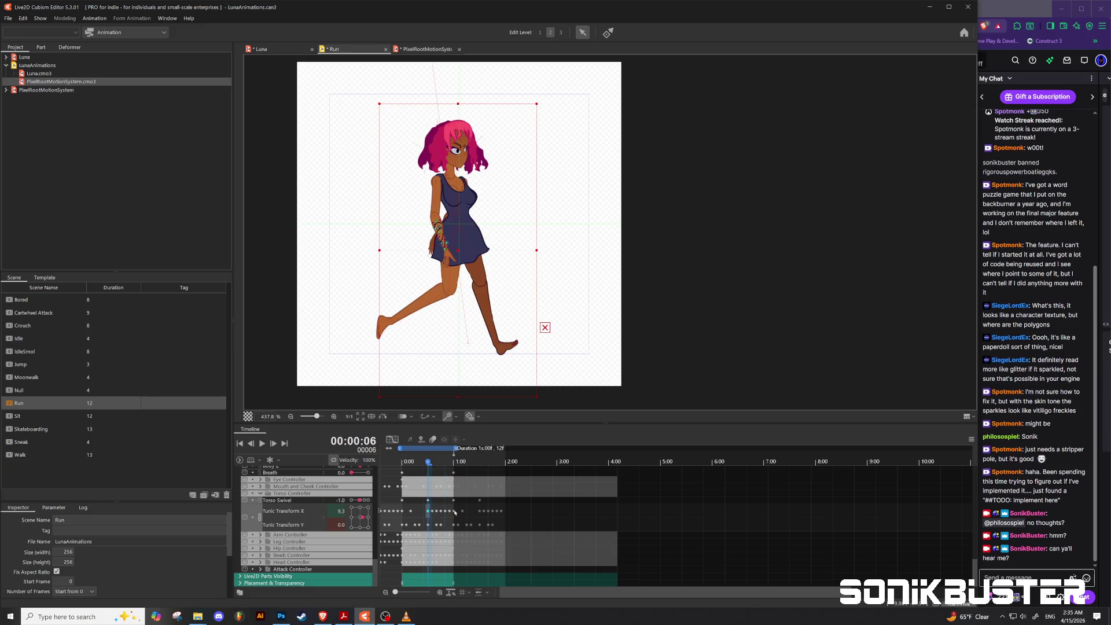
shift+click(453, 513)
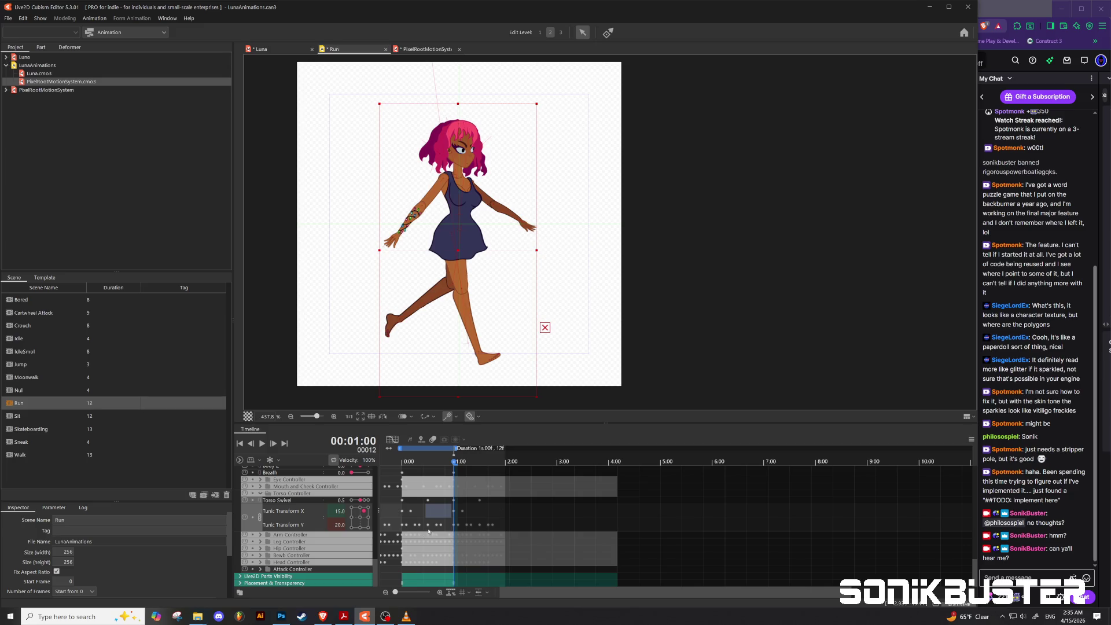
mouse_move(454, 462)
mouse_down()
mouse_move(403, 489)
mouse_move(425, 490)
mouse_up()
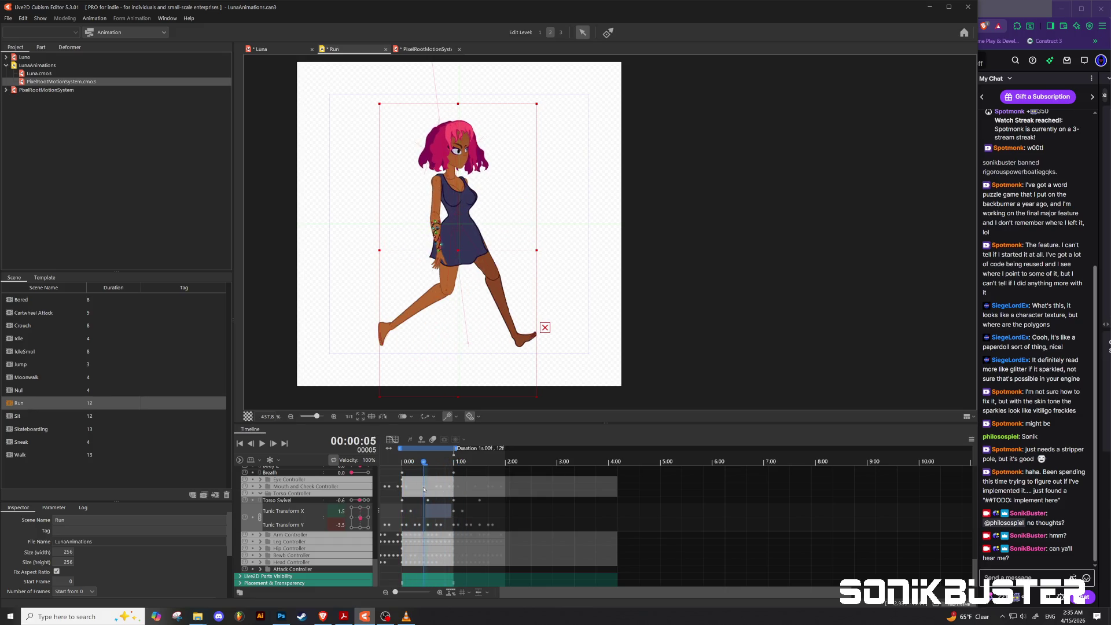
drag(423, 489, 397, 491)
click(411, 513)
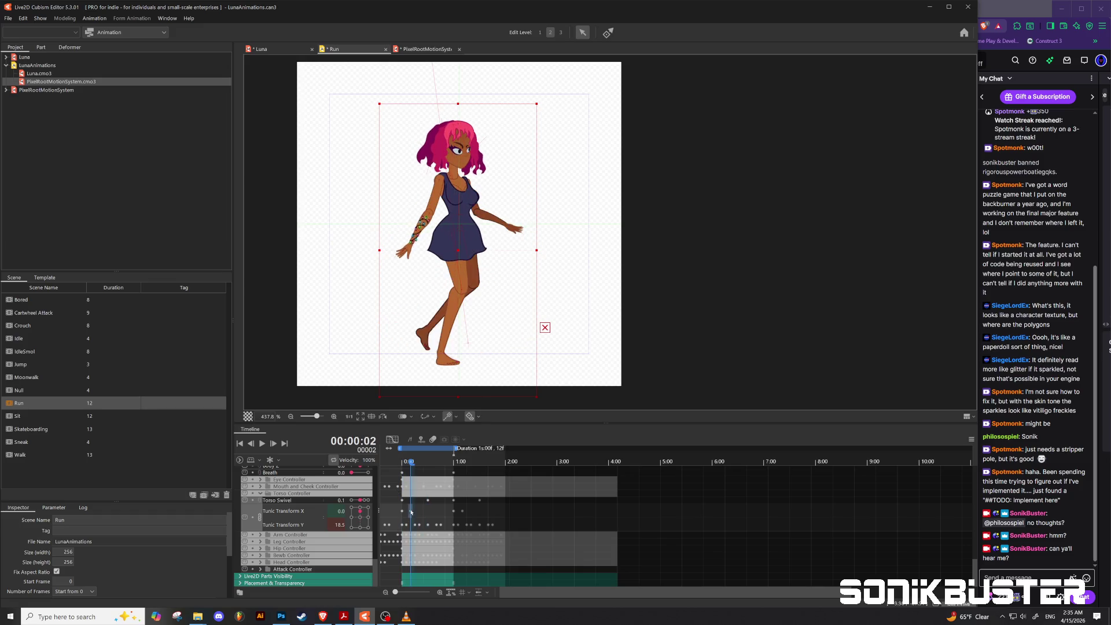
Undo the last change and re-key the tunic on frames 0–1: swing left, Y 8.0, then Y -15
key(ctrl+z)
drag(410, 461, 398, 461)
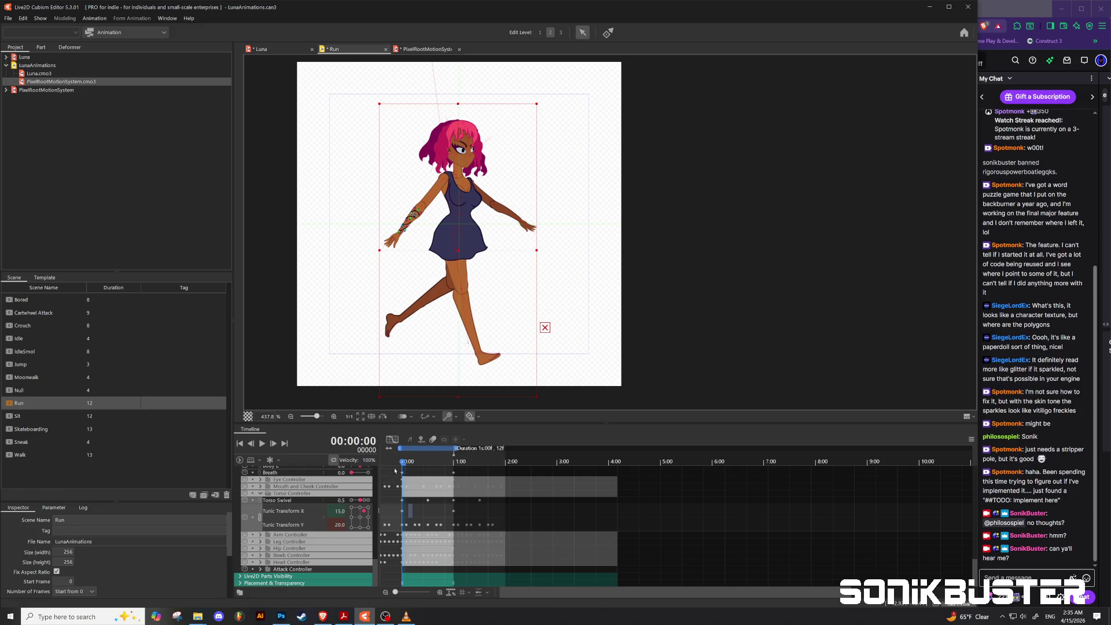
drag(363, 512, 351, 514)
drag(348, 515, 342, 537)
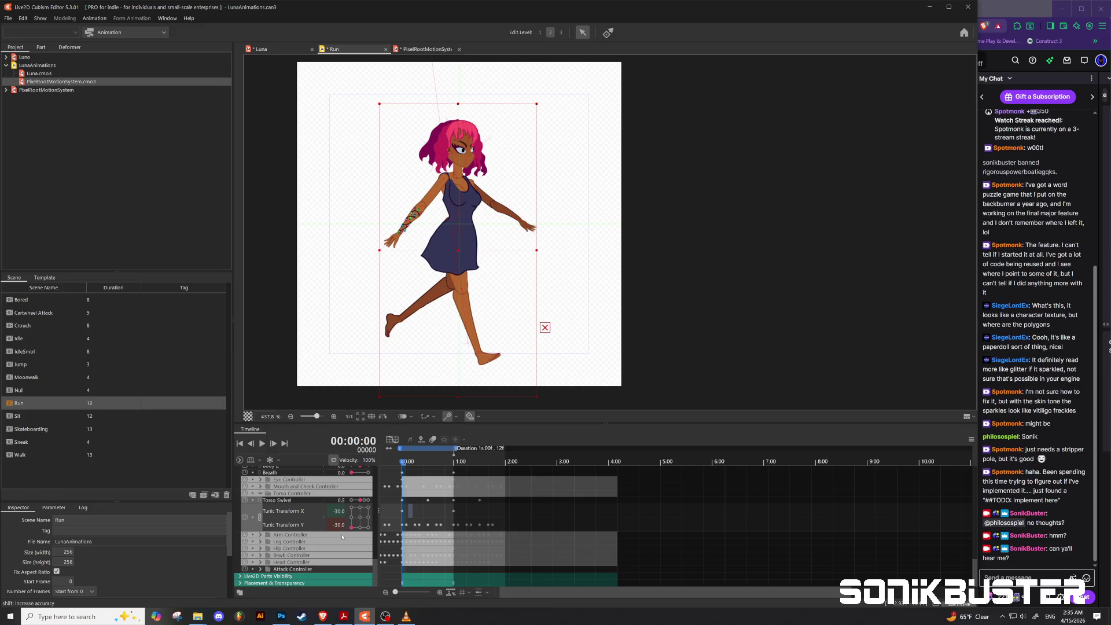
drag(402, 464, 403, 465)
drag(350, 529, 351, 523)
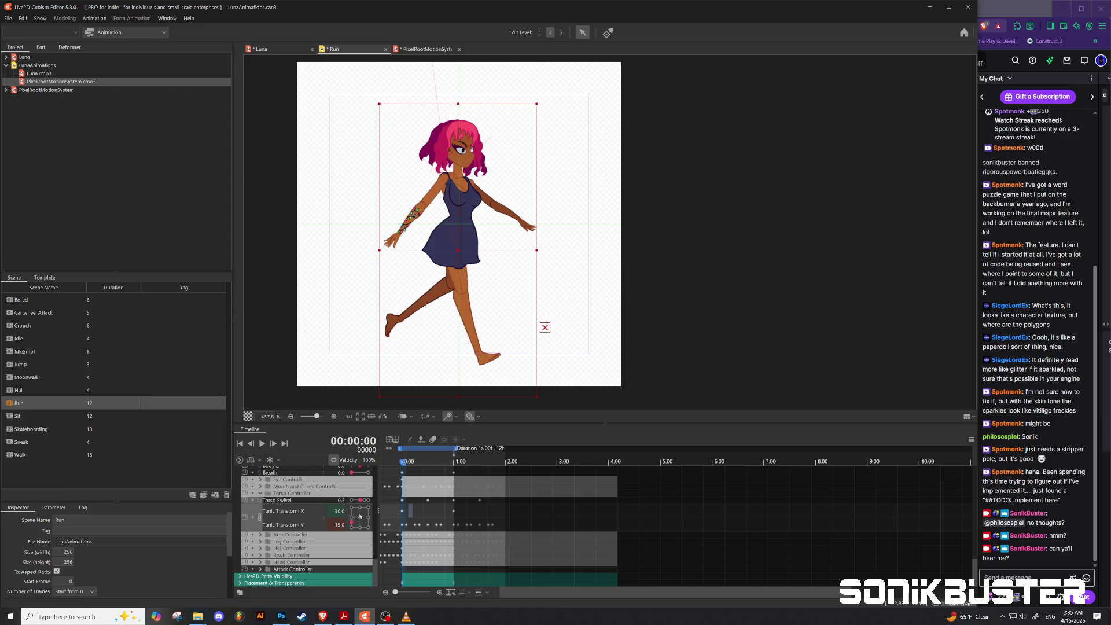
Adjust tunic keys on frames 1–3: Y -10, lower Y on frame 2, X -26 on frame 3
drag(403, 464, 407, 463)
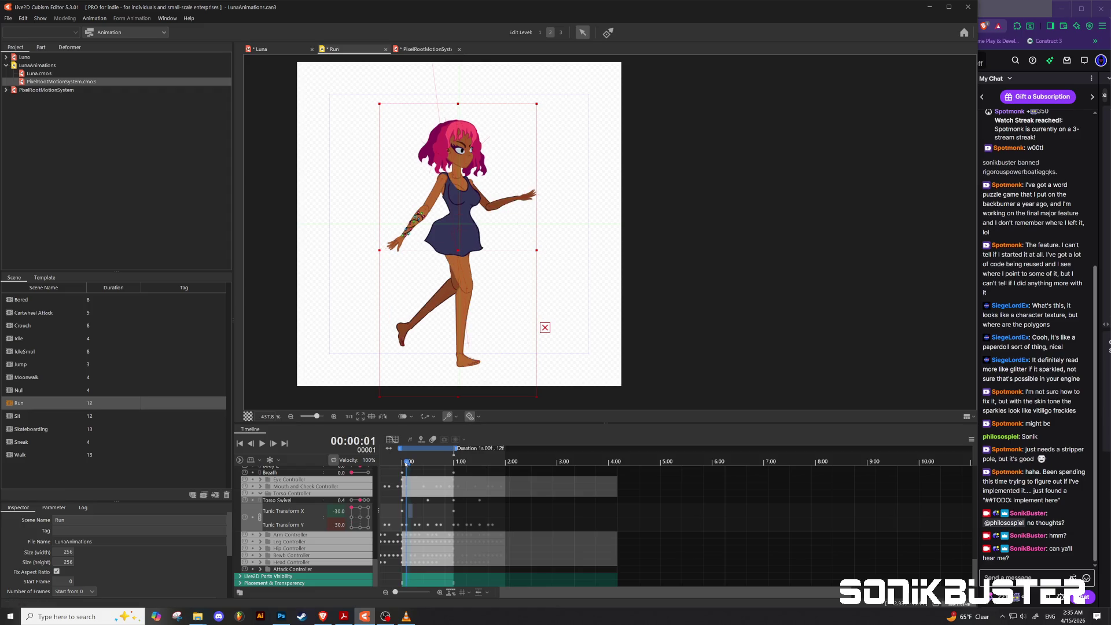
drag(351, 509, 349, 525)
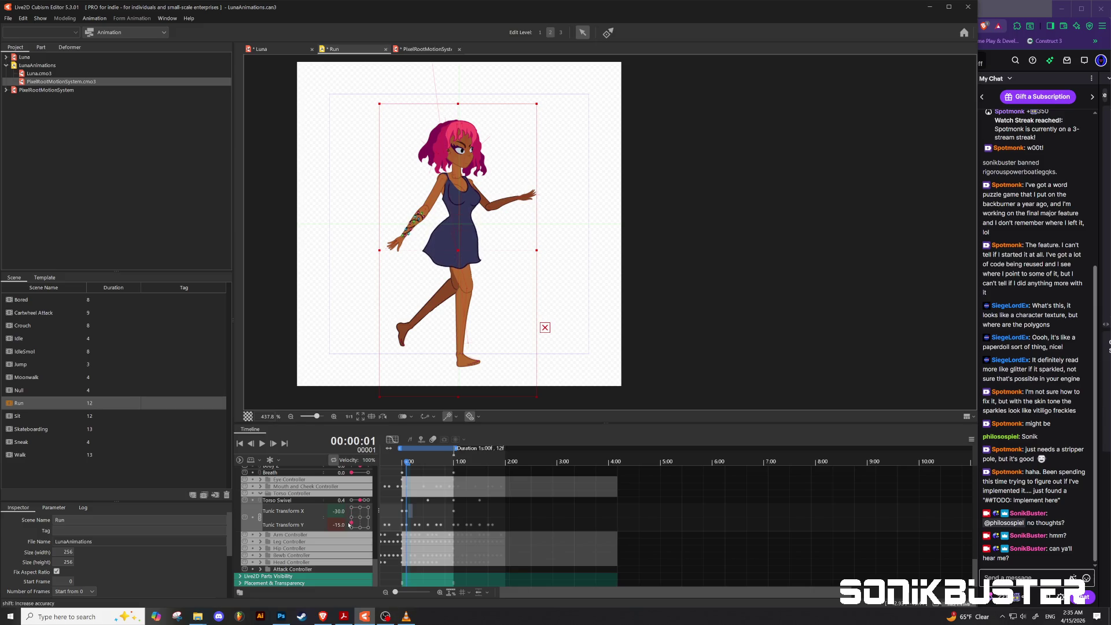
drag(406, 462, 411, 462)
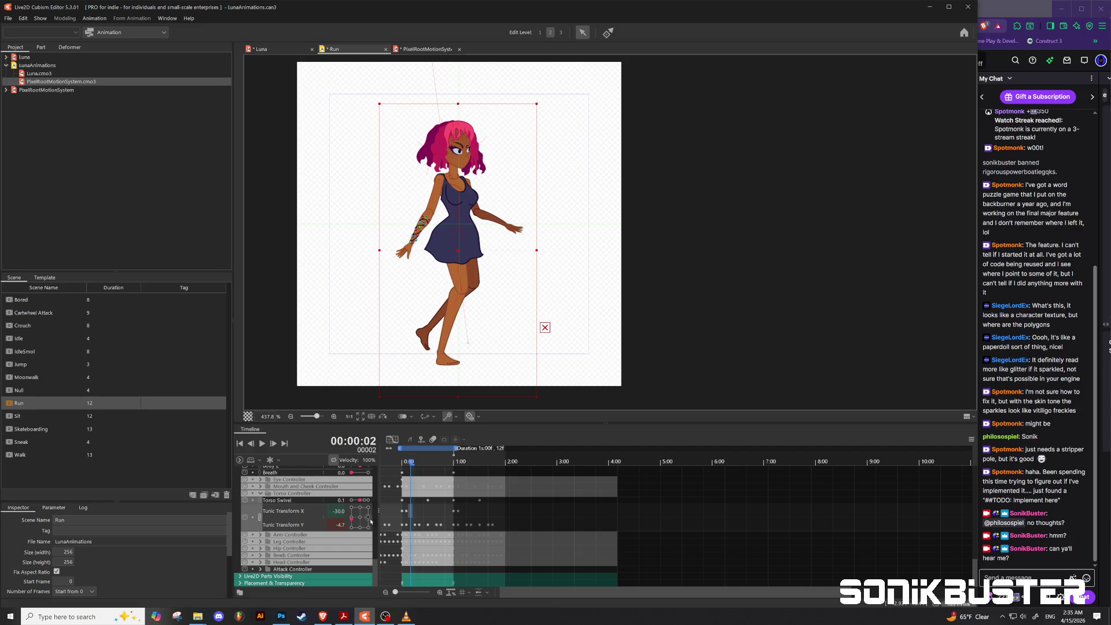
drag(351, 520, 351, 522)
drag(412, 463, 415, 464)
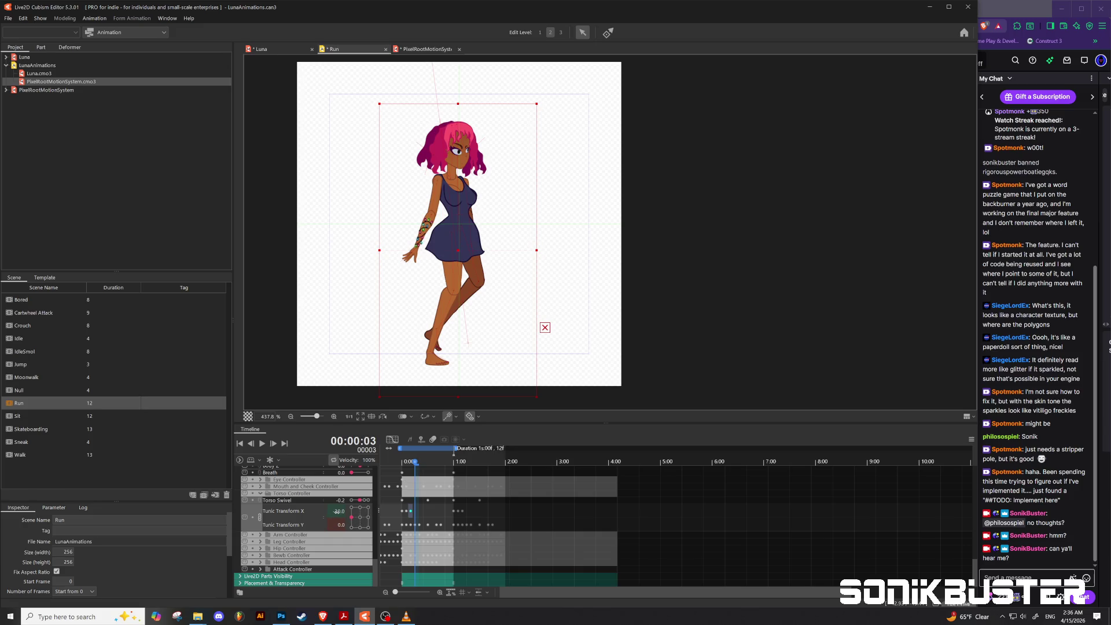
drag(338, 511, 339, 511)
Re-key the tunic on frames 3–5: X -25, then X 8, then X 15 with Y 25
click(409, 463)
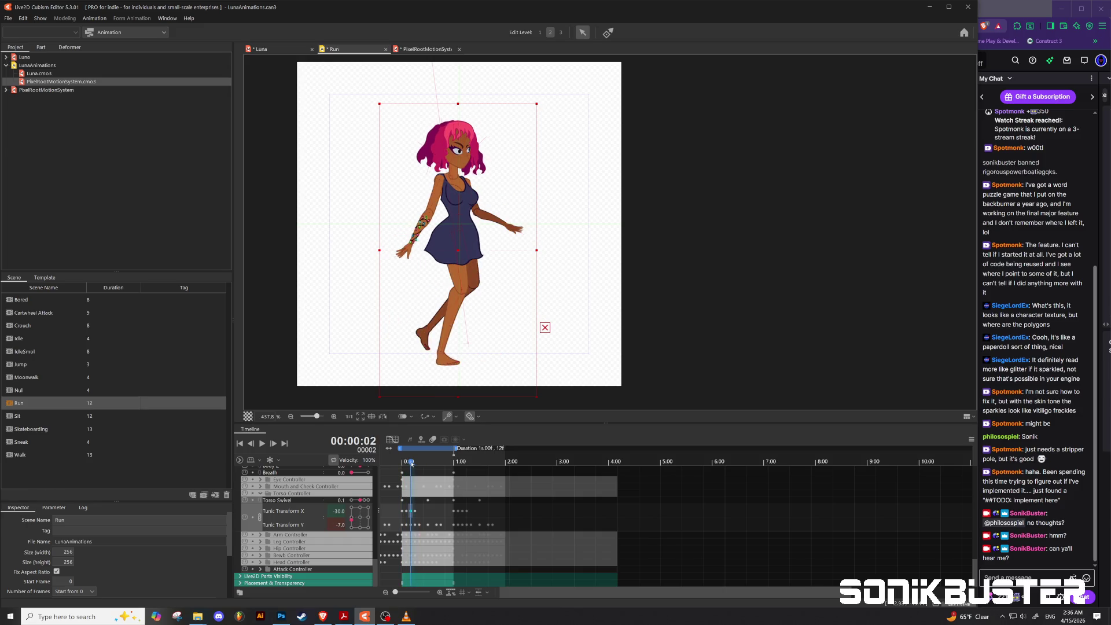
drag(412, 463, 420, 465)
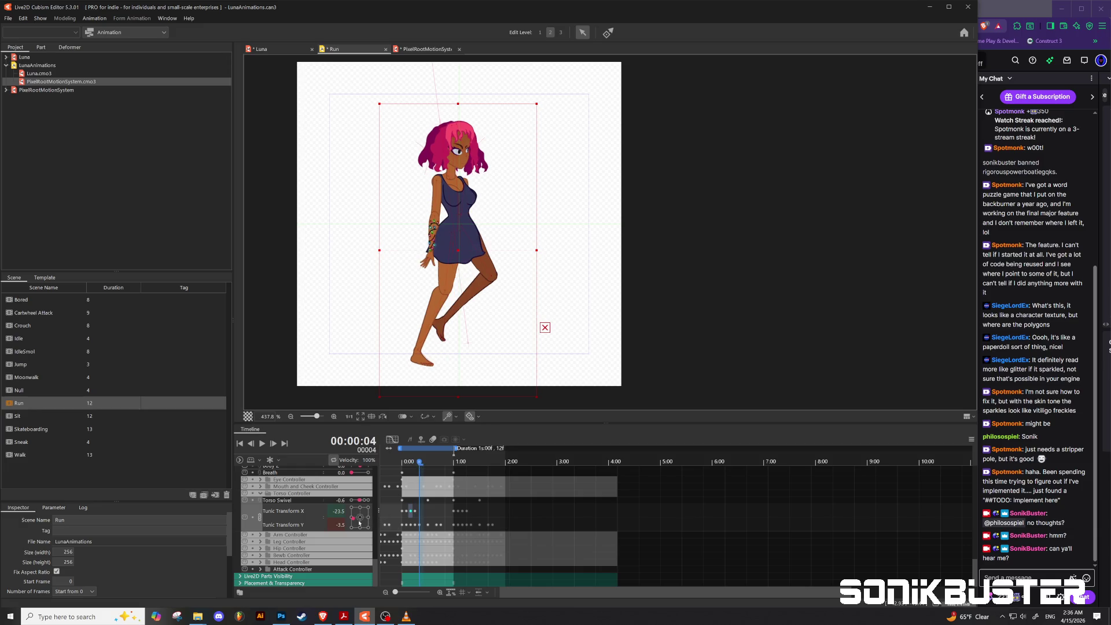
mouse_move(353, 519)
mouse_down()
mouse_move(365, 519)
mouse_move(359, 510)
mouse_up()
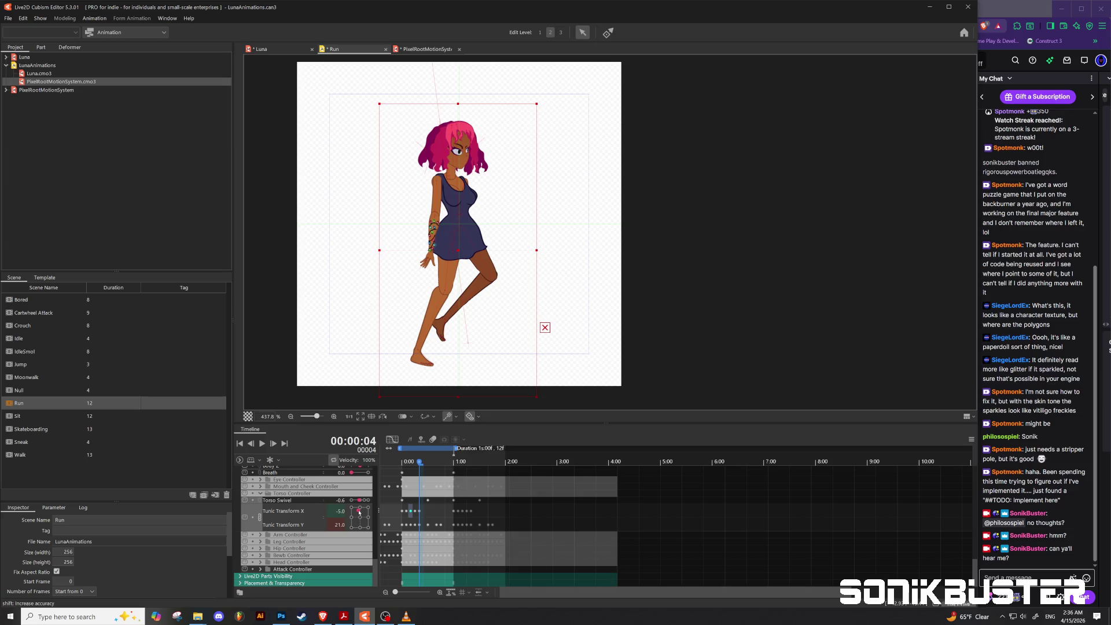
drag(420, 462, 424, 463)
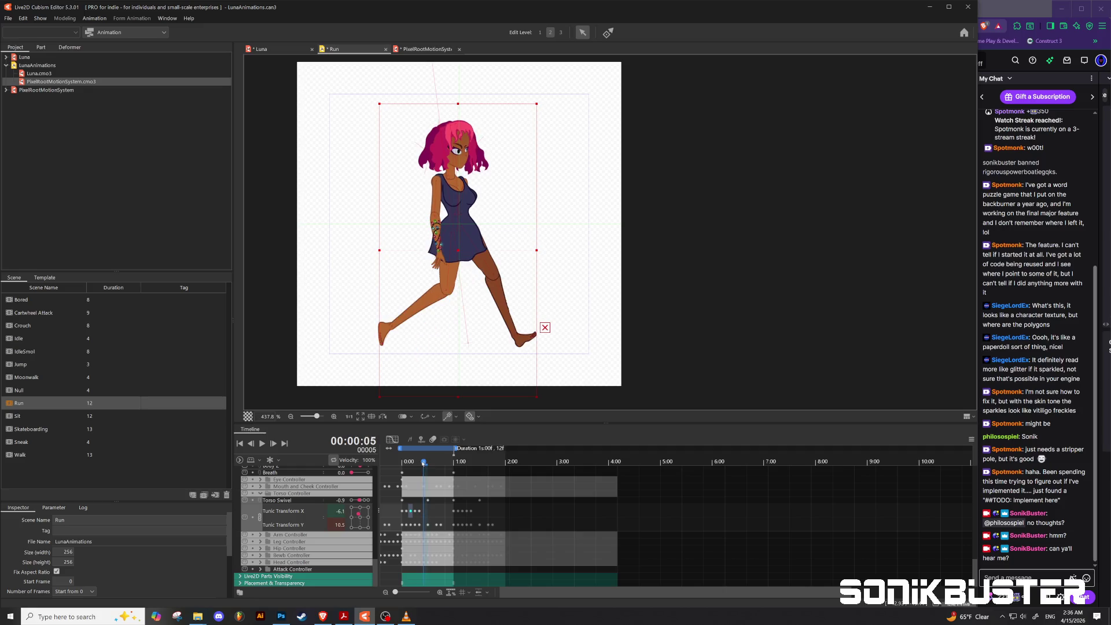
drag(357, 525, 362, 517)
drag(362, 517, 363, 509)
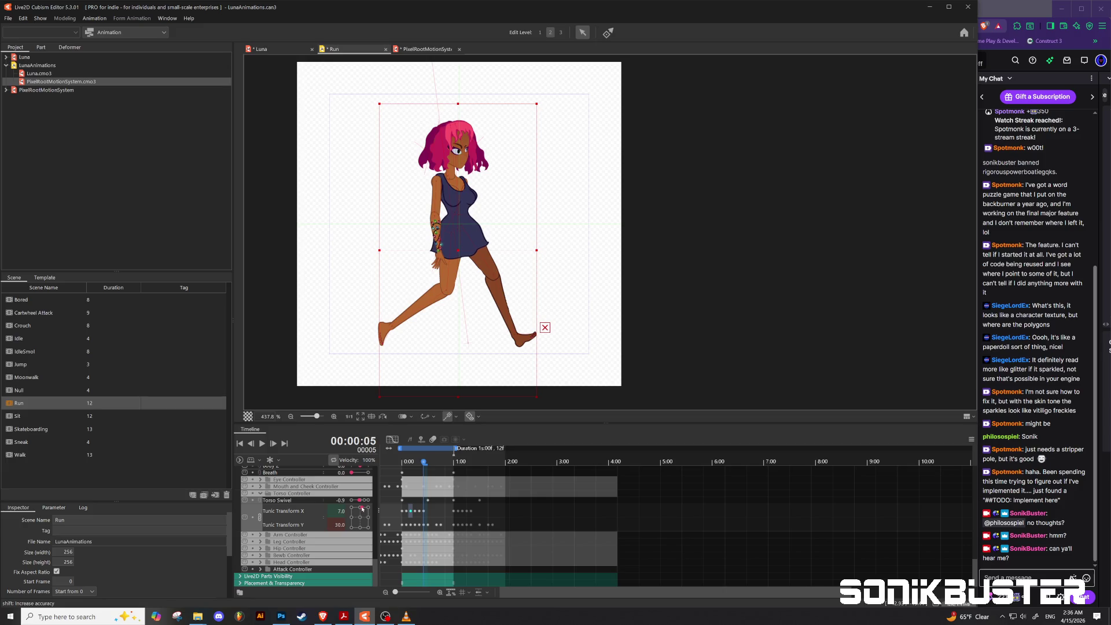
Set the tunic to X 2, Y 6 on frame 6 and X -21, Y 4 on frame 7
drag(424, 463, 427, 470)
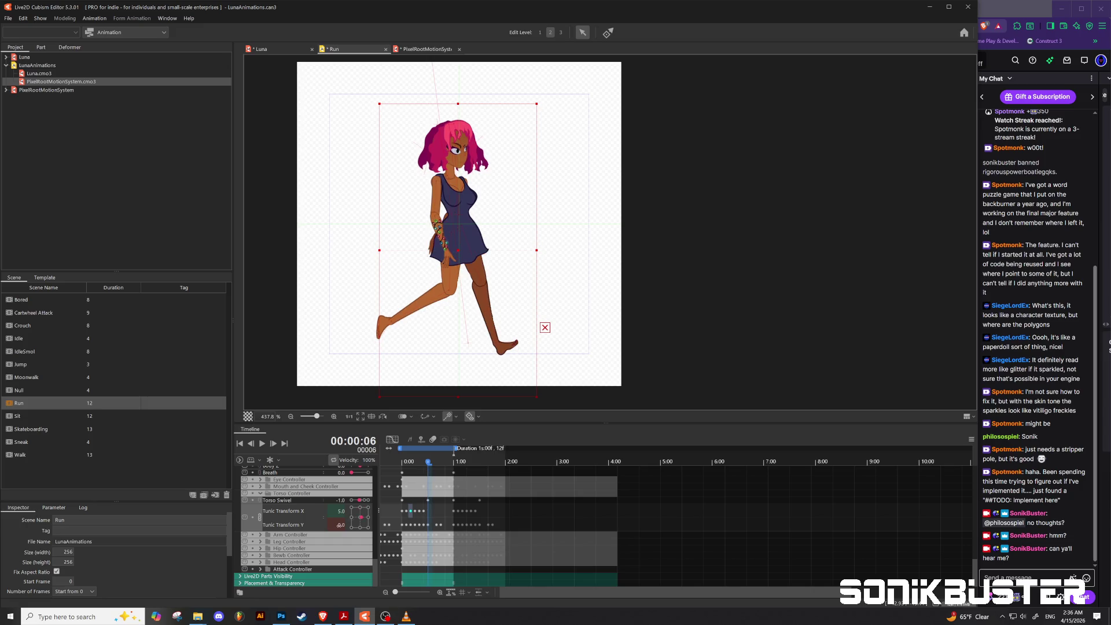
drag(362, 518, 361, 510)
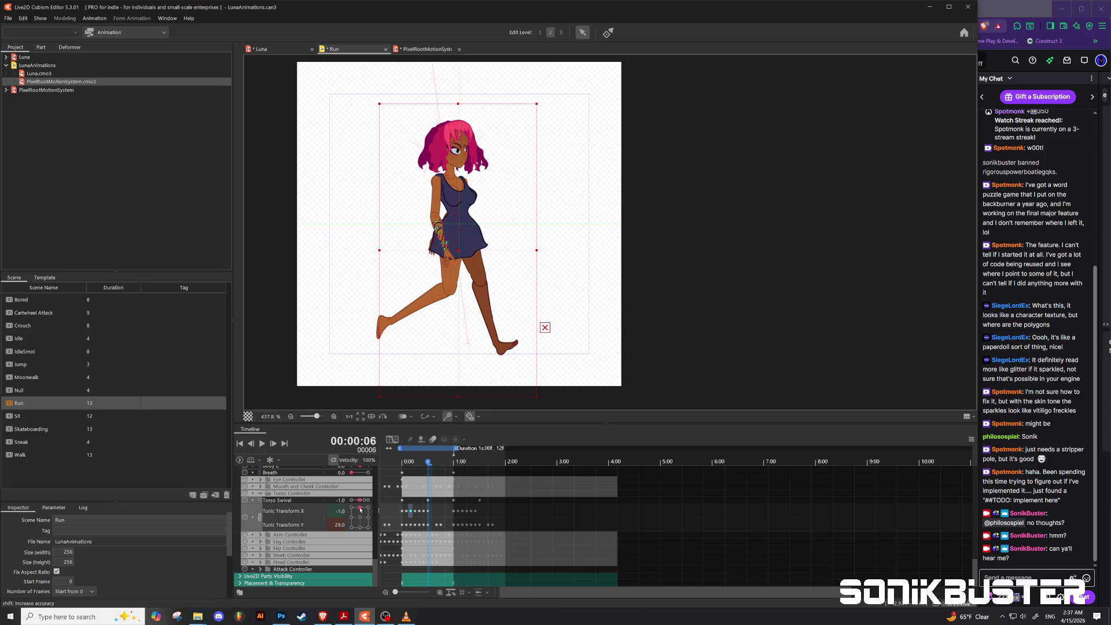
mouse_move(428, 463)
mouse_down()
mouse_move(419, 464)
mouse_move(428, 467)
mouse_up()
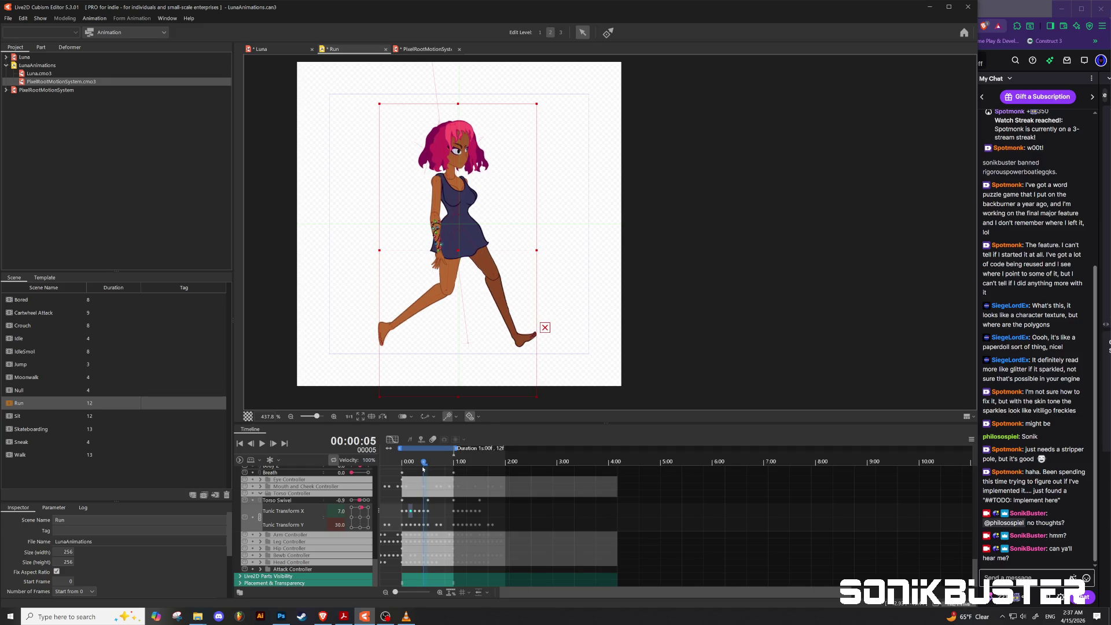
drag(429, 470, 435, 473)
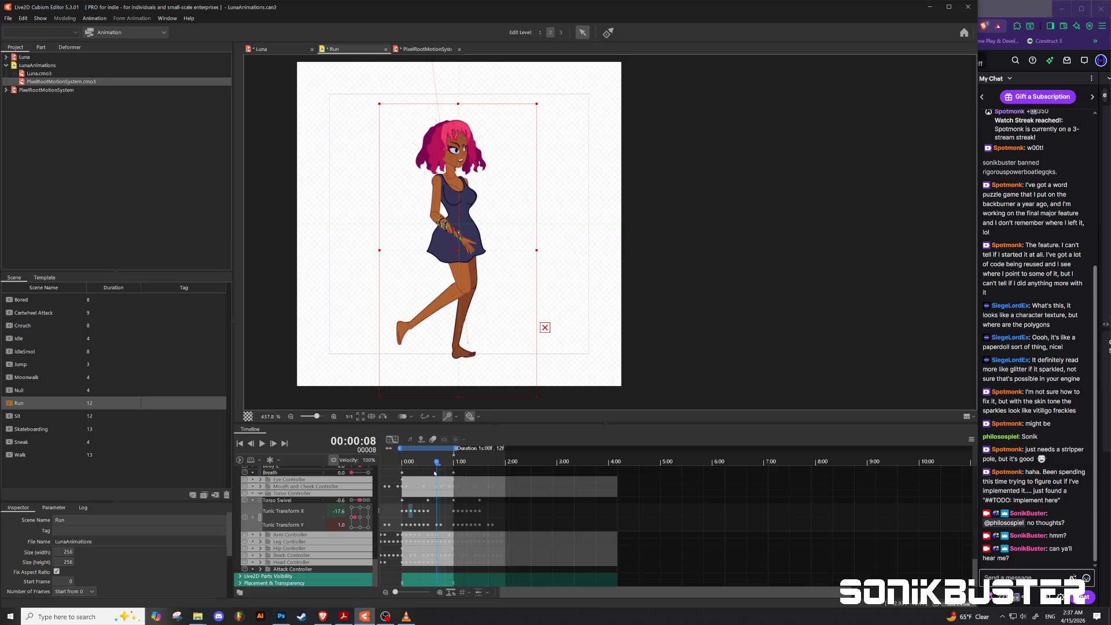
drag(354, 519, 354, 518)
Key the tunic at X -30, Y -7 around frame 9, then ease X to -27
drag(436, 462, 445, 466)
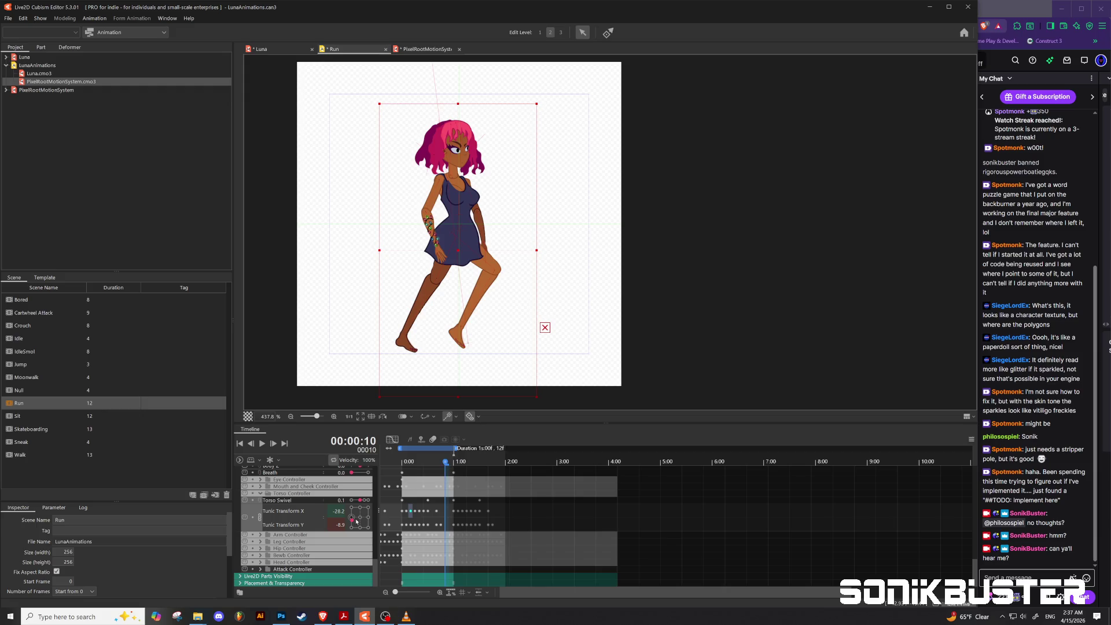
drag(352, 521, 352, 522)
drag(445, 466, 445, 468)
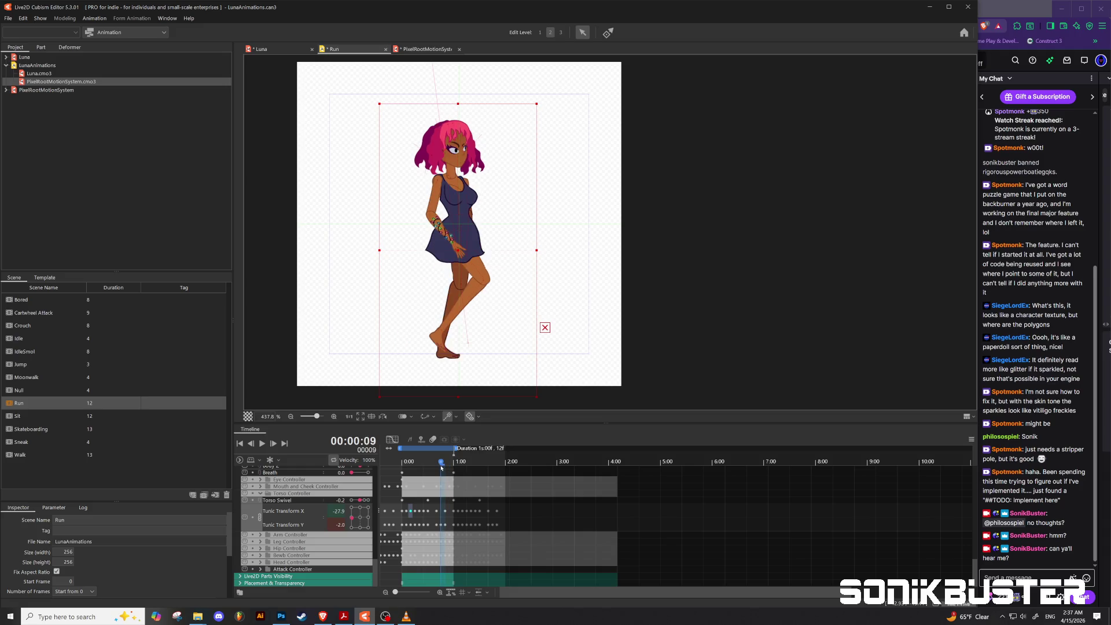
drag(351, 519, 361, 513)
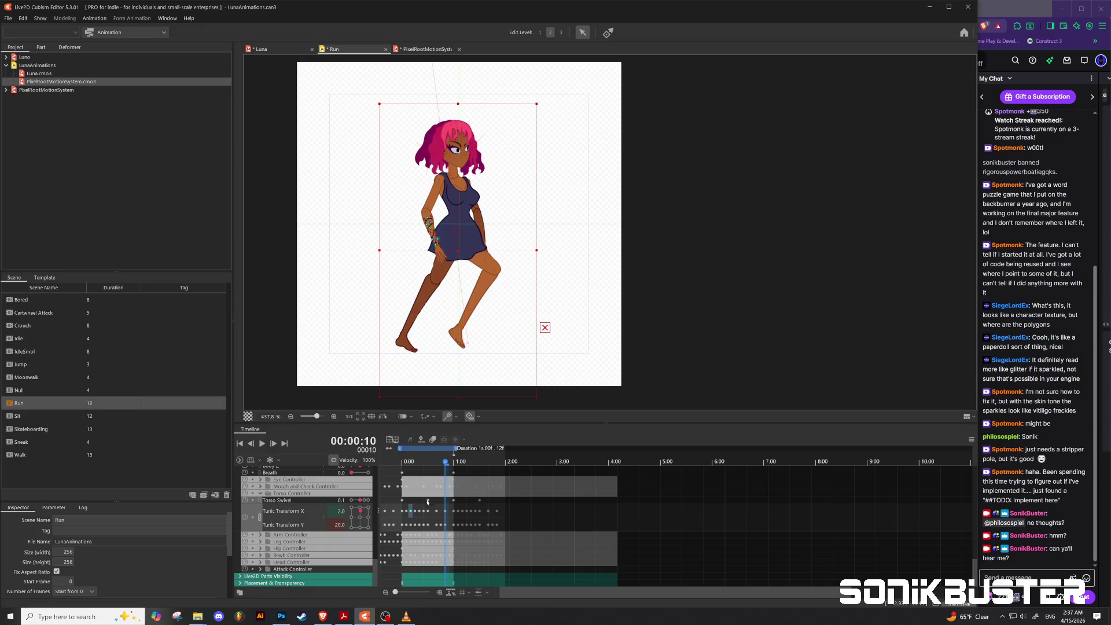
click(441, 463)
click(441, 462)
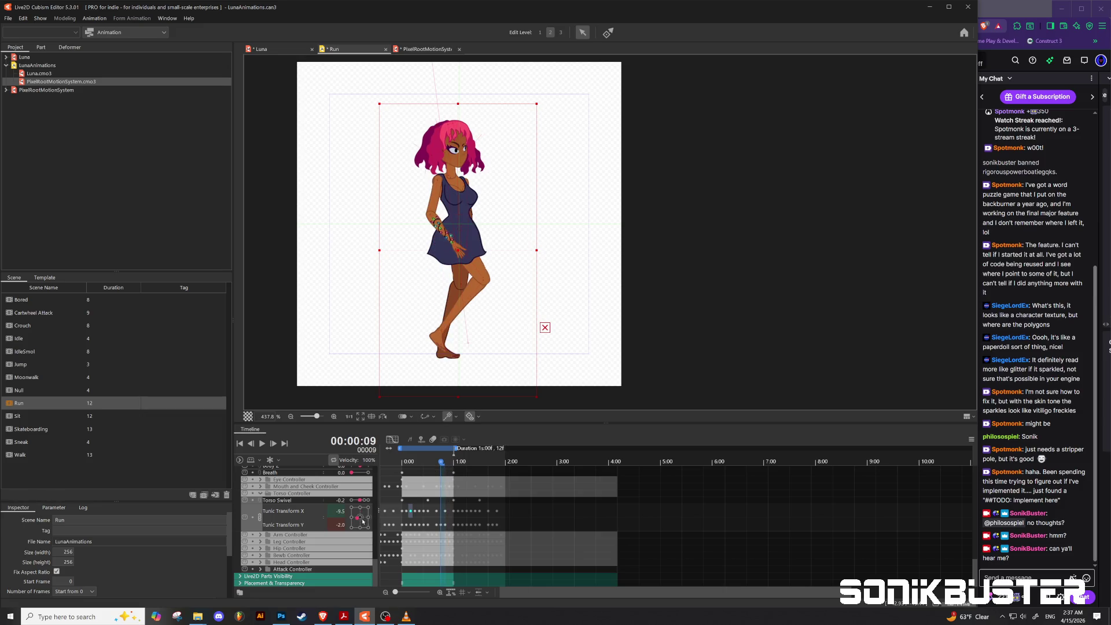
Set frame 9 to X -10, Y 6 and frame 8 to X -15, Y 4, then play the loop
drag(358, 519, 357, 512)
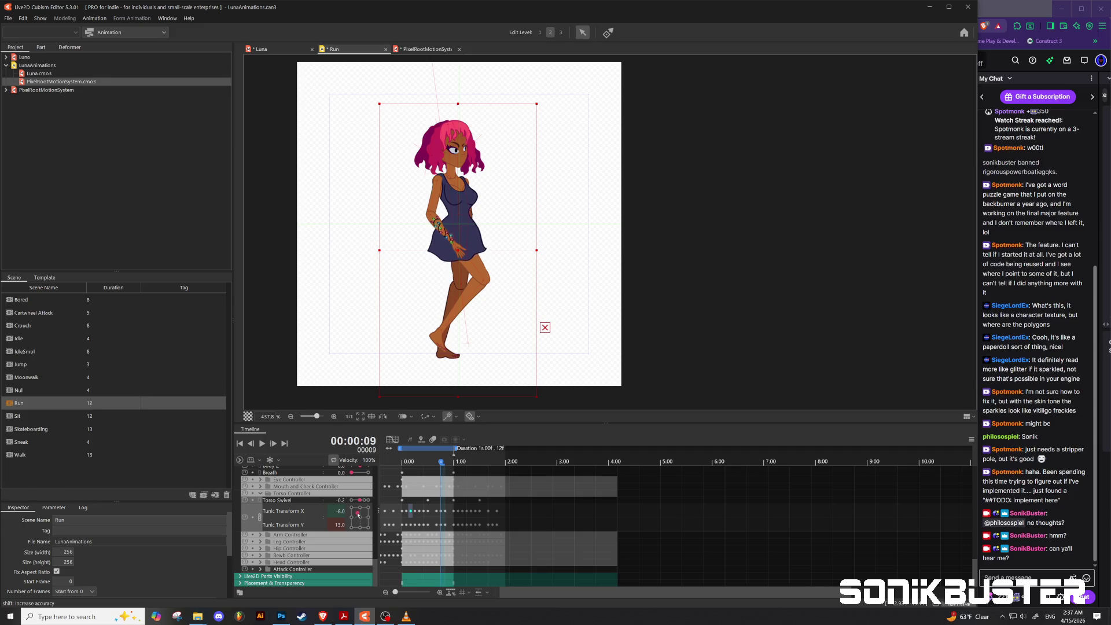
drag(442, 462, 447, 466)
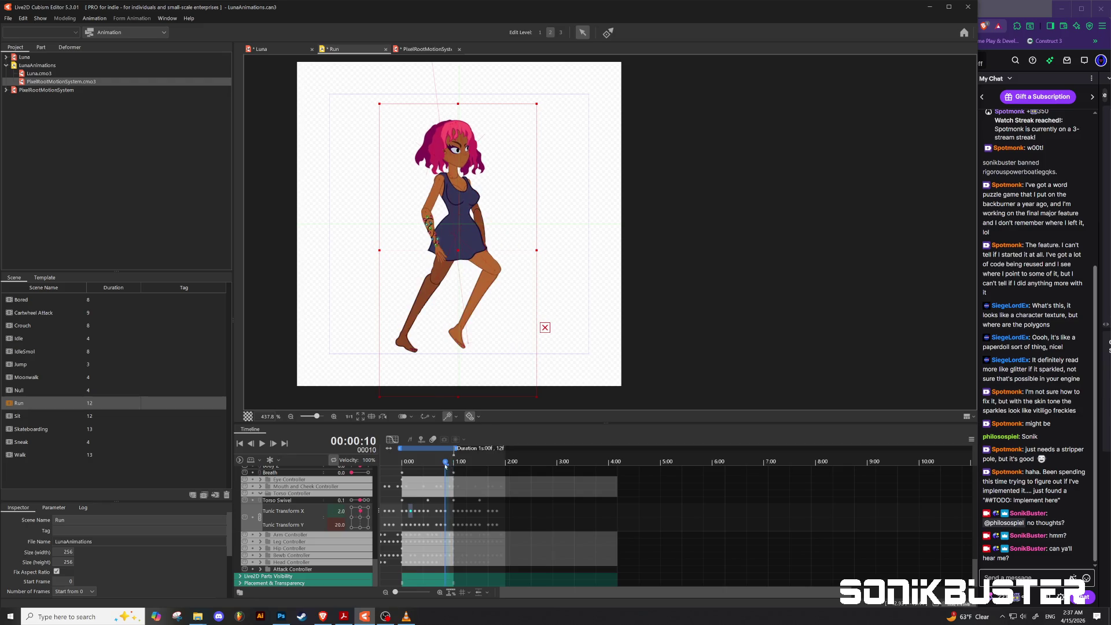
drag(355, 517, 358, 520)
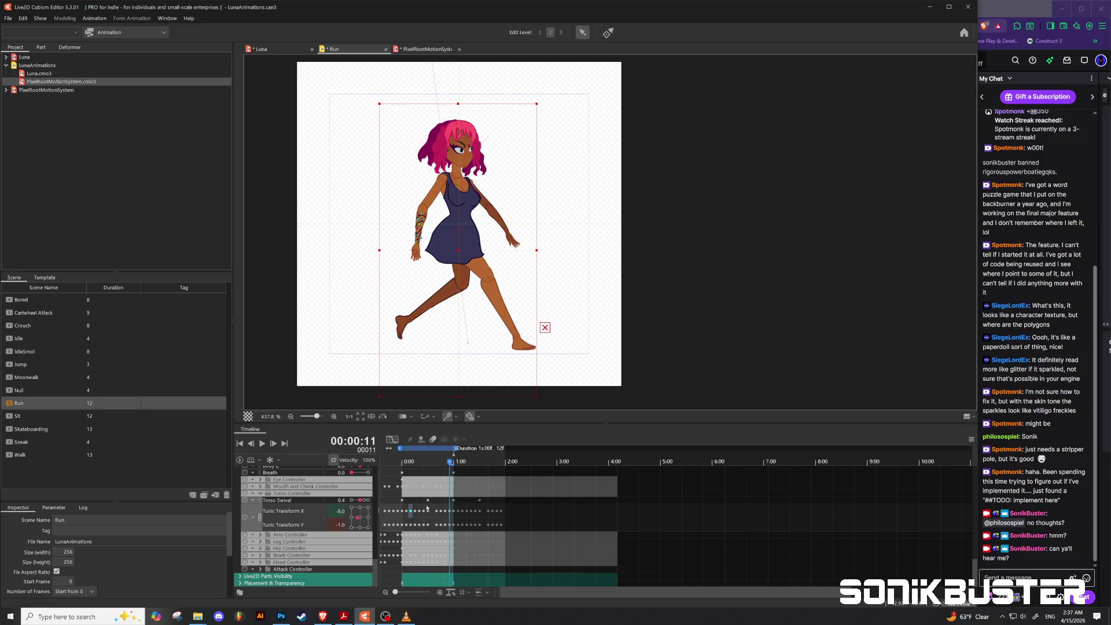
mouse_move(451, 462)
mouse_down()
mouse_move(496, 473)
mouse_move(396, 482)
mouse_move(448, 483)
mouse_up()
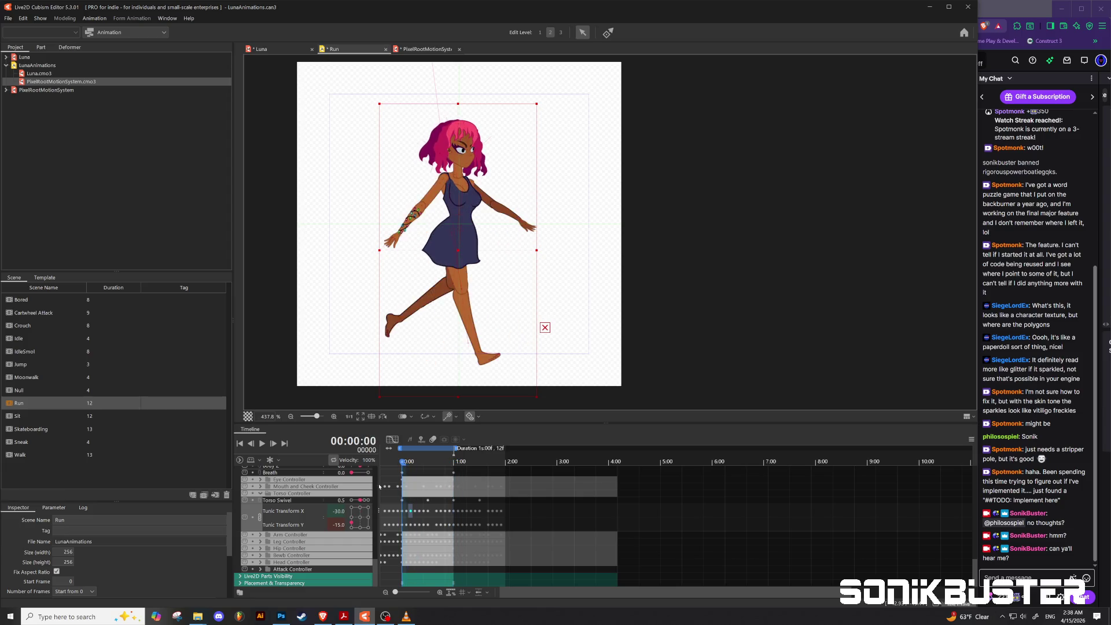
click(262, 443)
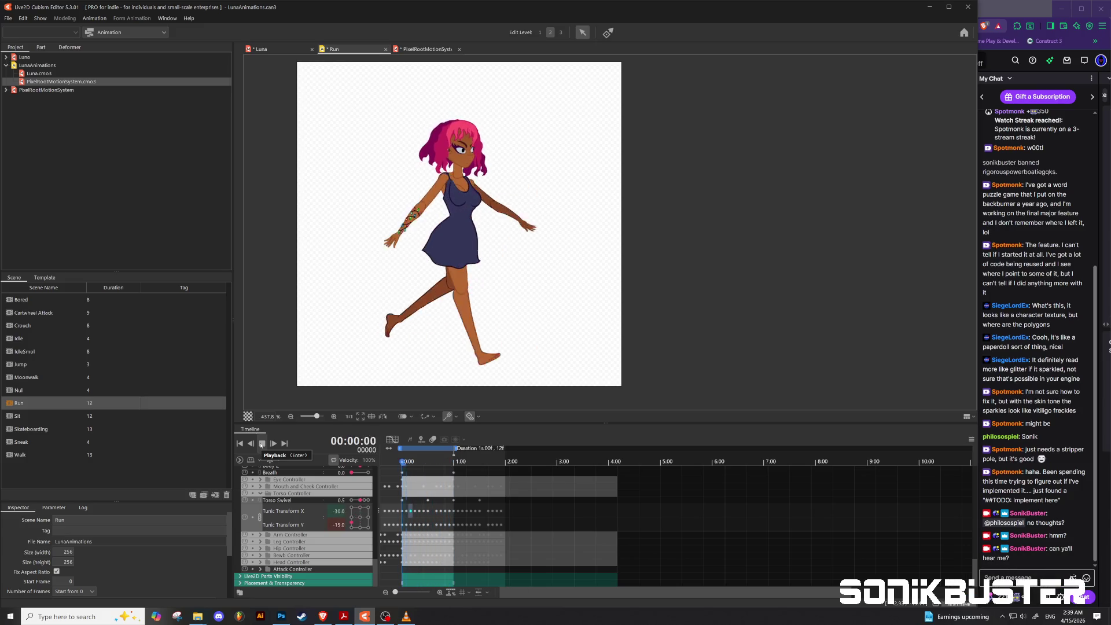
Stop the Run playback and switch to the Luna model tab
click(261, 444)
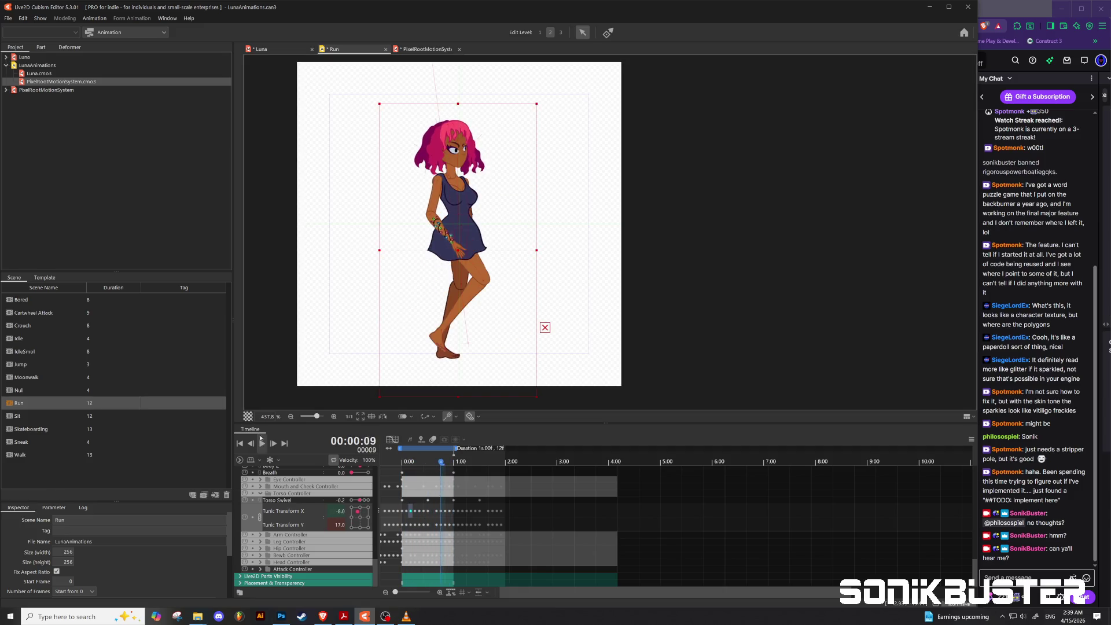
click(268, 48)
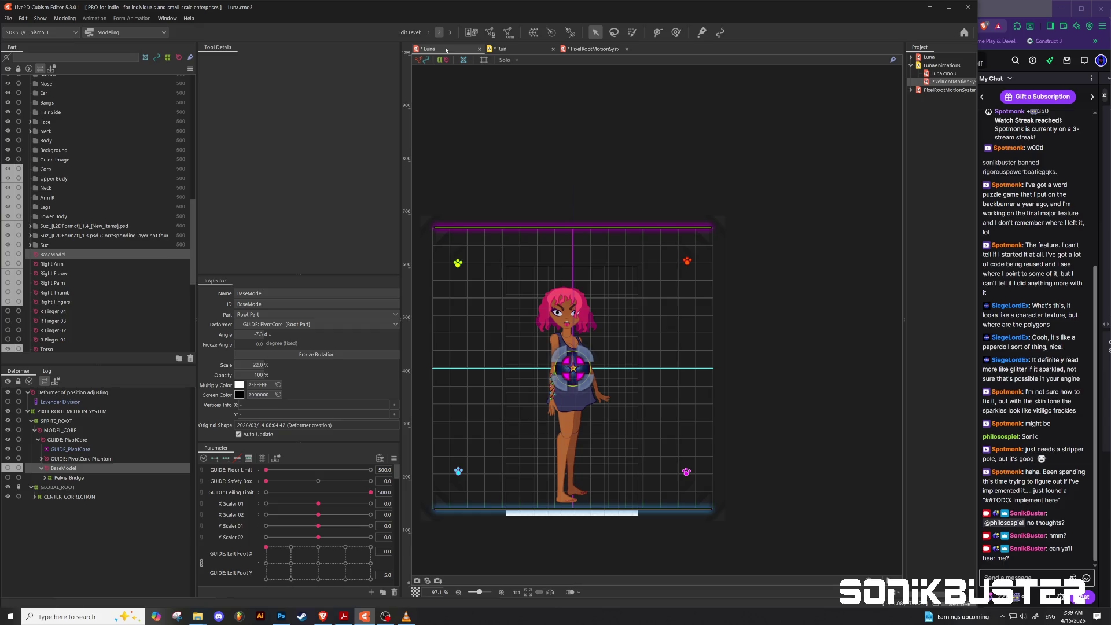
Open the Edit Texture Atlas dialog for the Luna model from the Modeling menu
click(508, 48)
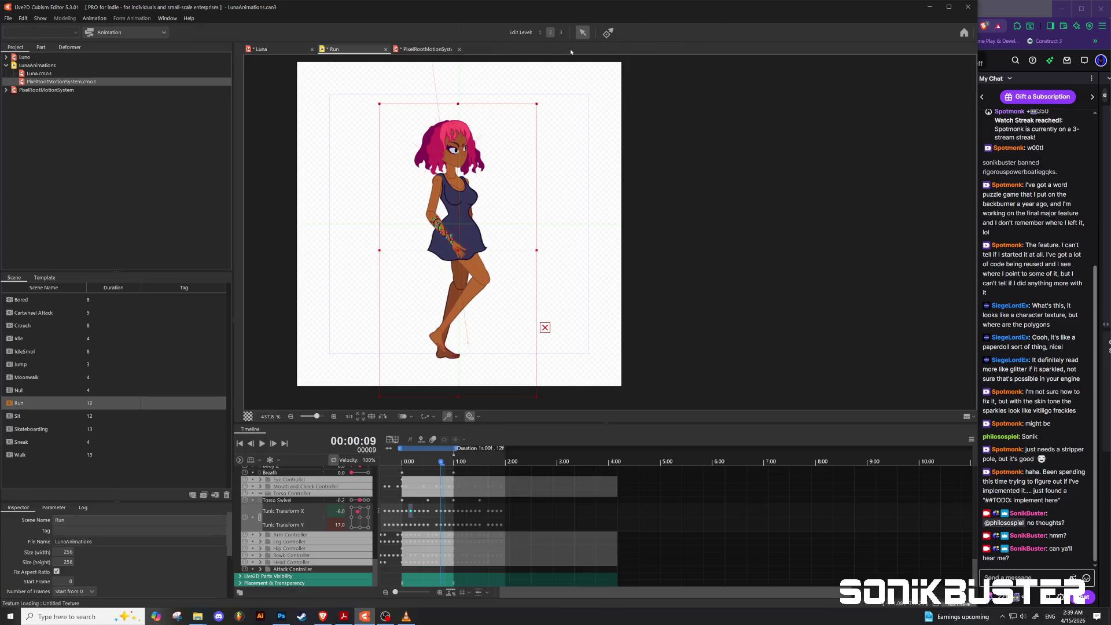
click(271, 50)
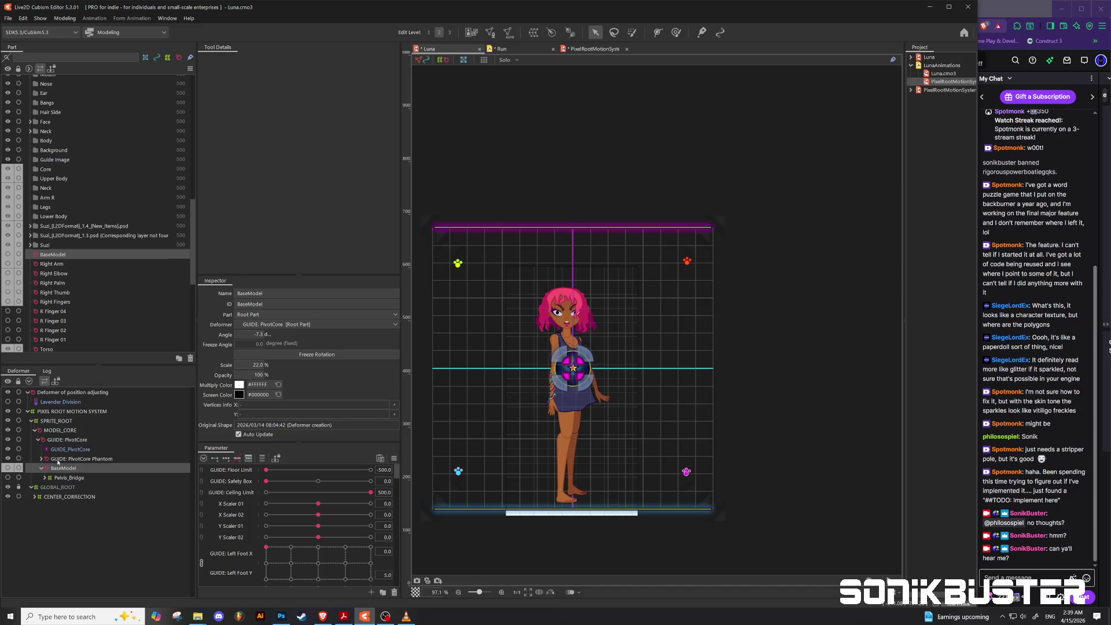
click(65, 18)
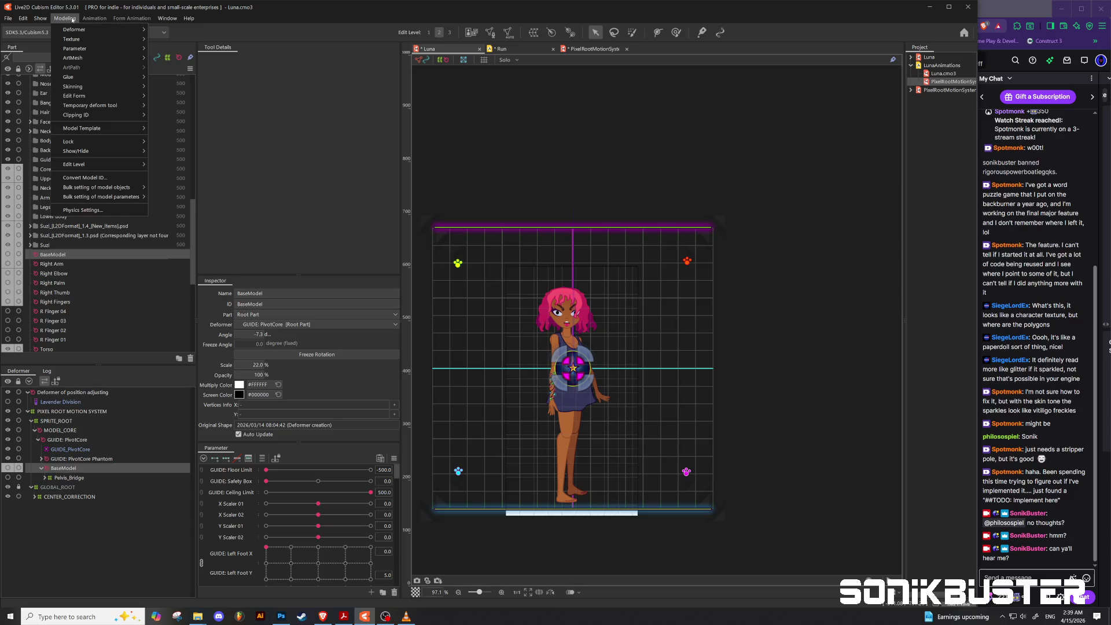
mouse_move(82, 42)
click(188, 58)
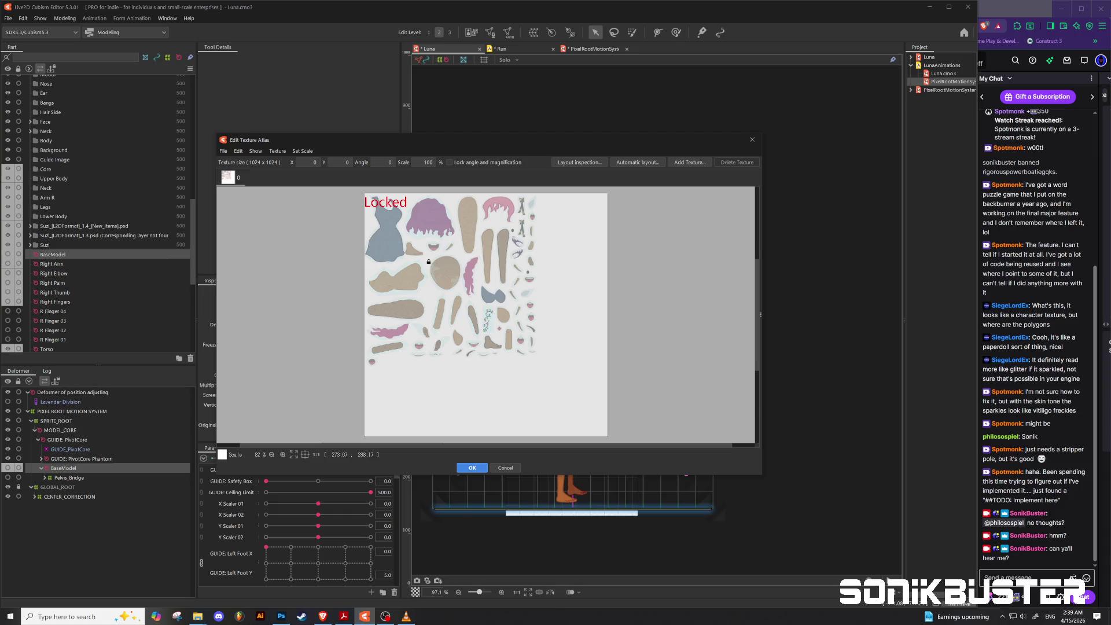
Unlock the atlas and replace its texture image with LunaAtlas_1.0.png, then apply
click(431, 226)
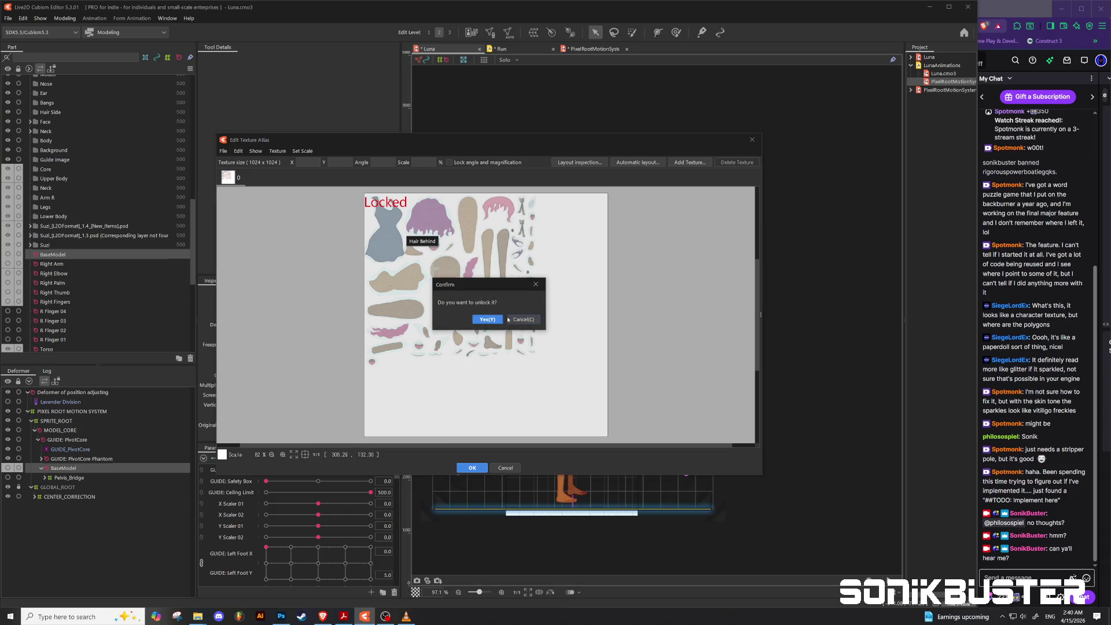
click(481, 319)
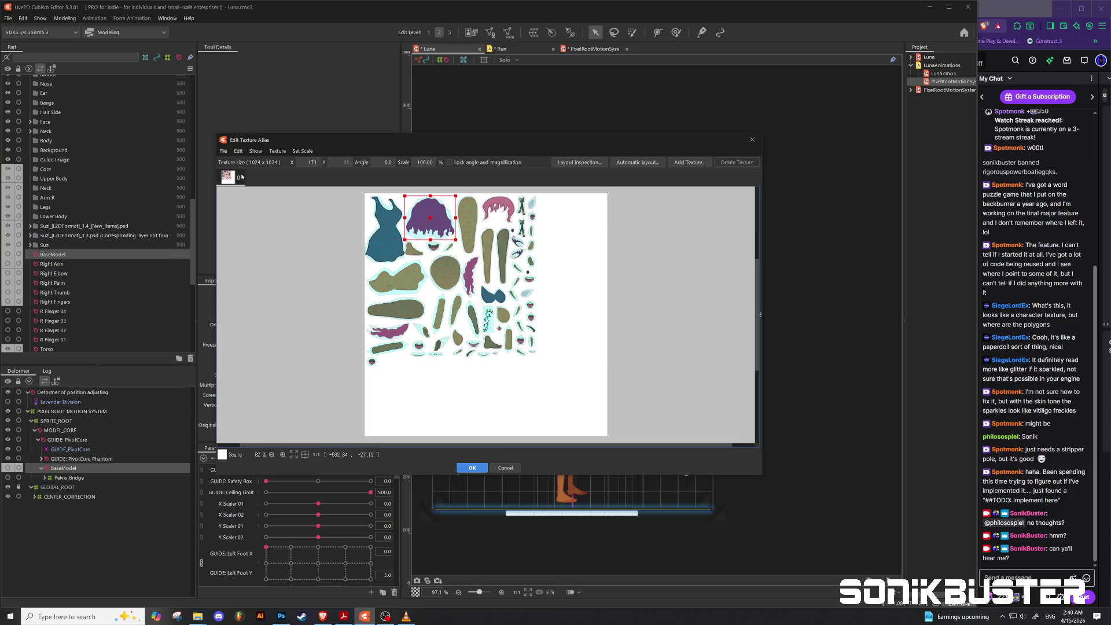
click(226, 152)
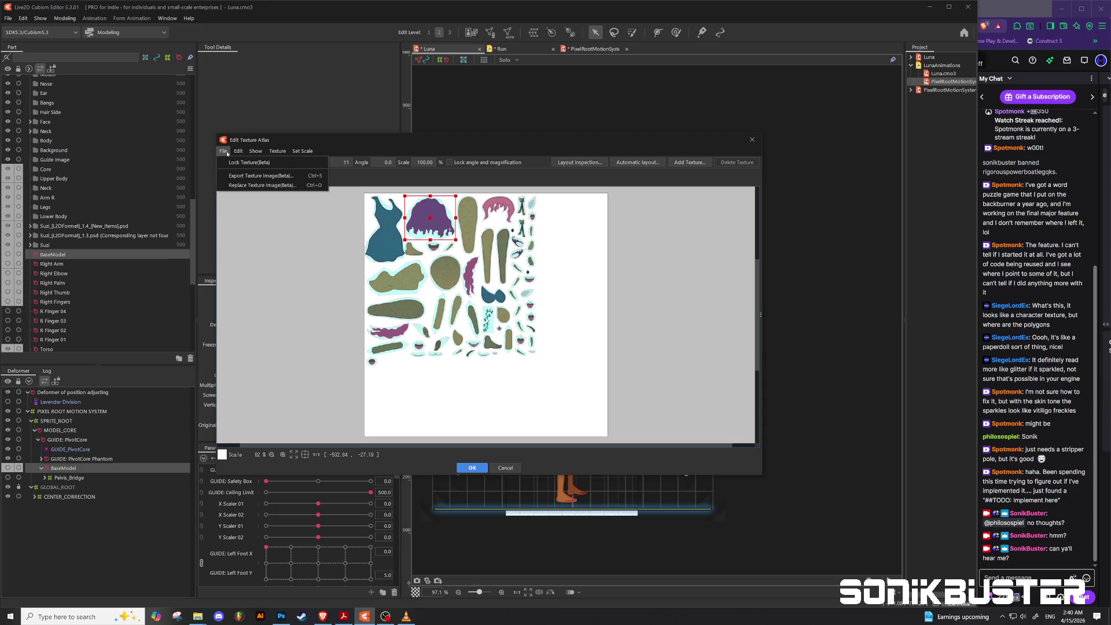
click(249, 185)
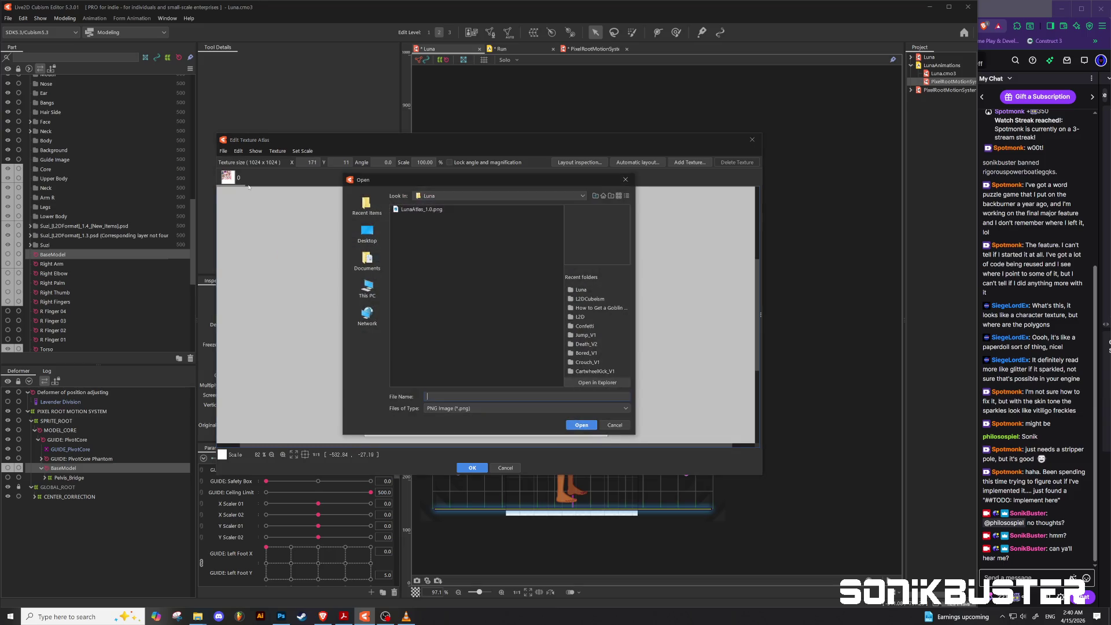
click(412, 210)
click(579, 426)
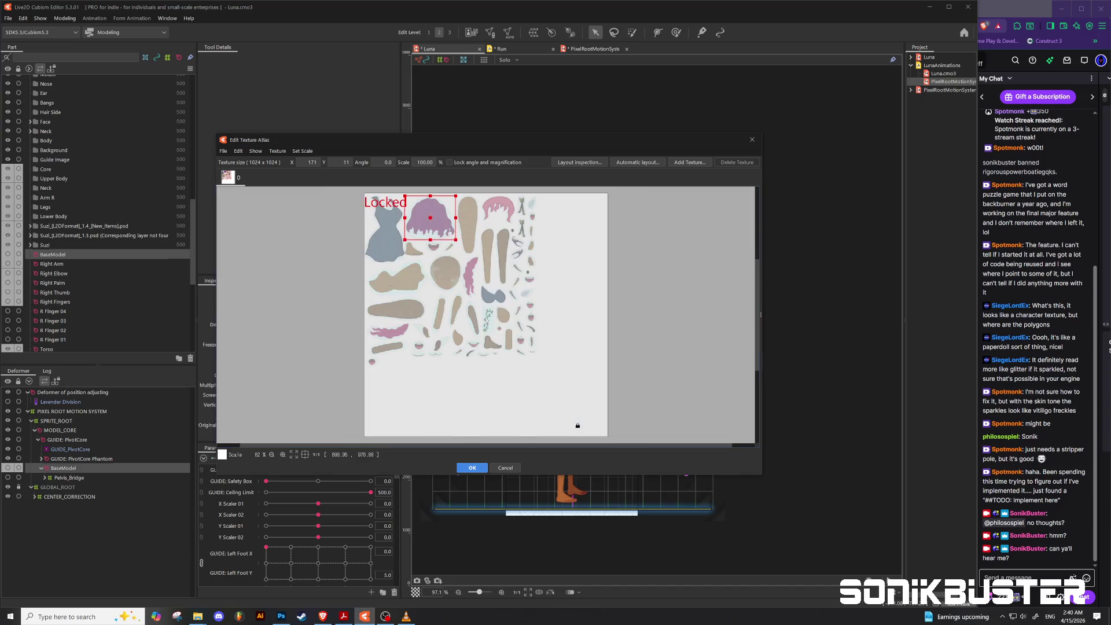
click(470, 468)
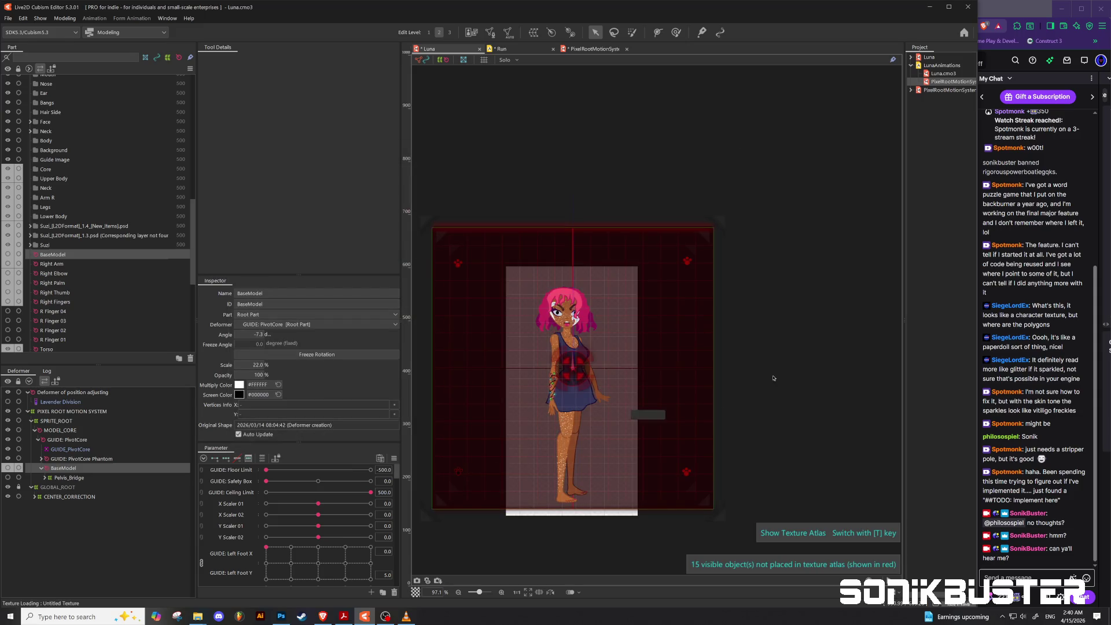
Select the Standard Grid part and switch back to the Run animation scene
click(769, 383)
click(648, 392)
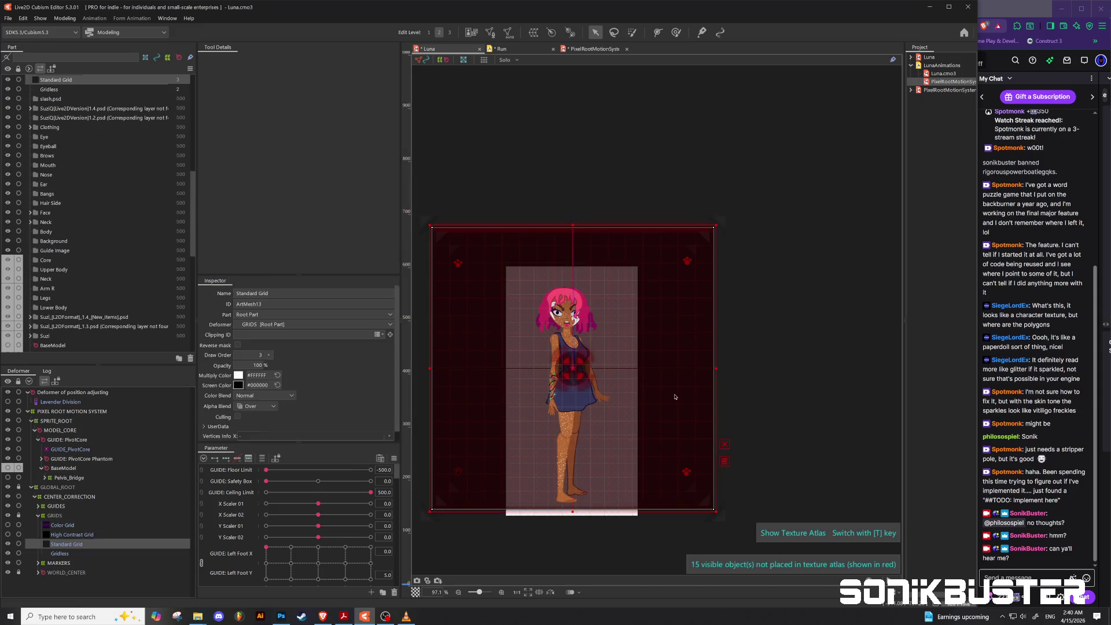
click(455, 161)
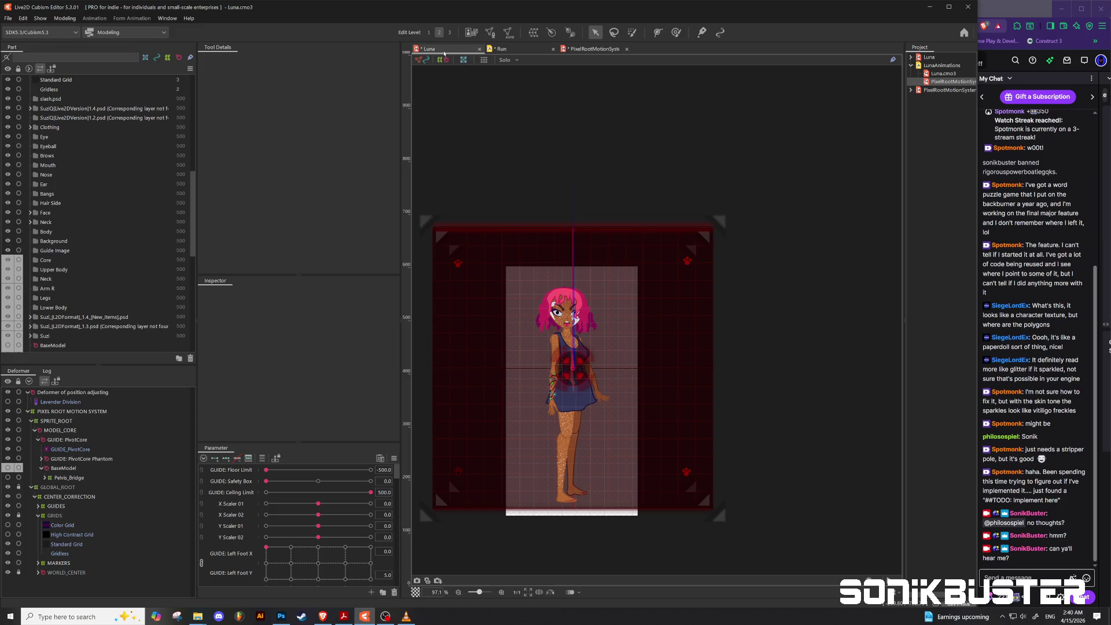
click(499, 49)
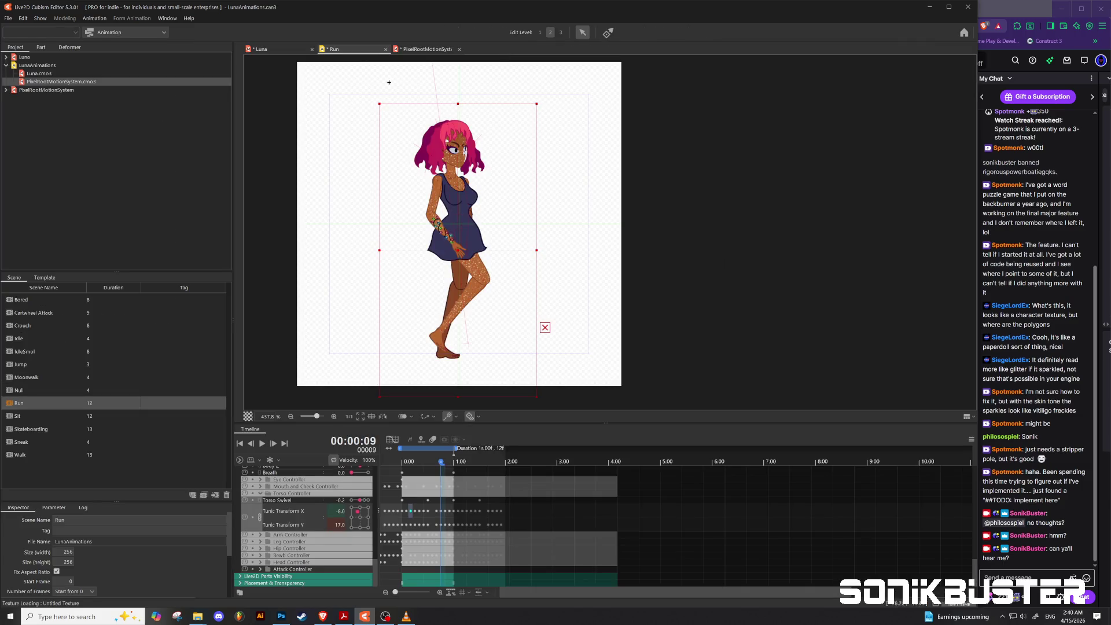
Play the Run cycle with the new texture, stop at frame 8, and bring Photoshop forward
click(262, 444)
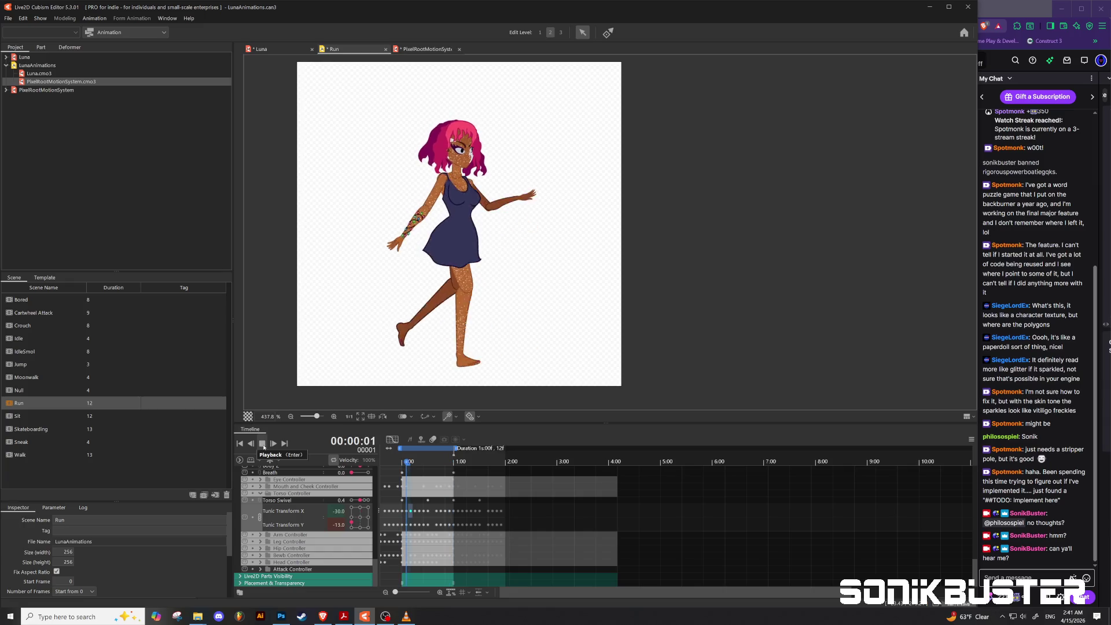
click(262, 444)
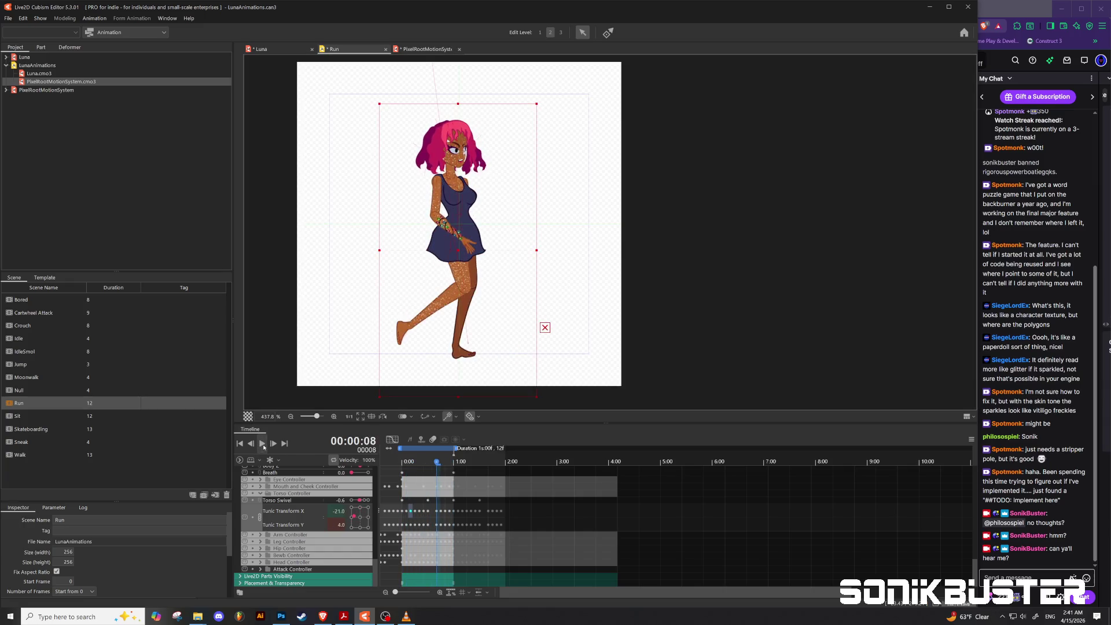
click(283, 617)
Expand the Clothing group in the Layers panel and select the Tunic layer
scroll(223, 443, down, 1)
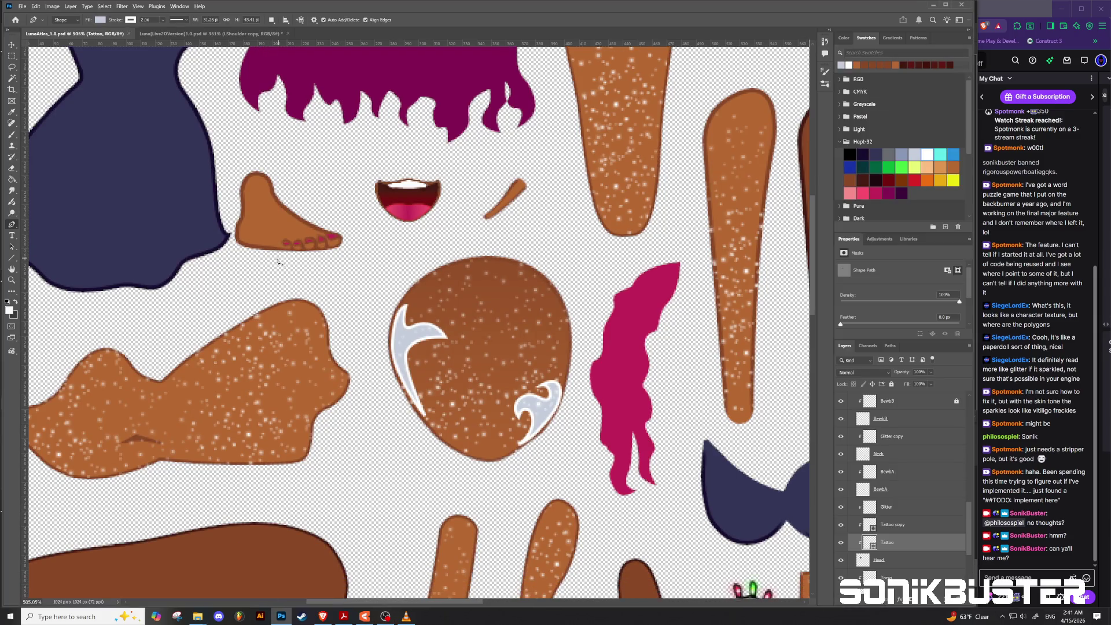
scroll(282, 261, down, 3)
scroll(166, 73, up, 2)
scroll(173, 92, up, 1)
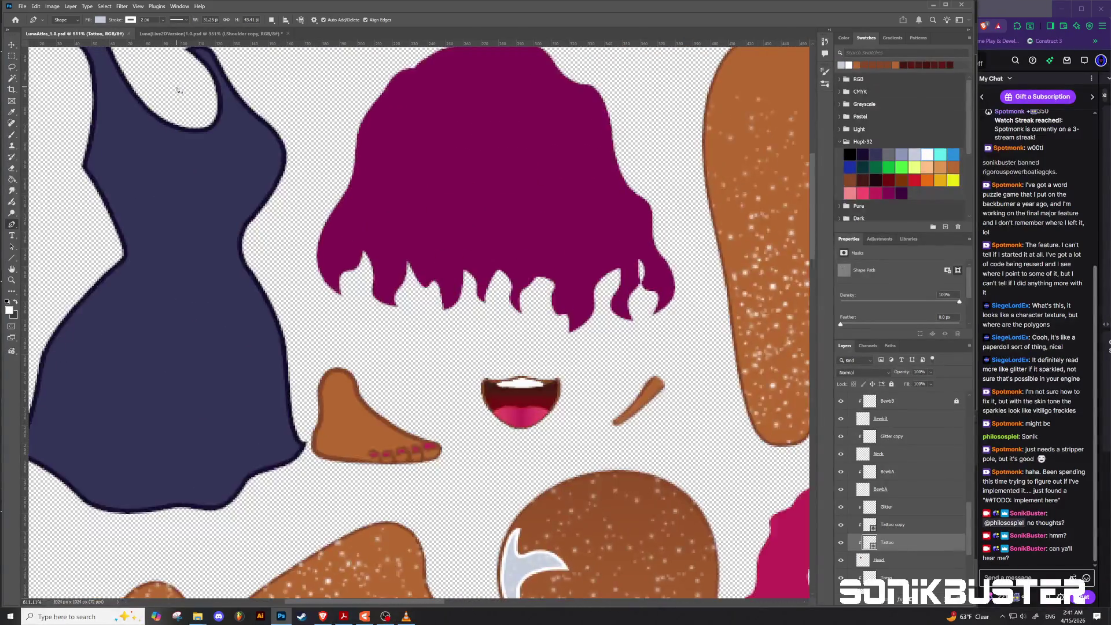
scroll(202, 204, up, 1)
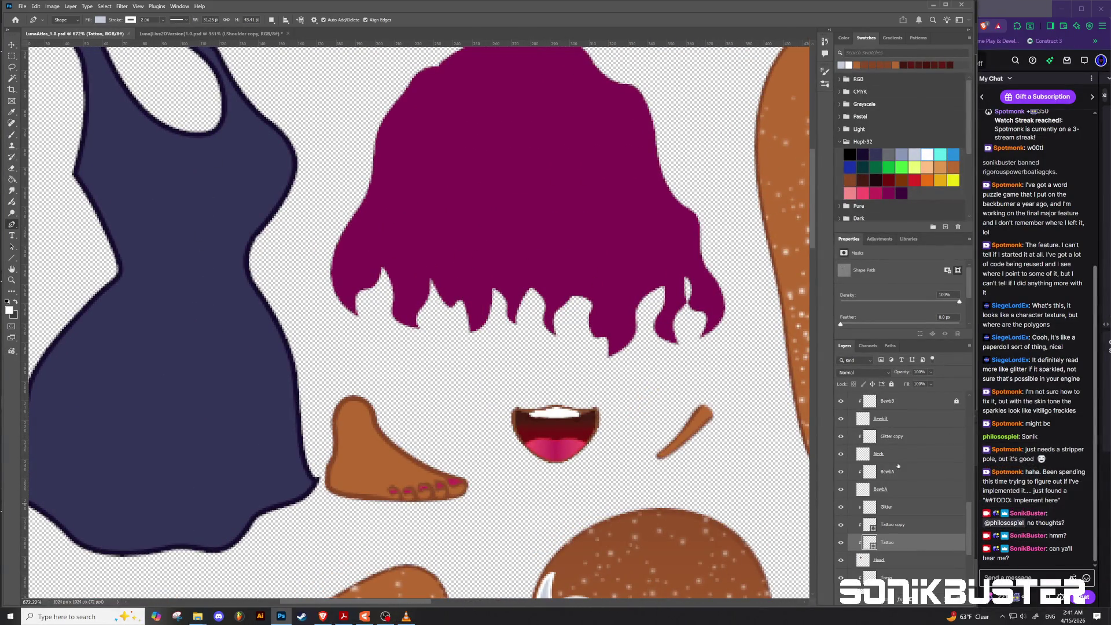
scroll(896, 540, up, 2)
scroll(896, 539, up, 2)
scroll(894, 537, up, 2)
scroll(893, 534, up, 2)
scroll(893, 533, up, 2)
scroll(417, 318, up, 2)
click(849, 398)
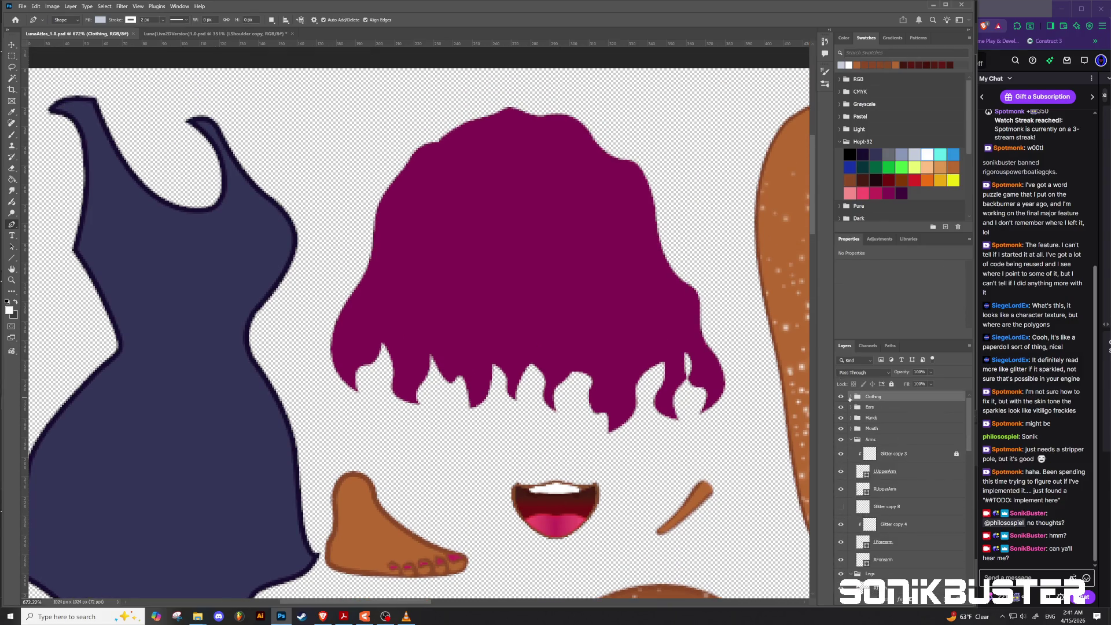
click(850, 397)
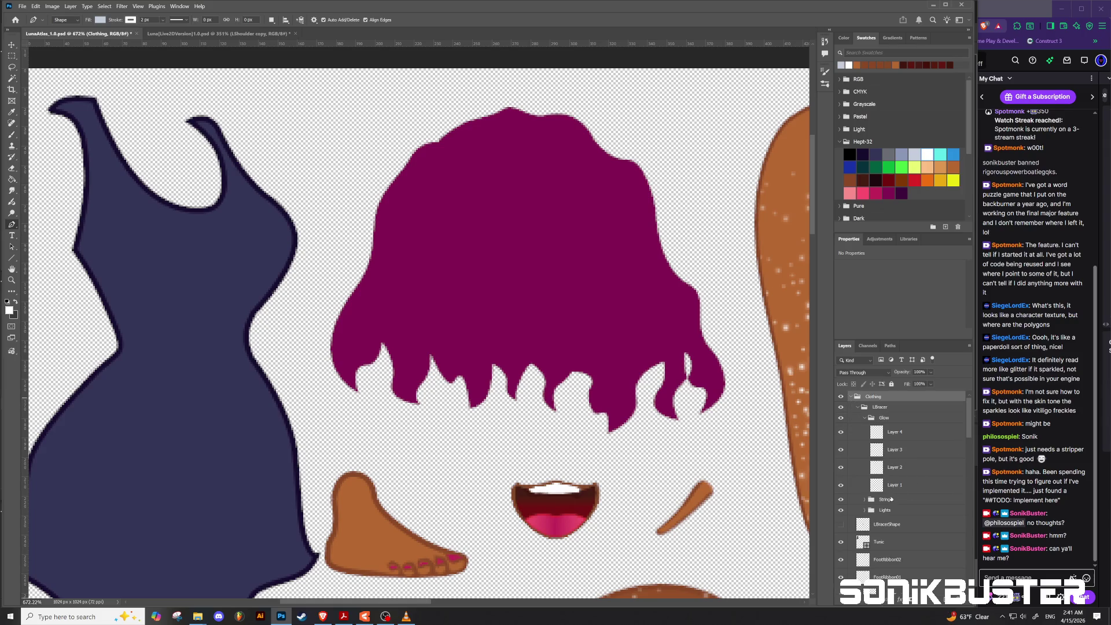
scroll(889, 492, down, 2)
scroll(890, 493, down, 2)
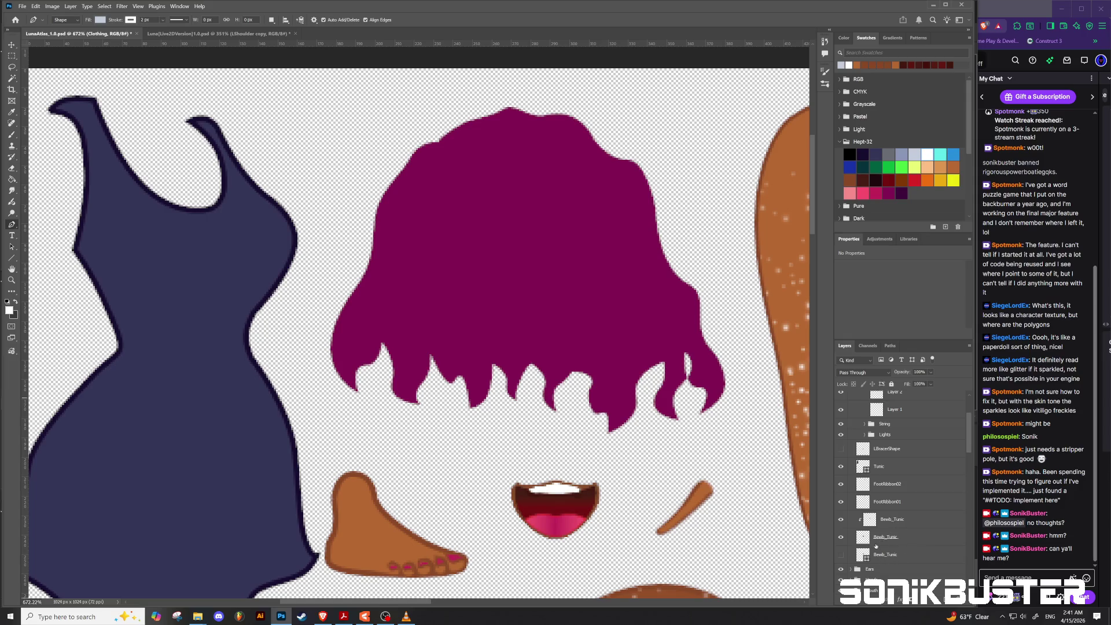
click(885, 468)
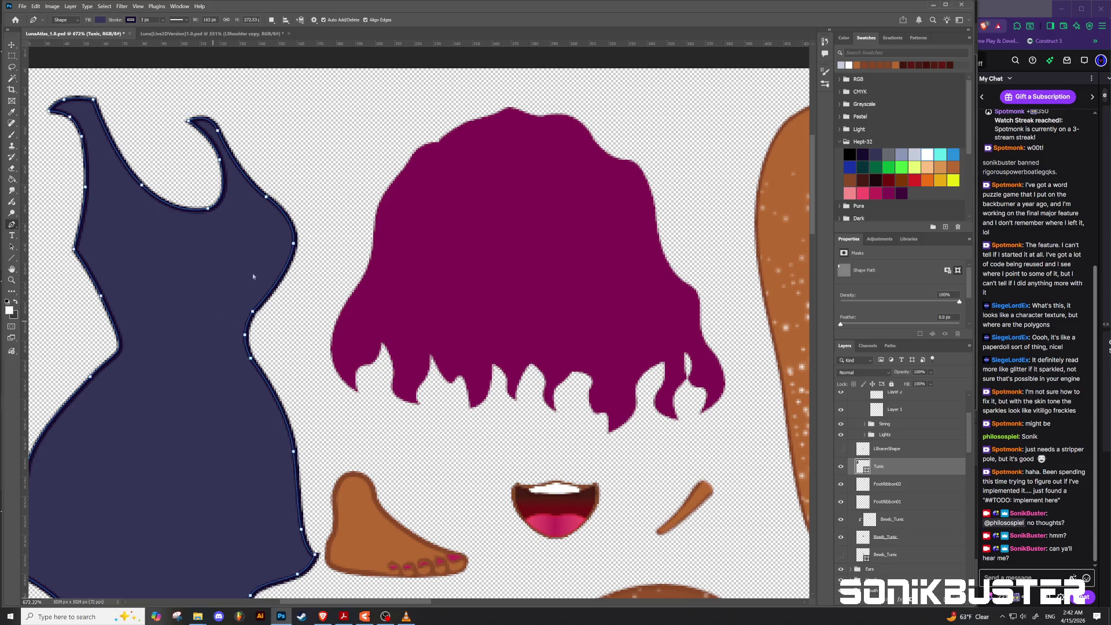
Reshape the tunic's right edge by deleting, moving and adding path anchors
click(294, 246)
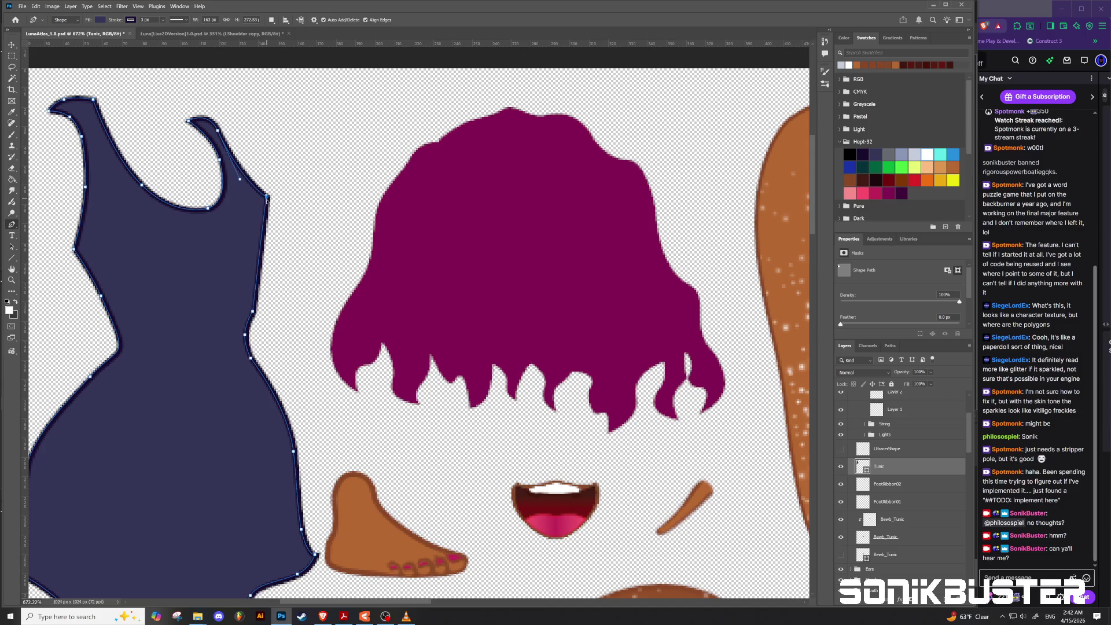
drag(267, 198, 263, 198)
drag(261, 180, 263, 185)
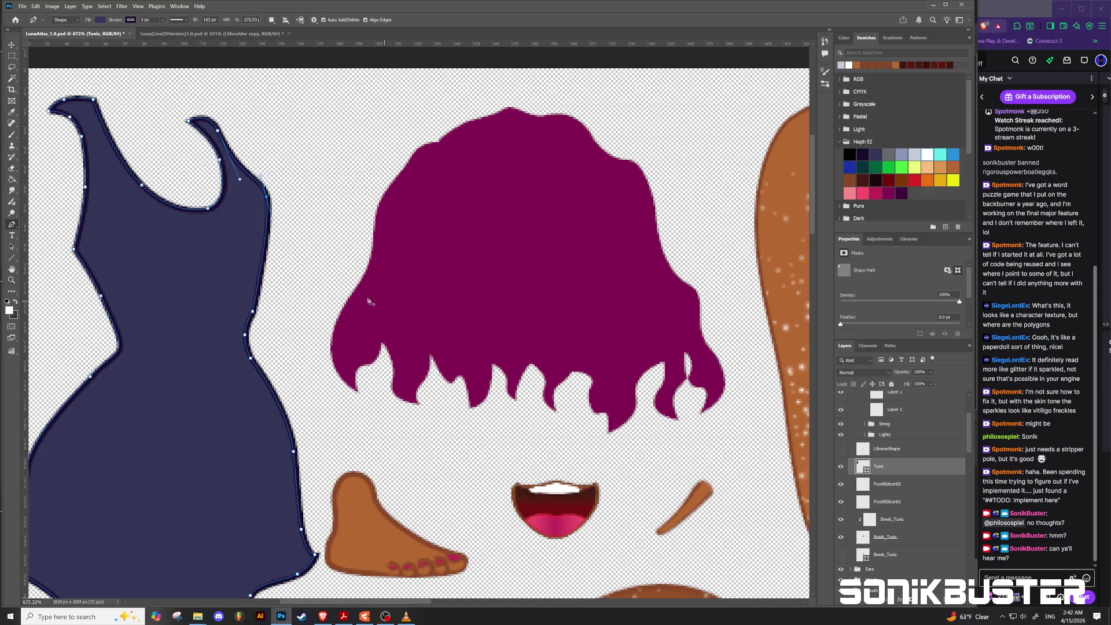
scroll(237, 391, down, 2)
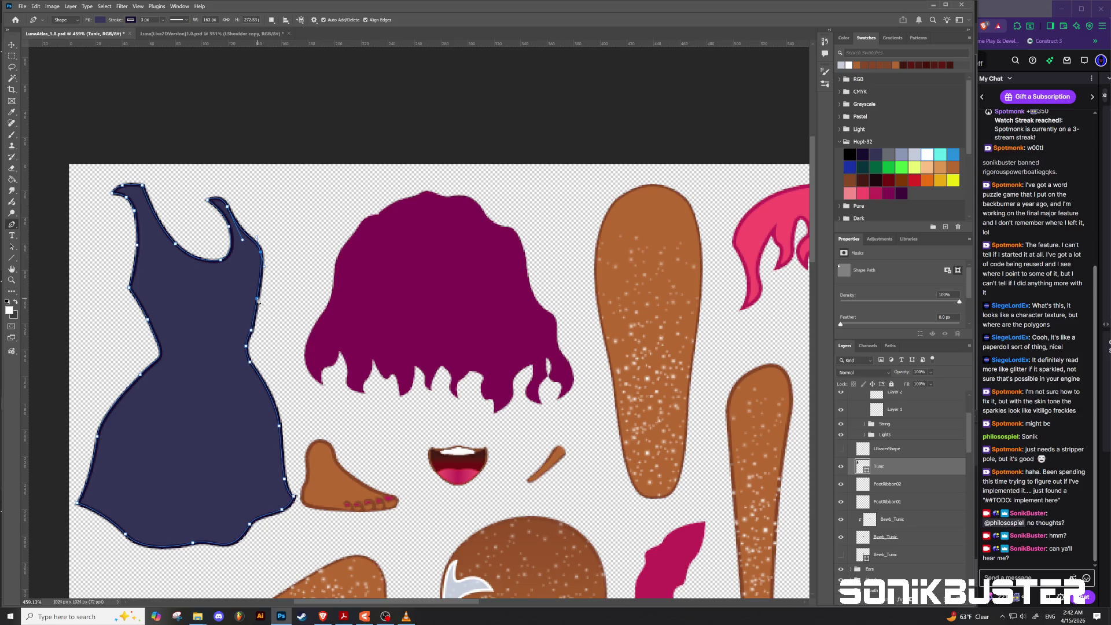
click(258, 294)
Quick Export the atlas as PNG, overwriting LunaAtlas_1.0.png, and return to Live2D
click(22, 6)
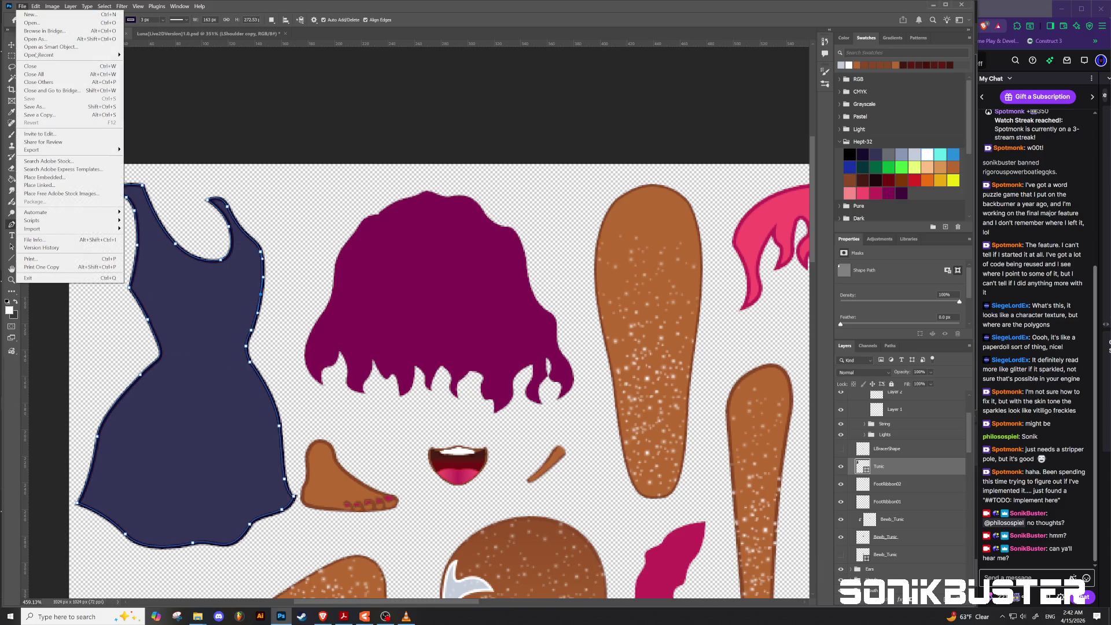
mouse_move(104, 150)
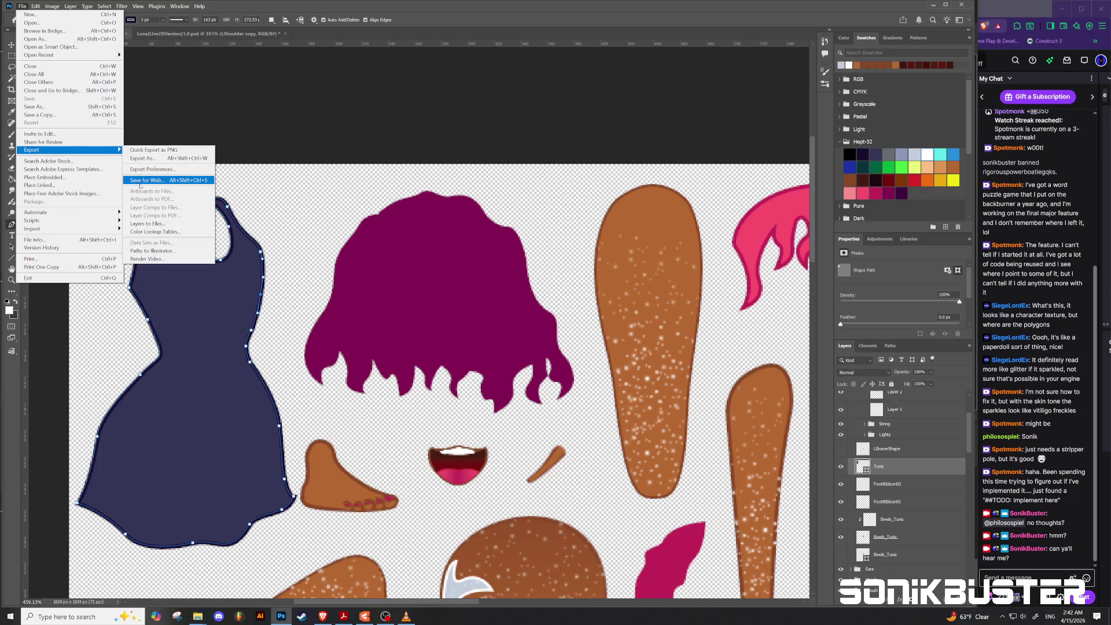
click(149, 150)
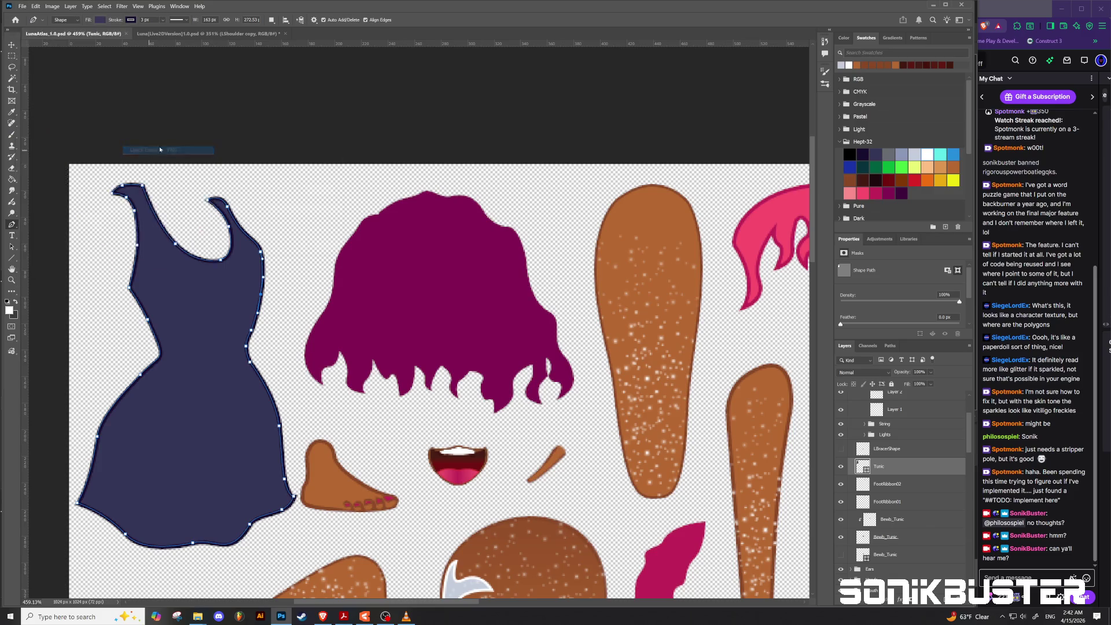
click(102, 64)
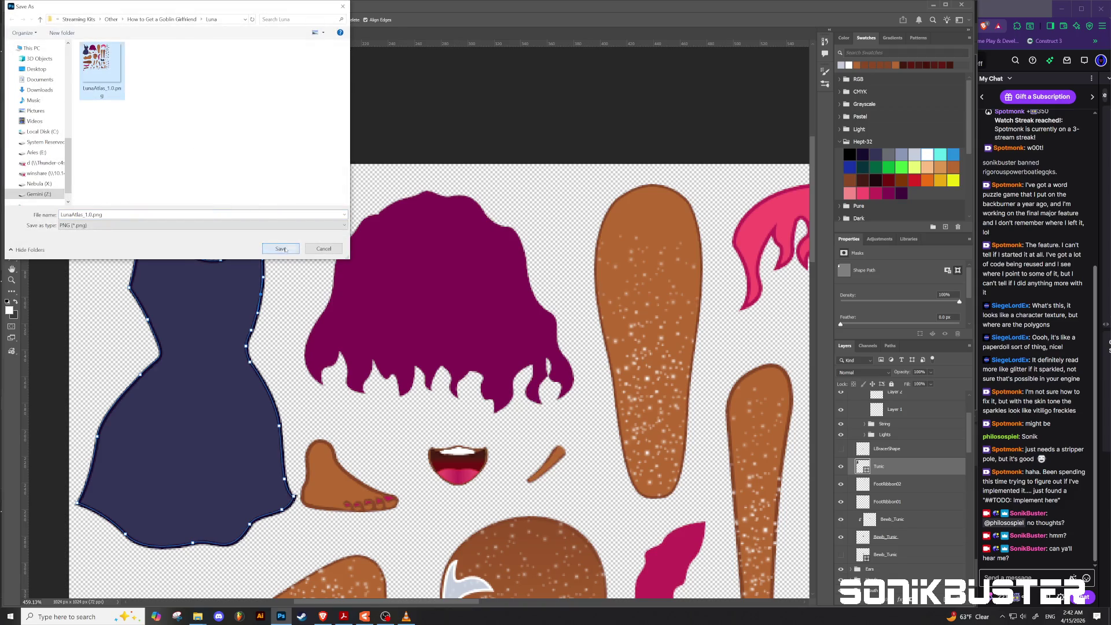
click(281, 248)
click(576, 309)
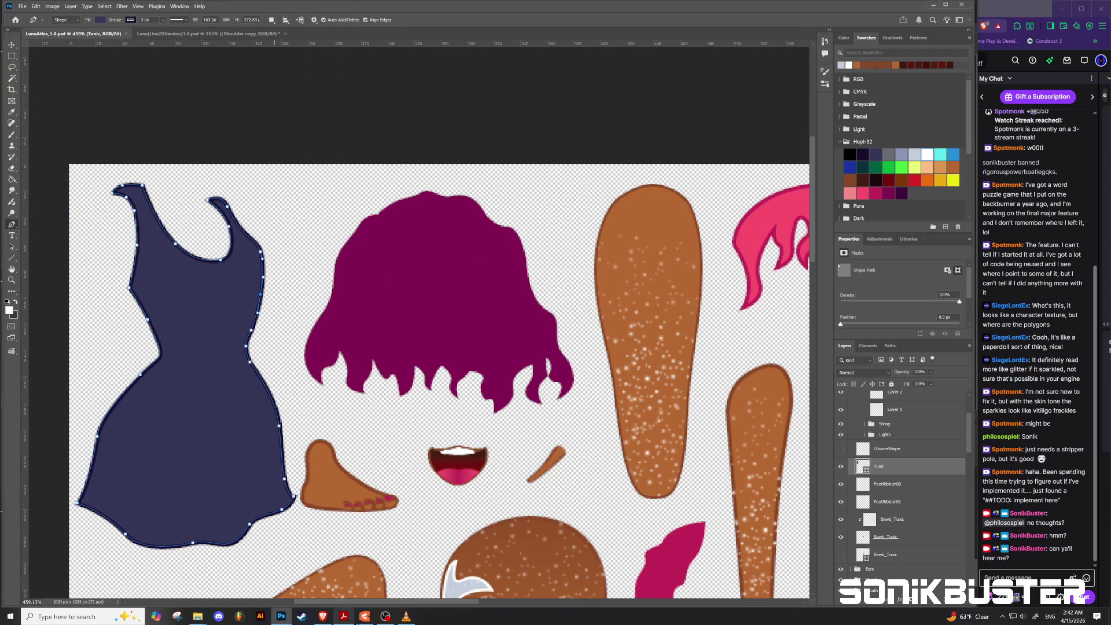
click(364, 617)
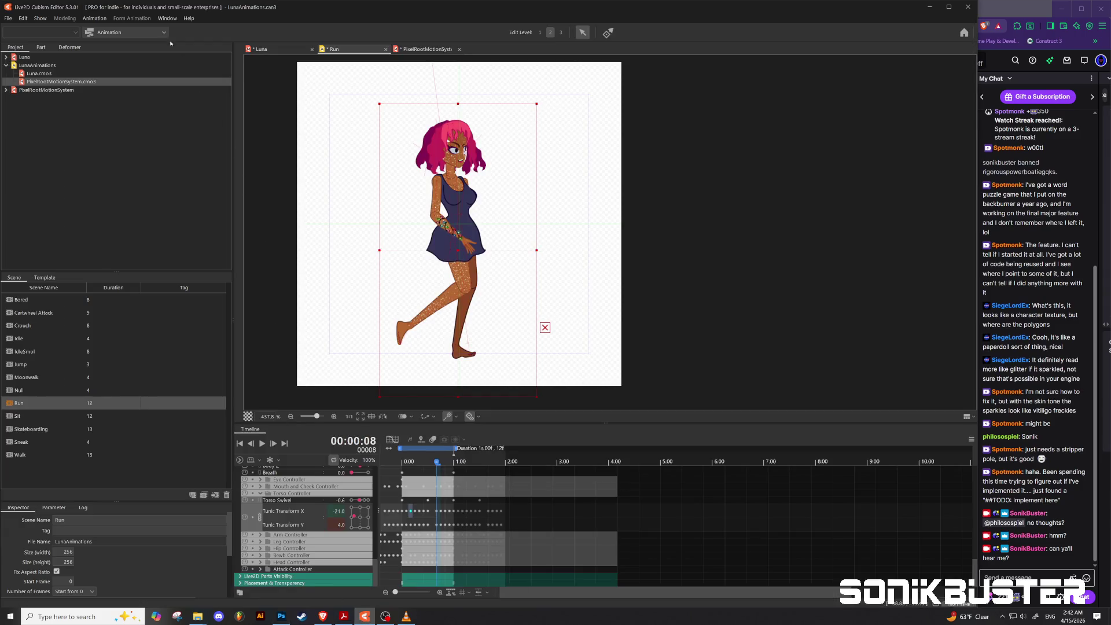
Open the Luna model's texture atlas editor and unlock the atlas for editing
click(262, 48)
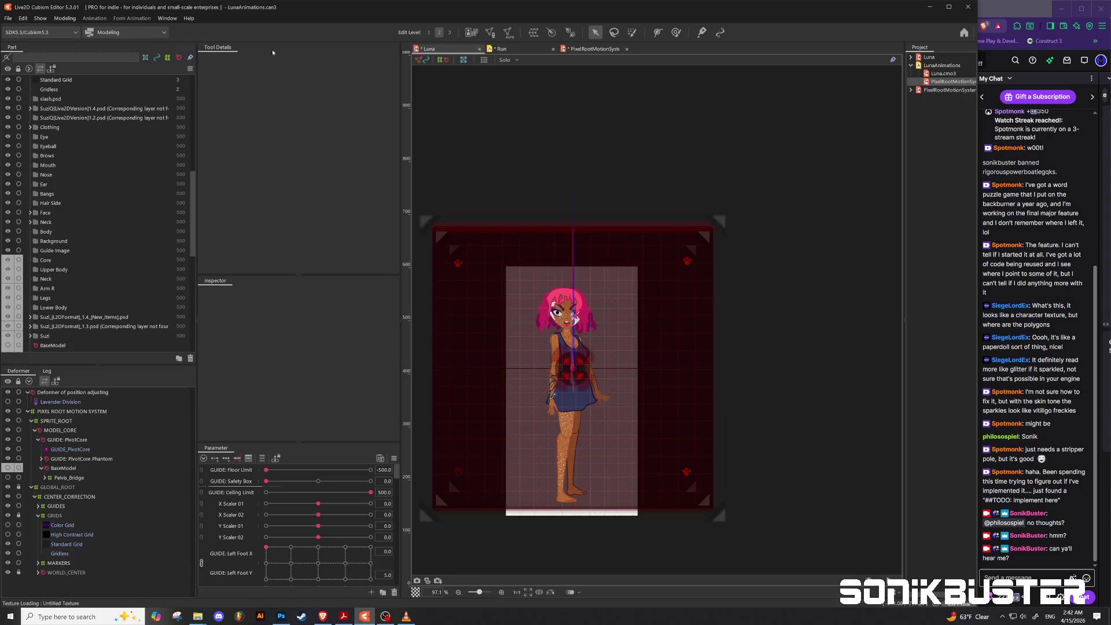
click(62, 18)
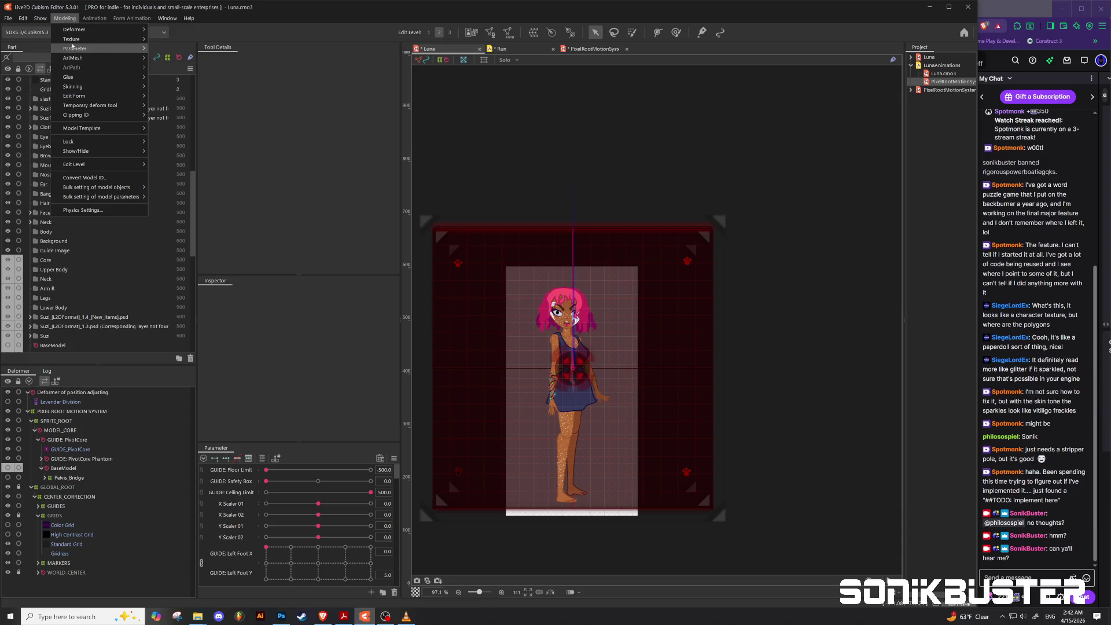
mouse_move(104, 39)
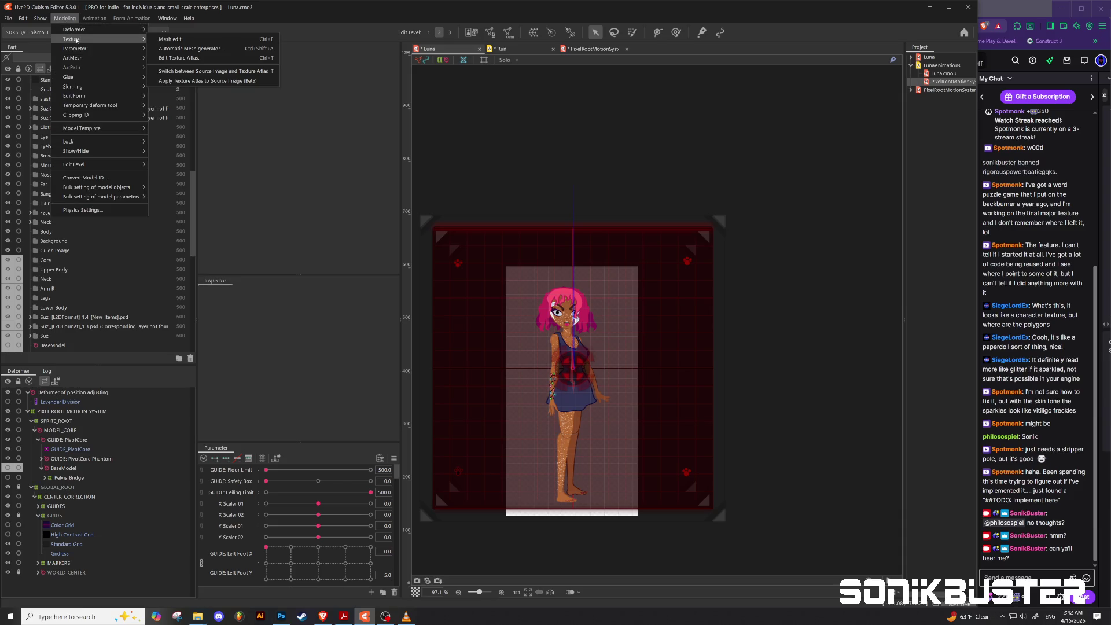
click(180, 58)
click(428, 223)
click(488, 319)
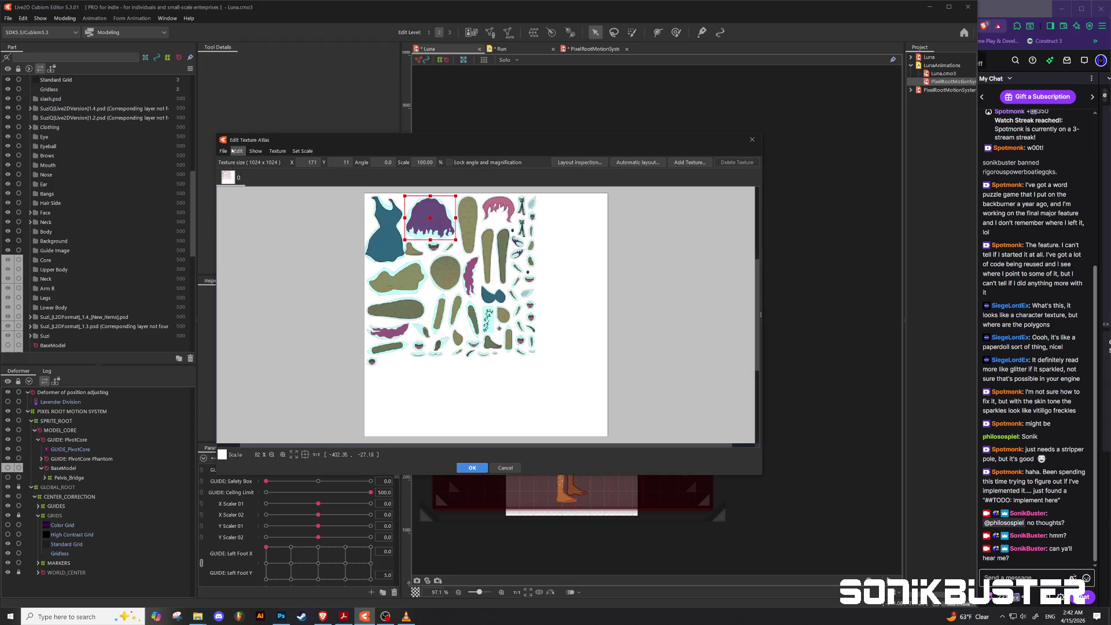
click(223, 151)
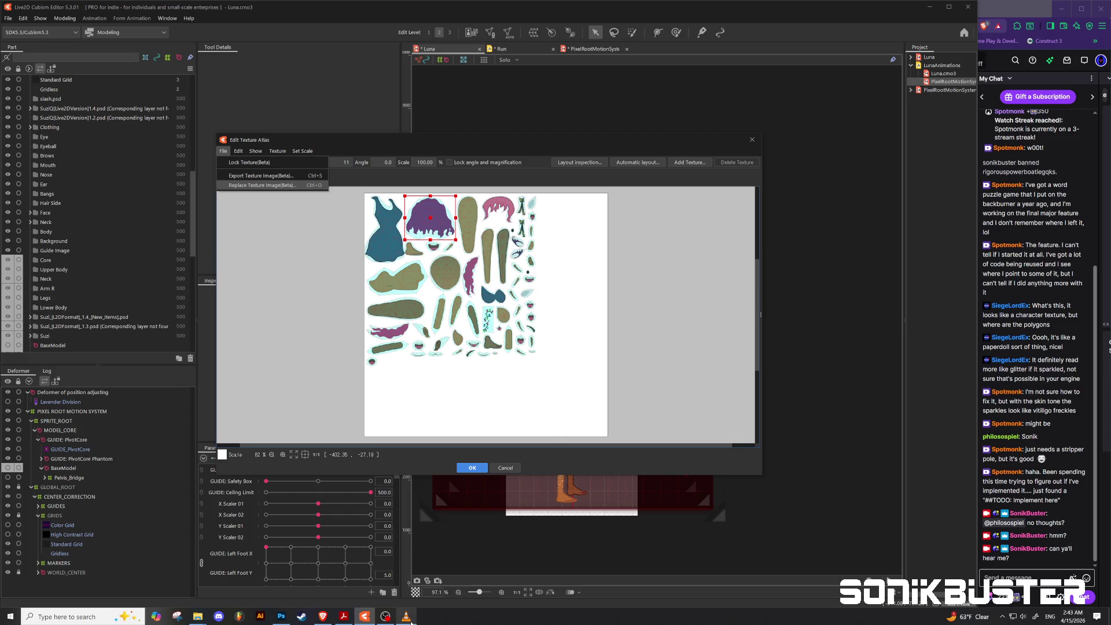
click(409, 620)
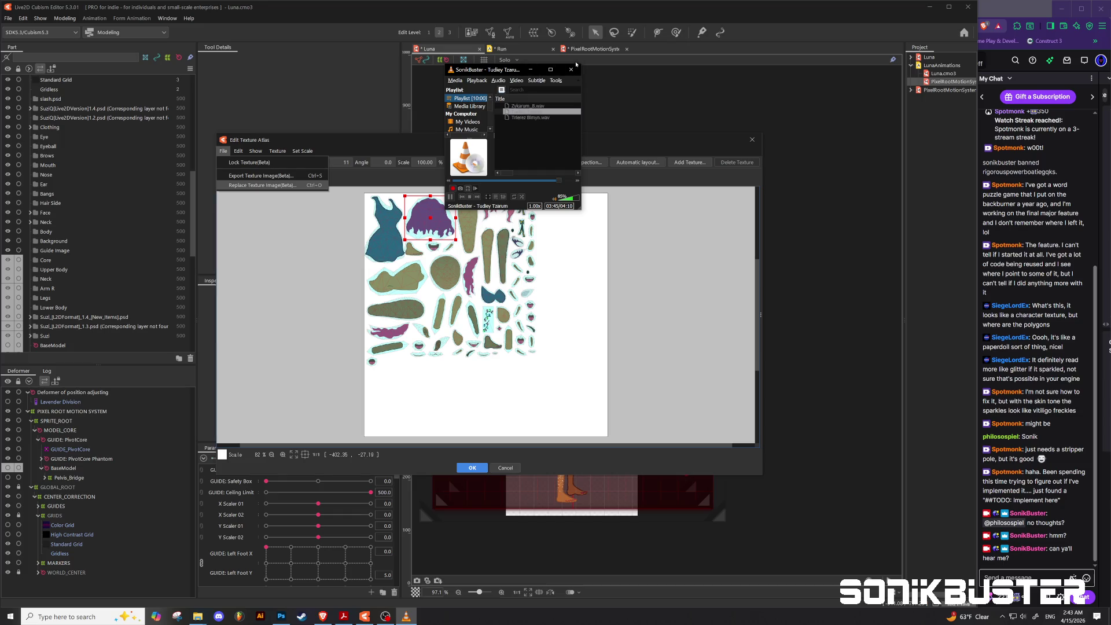
Browse into the NEW ALBUM folder under Projects, then go back up to Projects
click(198, 617)
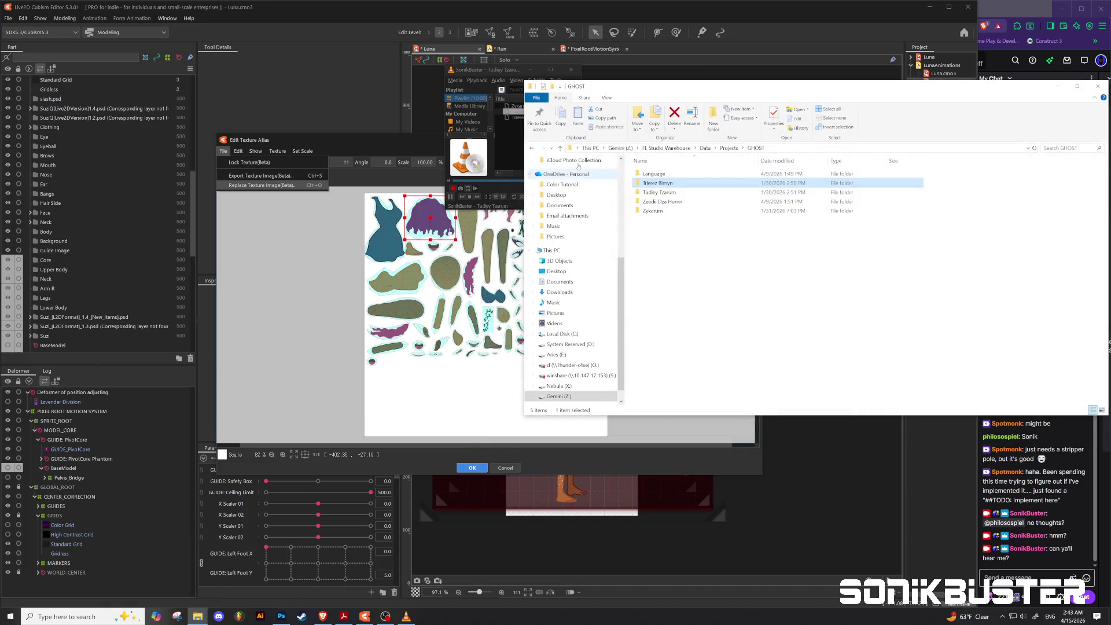
click(560, 147)
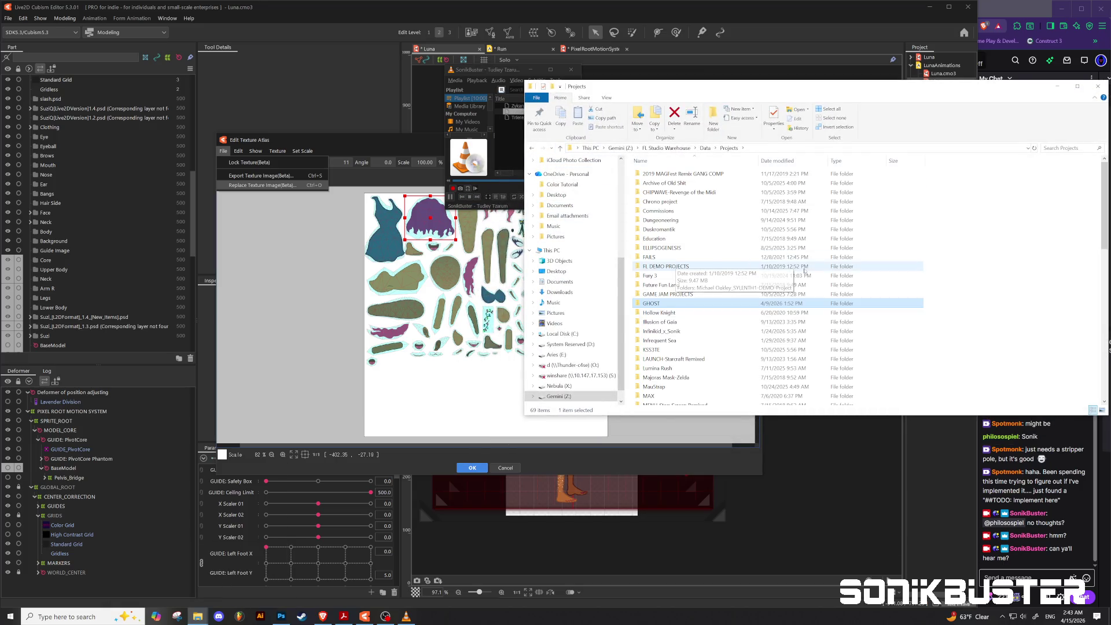
scroll(736, 364, down, 2)
scroll(736, 364, down, 2)
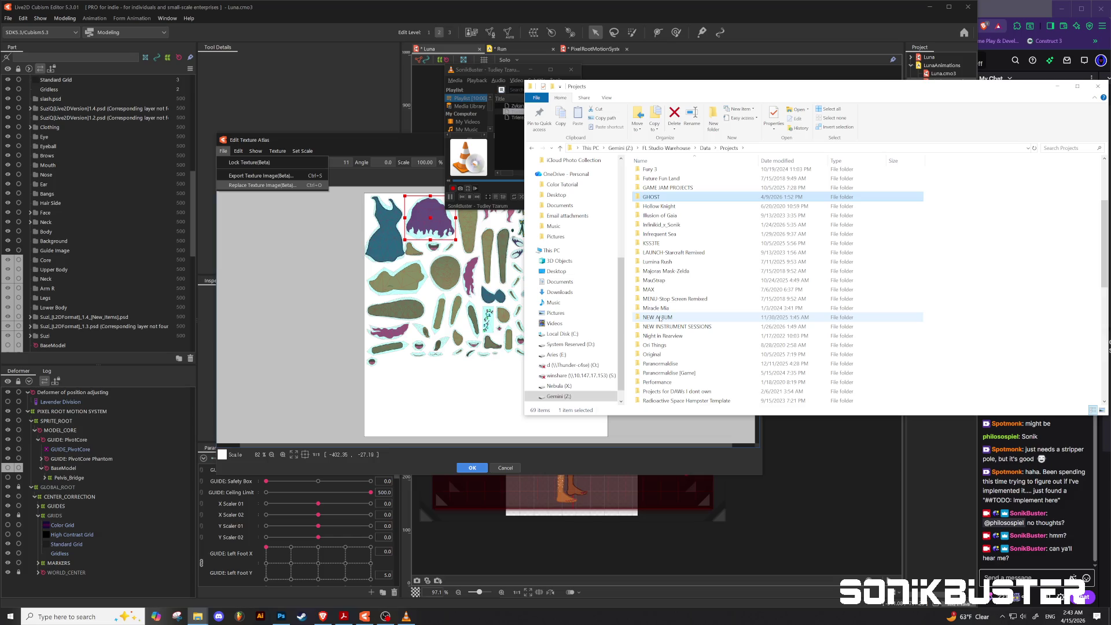
double_click(660, 318)
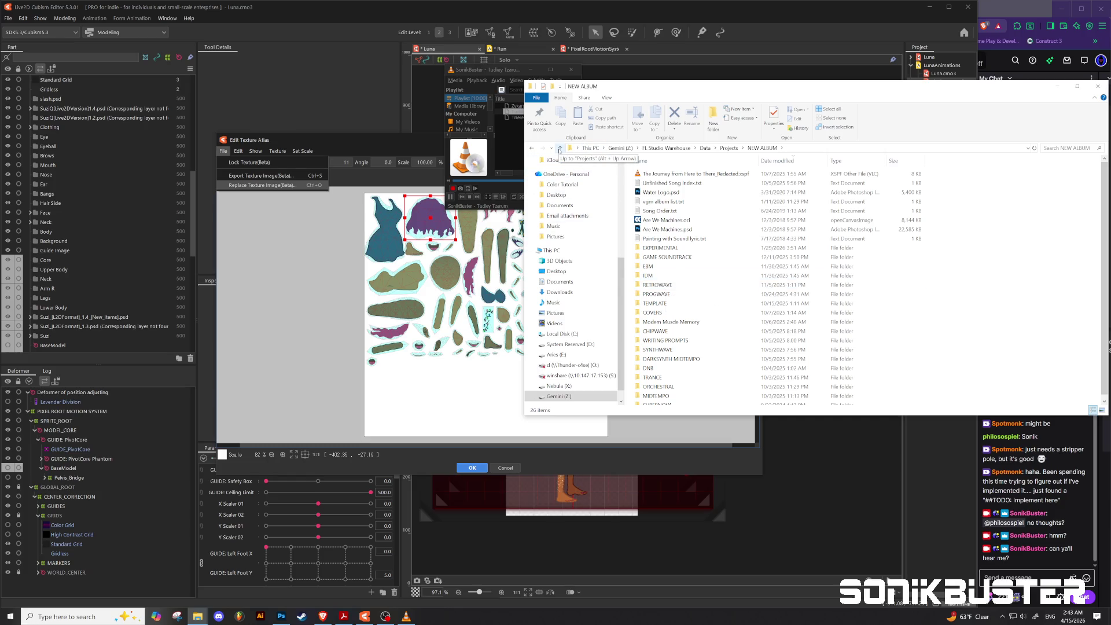
click(560, 148)
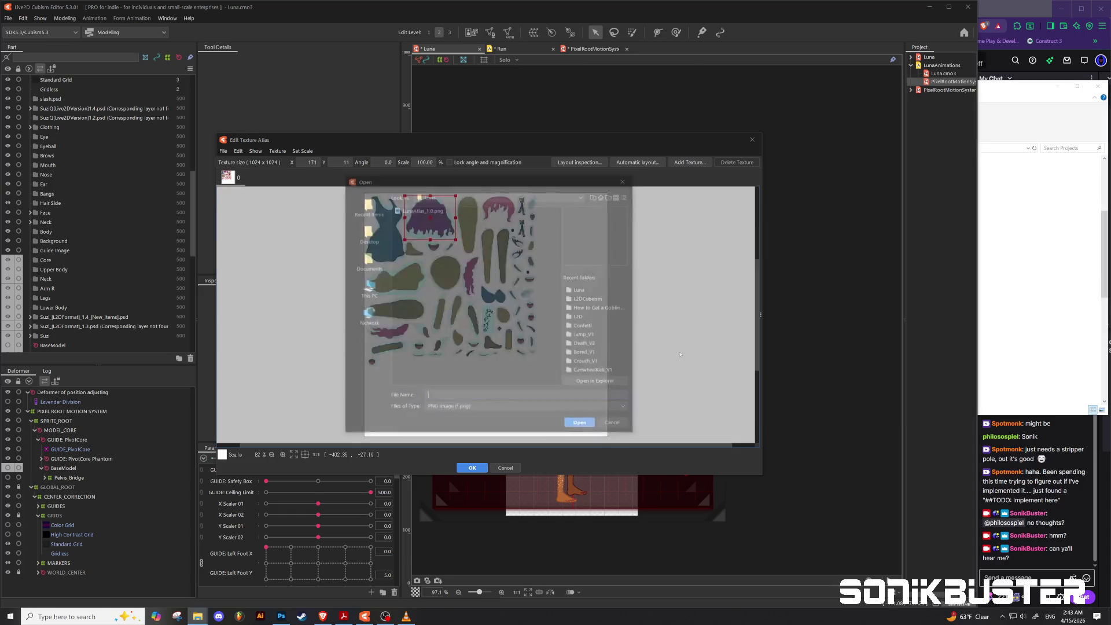
Load LunaAtlas_1.0.png as Luna's atlas texture, apply it, and return to the Run animation
click(434, 209)
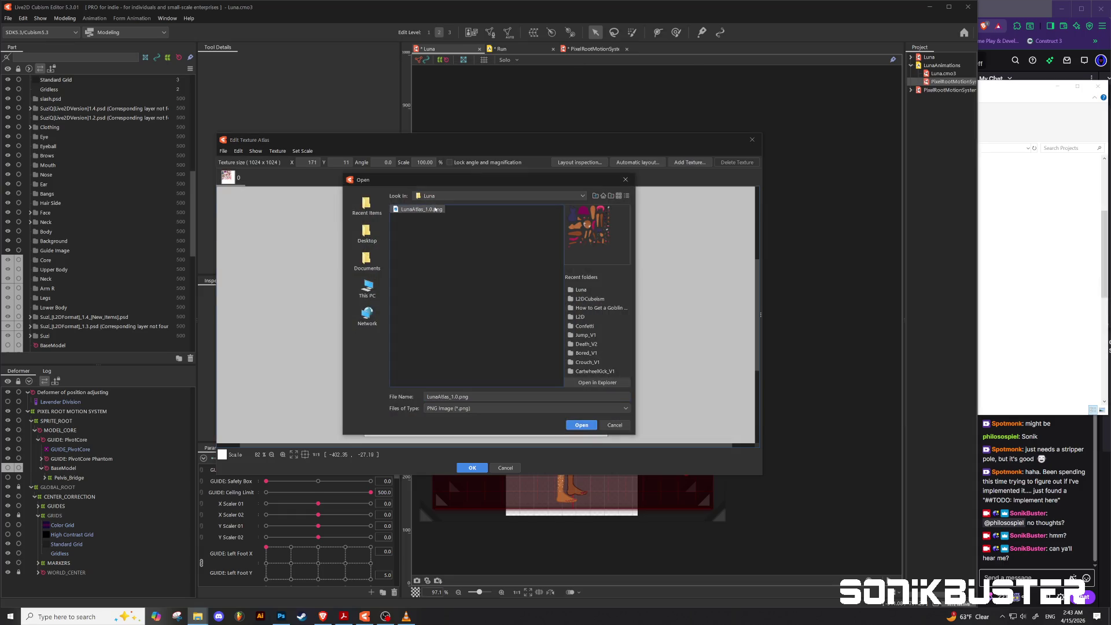
click(582, 425)
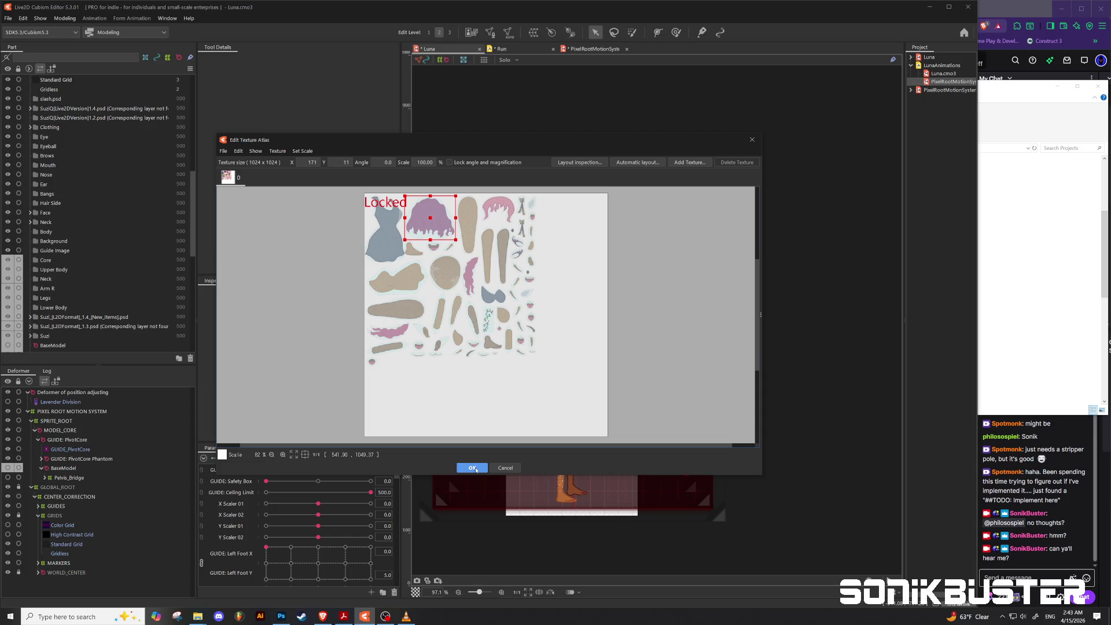
click(472, 468)
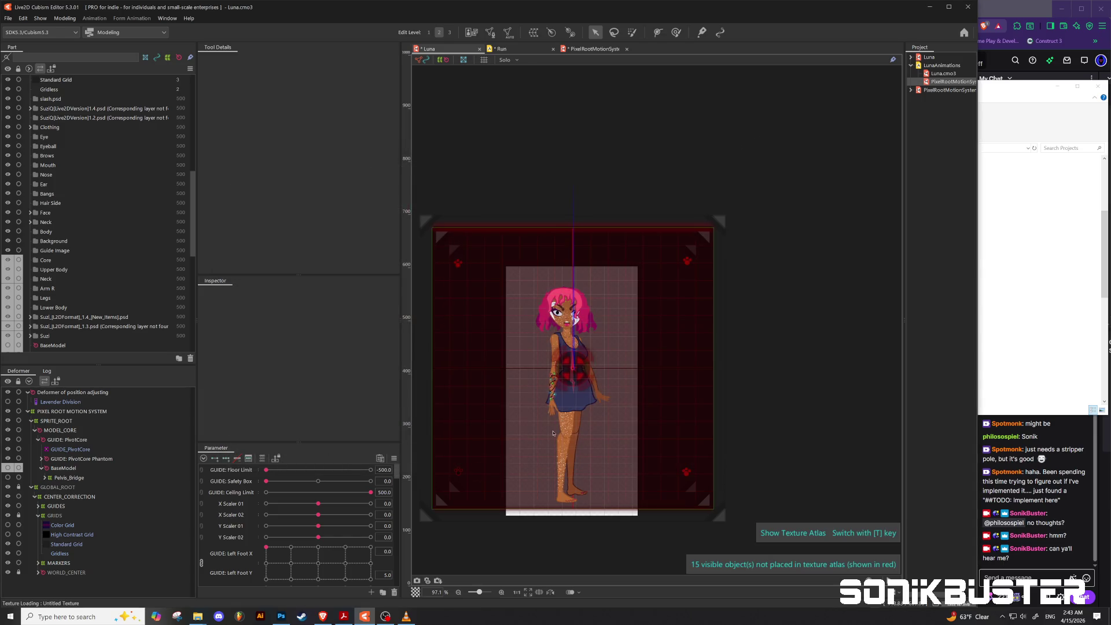
click(512, 51)
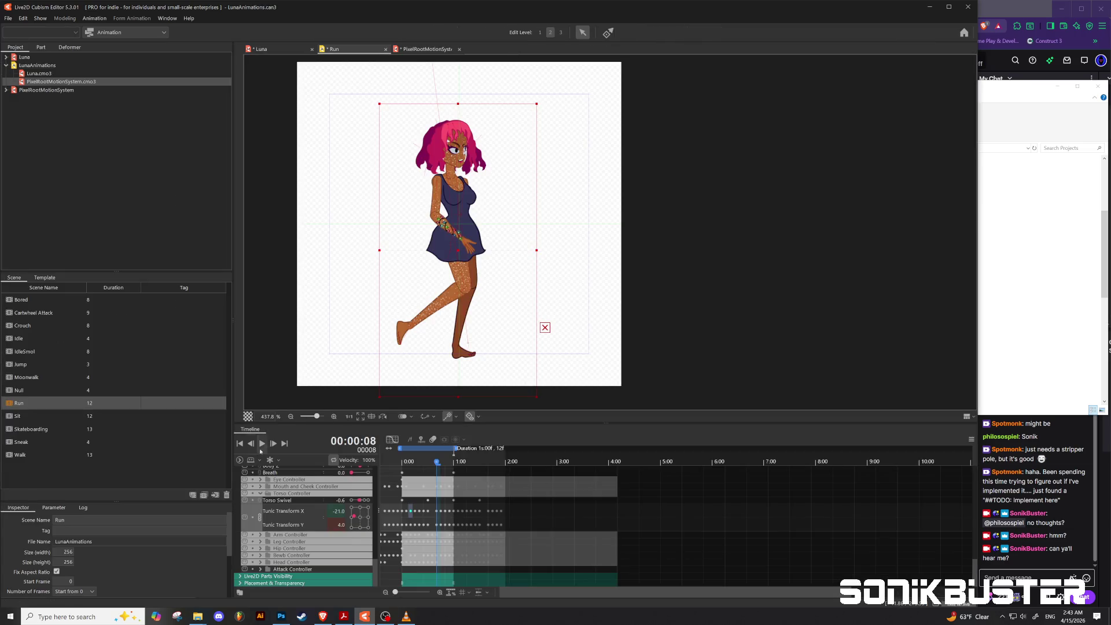
Play and stop the Run animation preview, then save the Run scene with Ctrl+S
click(263, 443)
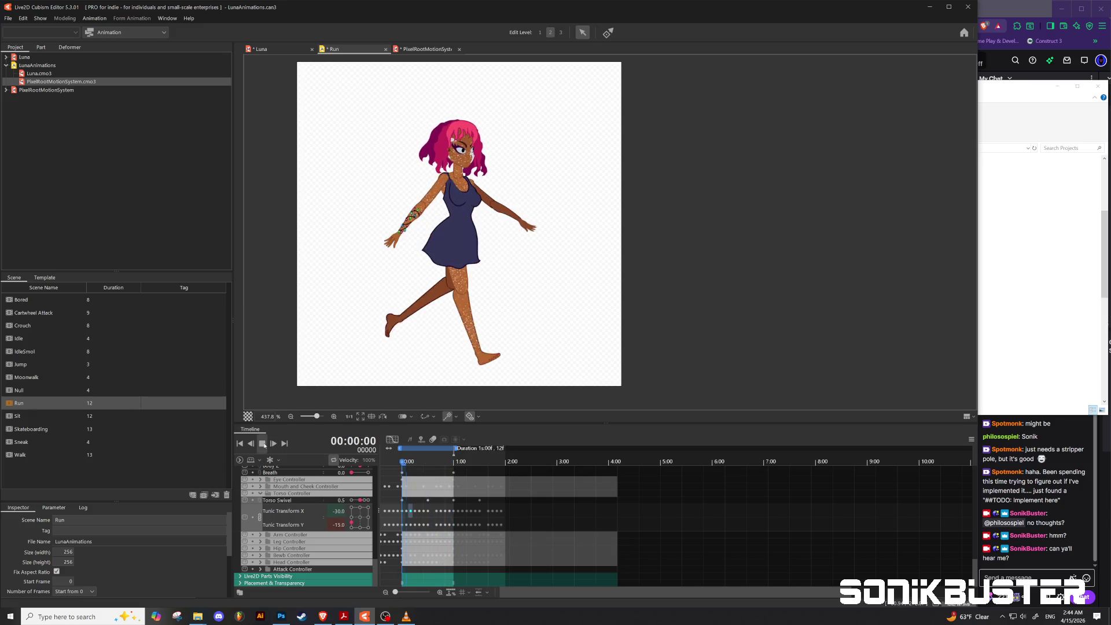
click(263, 443)
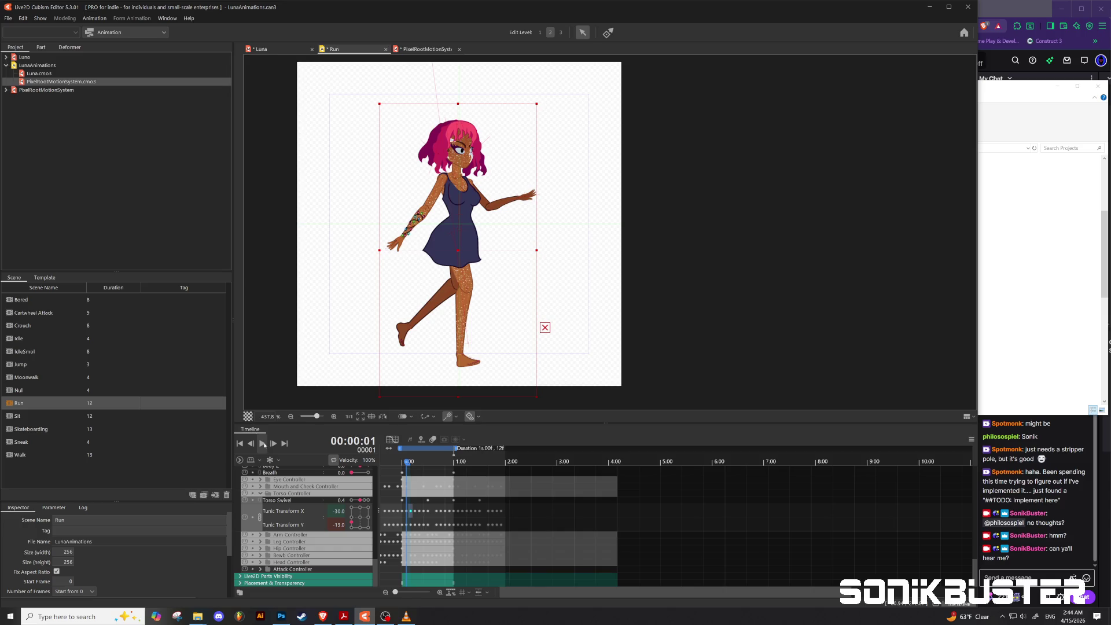
key(ctrl+s)
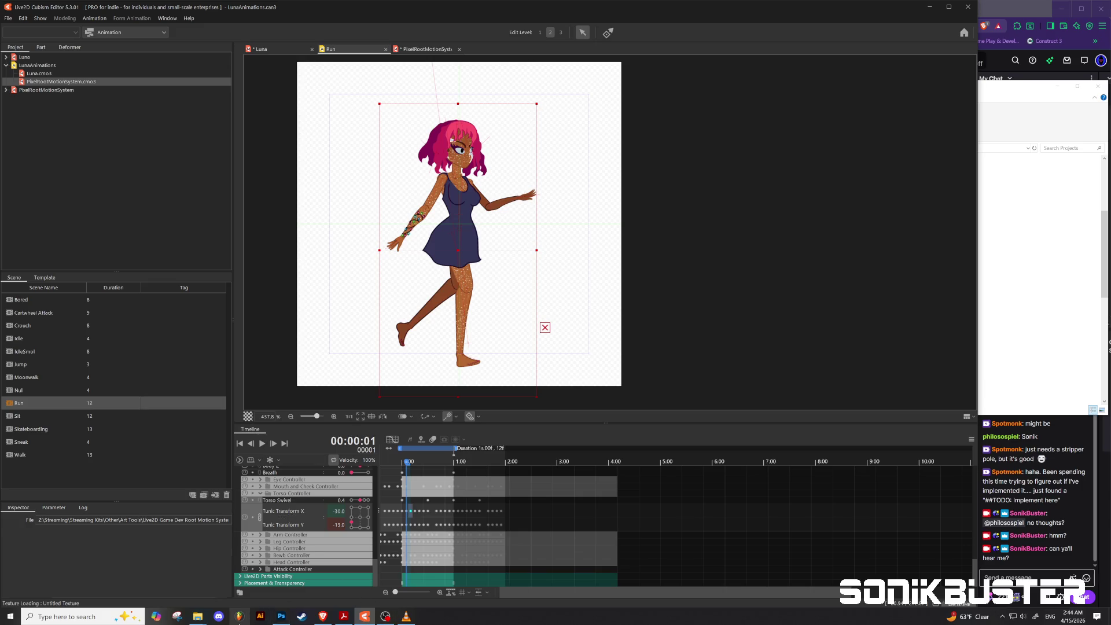
click(281, 617)
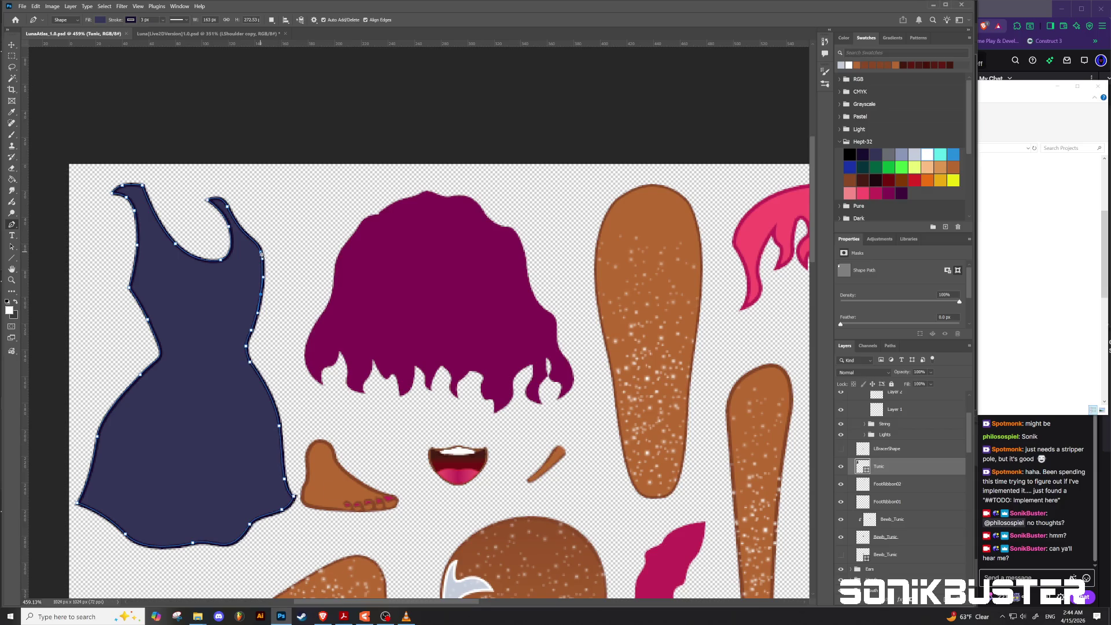
Reshape the curve along the tunic's right edge by adjusting its anchor handles
click(261, 278)
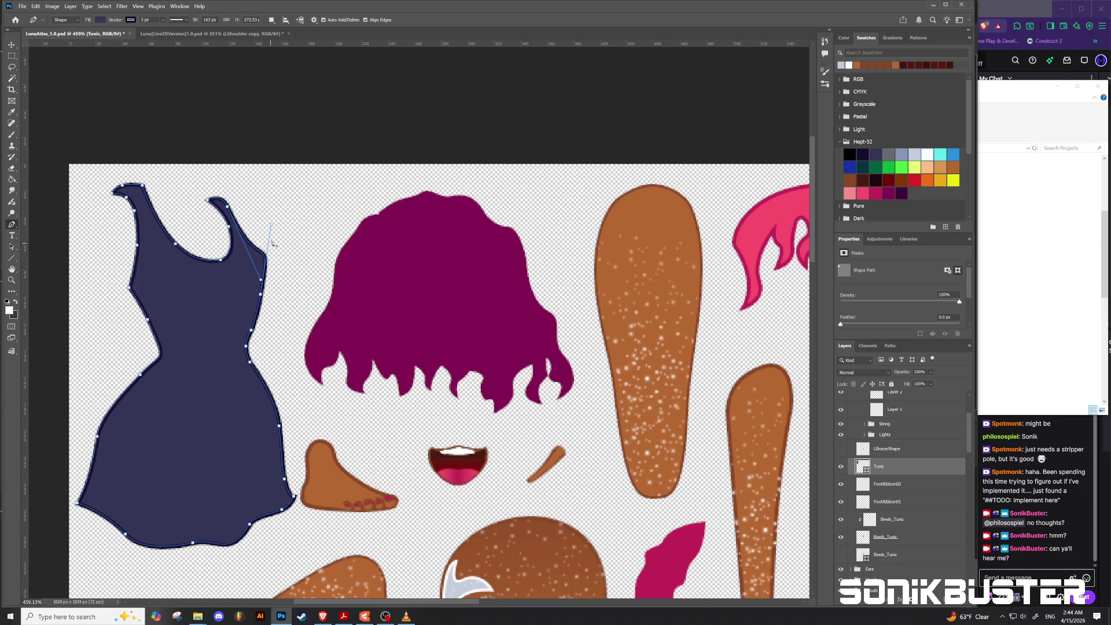
drag(272, 225, 266, 238)
drag(266, 263, 271, 284)
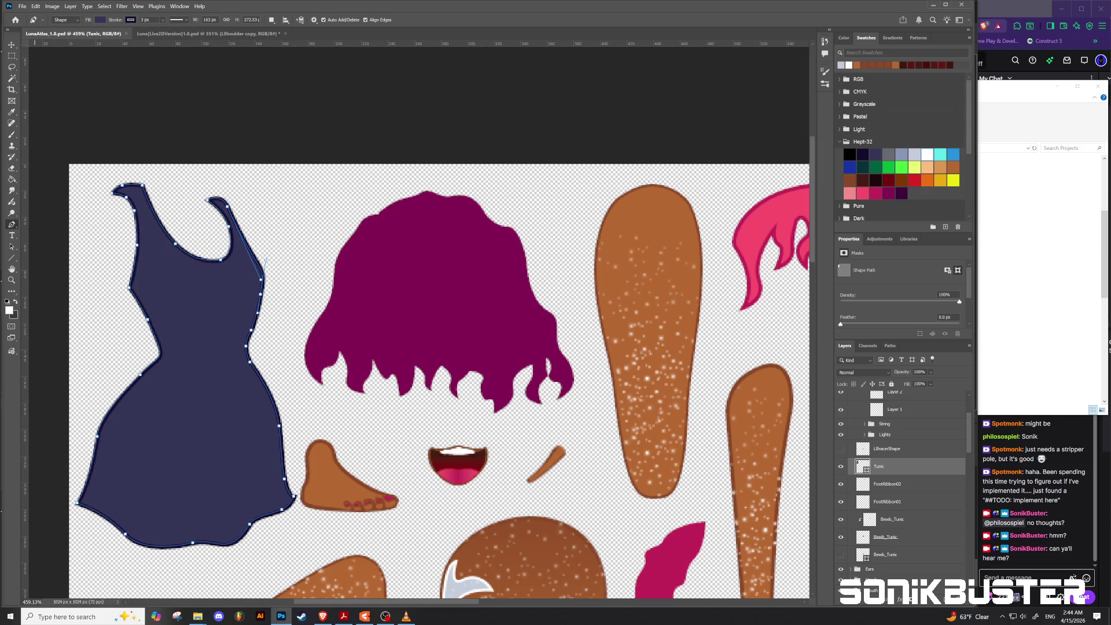
Export the atlas as PNG, replacing the existing LunaAtlas_1.0.png
click(22, 7)
mouse_move(87, 150)
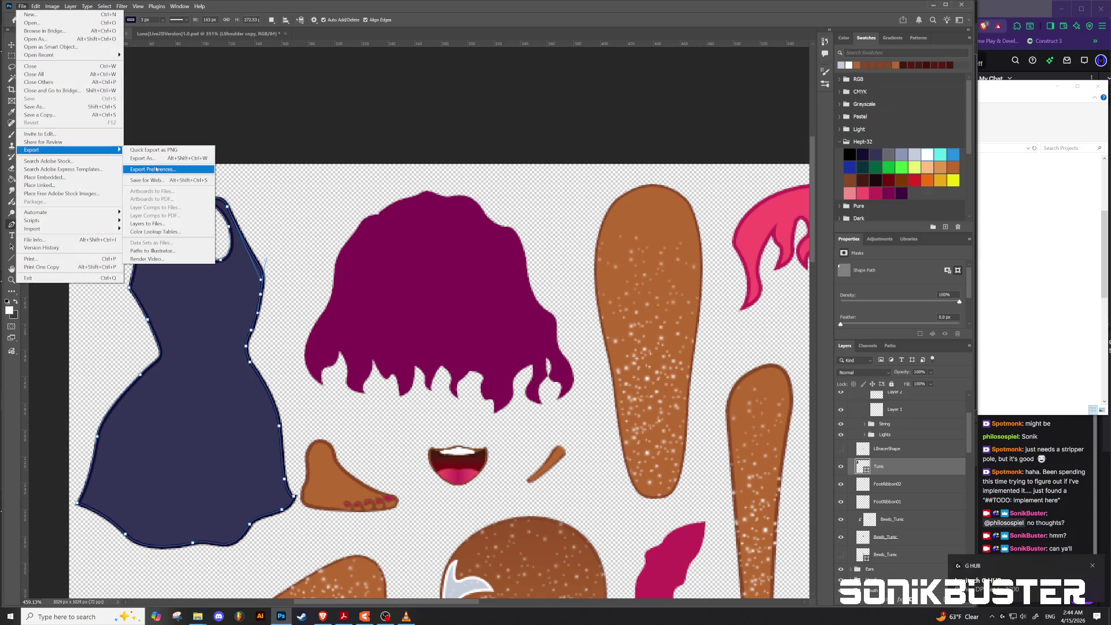
click(149, 158)
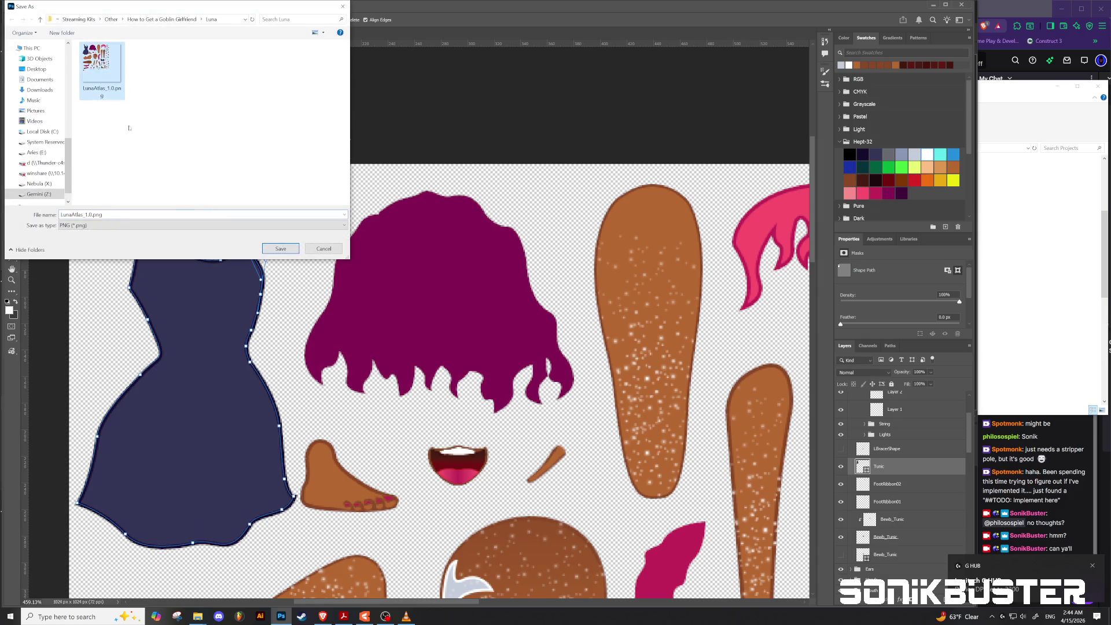
click(280, 249)
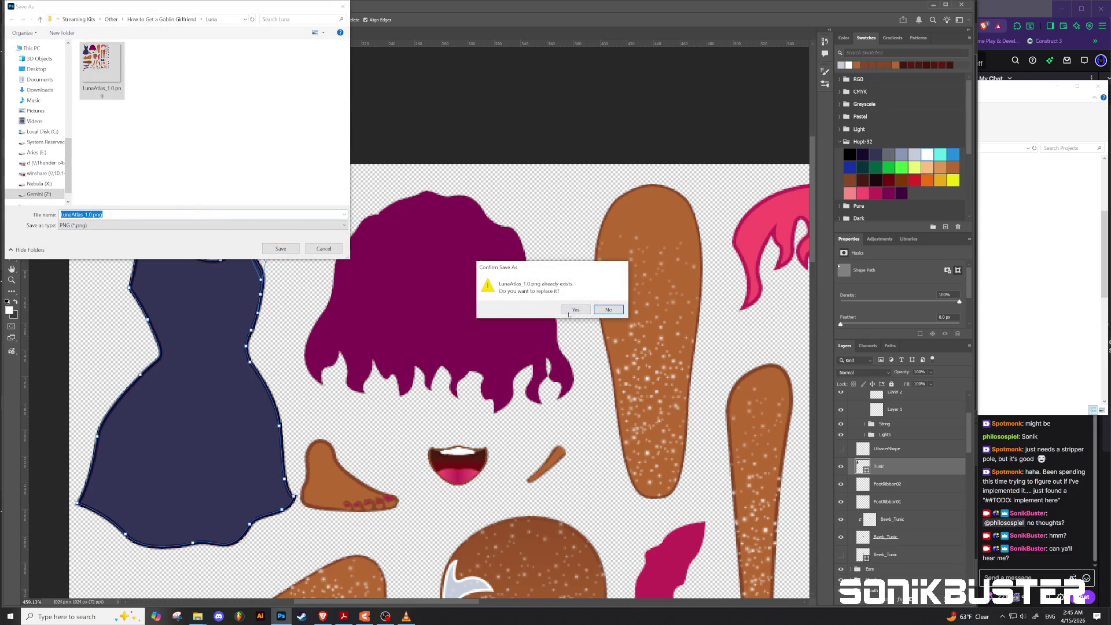
click(576, 310)
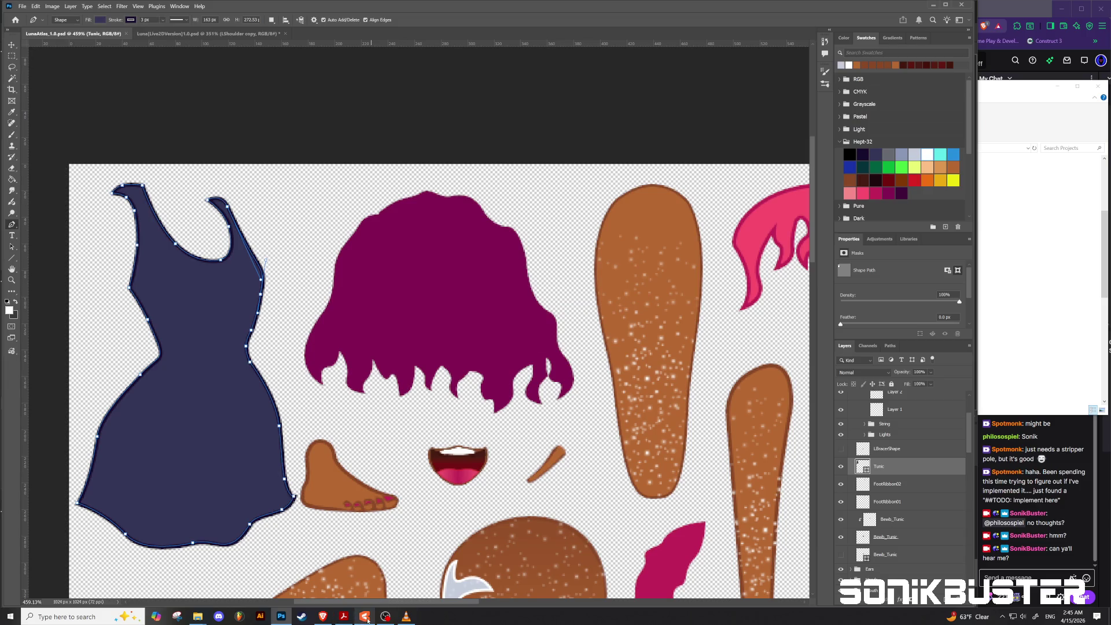
click(364, 616)
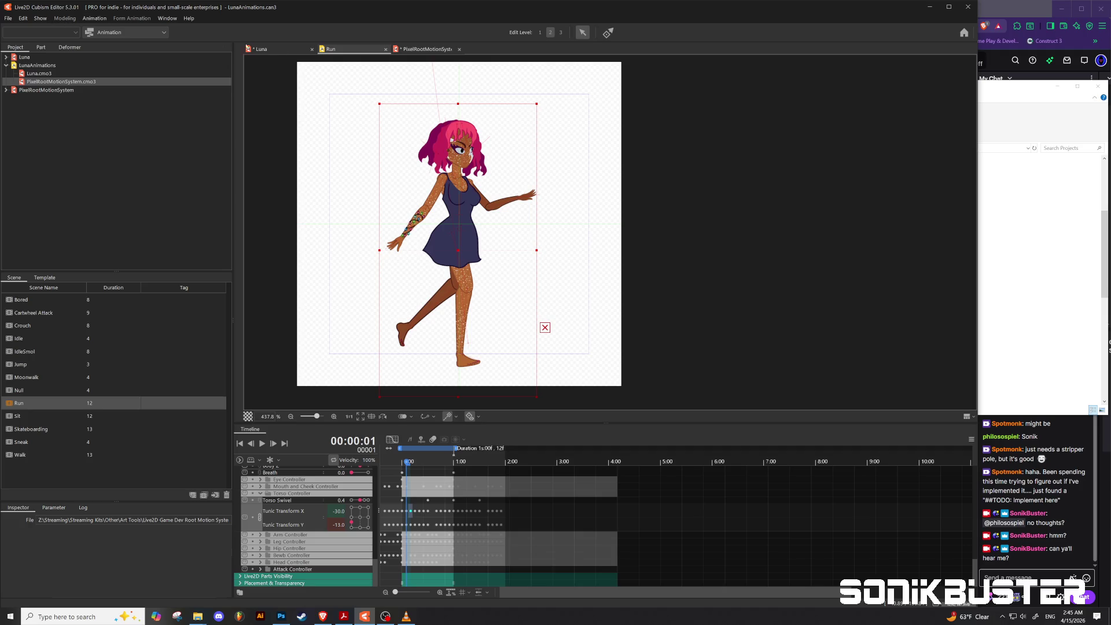
Reload LunaAtlas_1.0.png into Luna's texture atlas, accept the layout, and open the Run scene
click(261, 48)
click(65, 18)
mouse_move(78, 46)
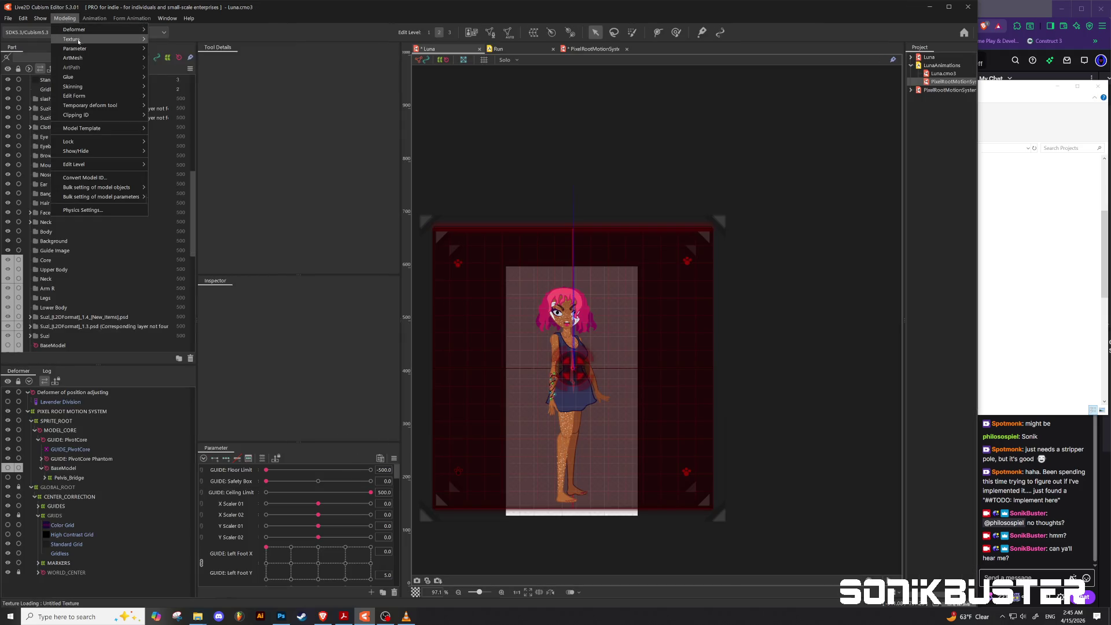
click(196, 62)
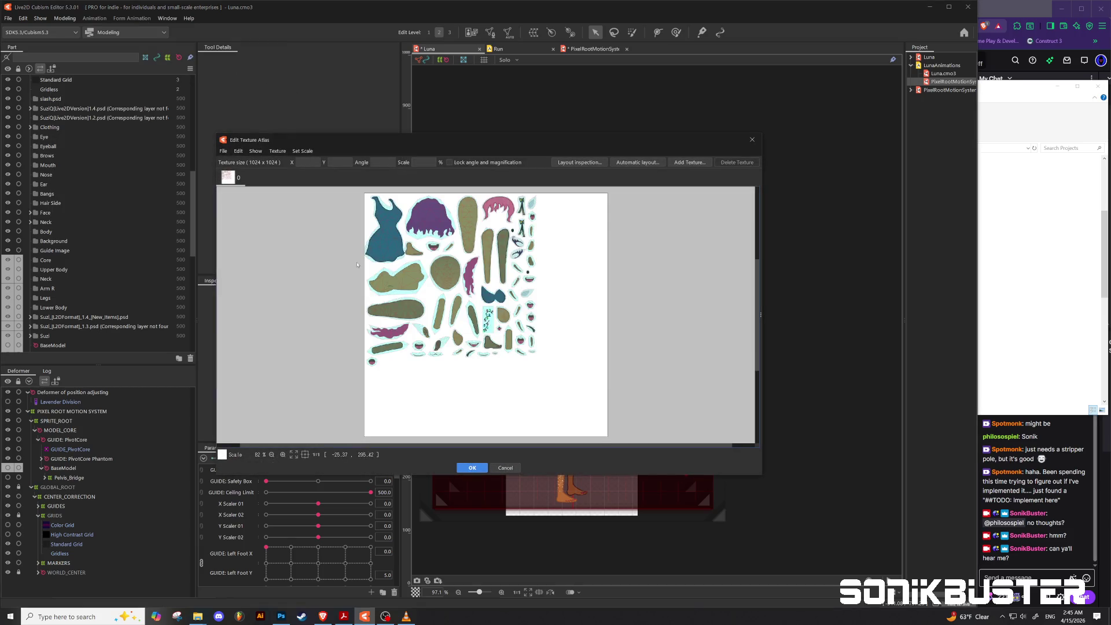
click(223, 150)
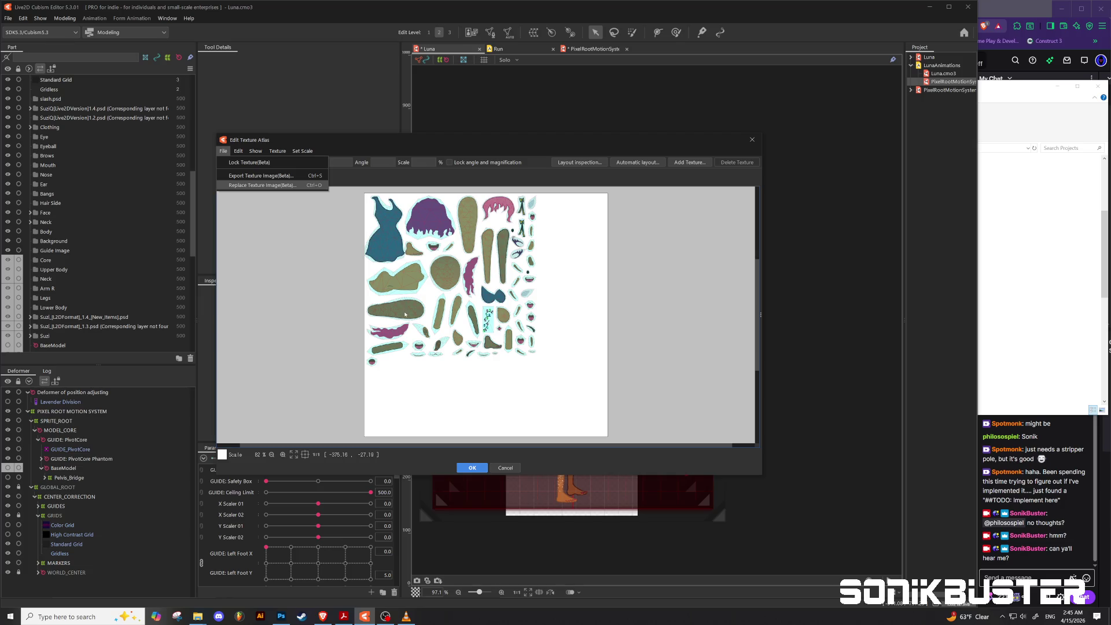
key(Return)
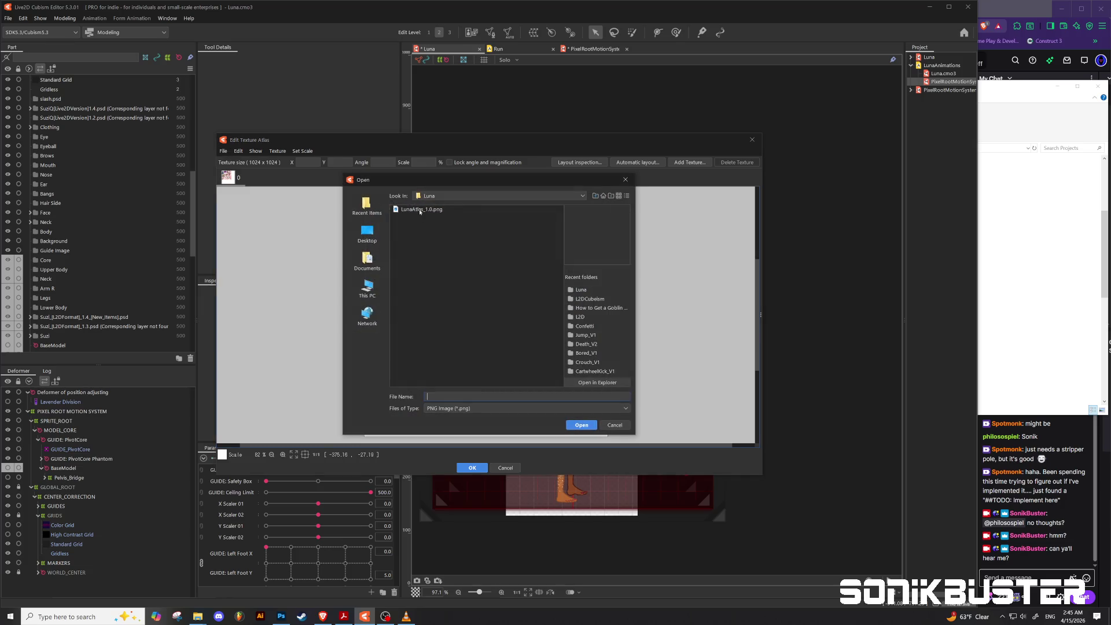
click(582, 426)
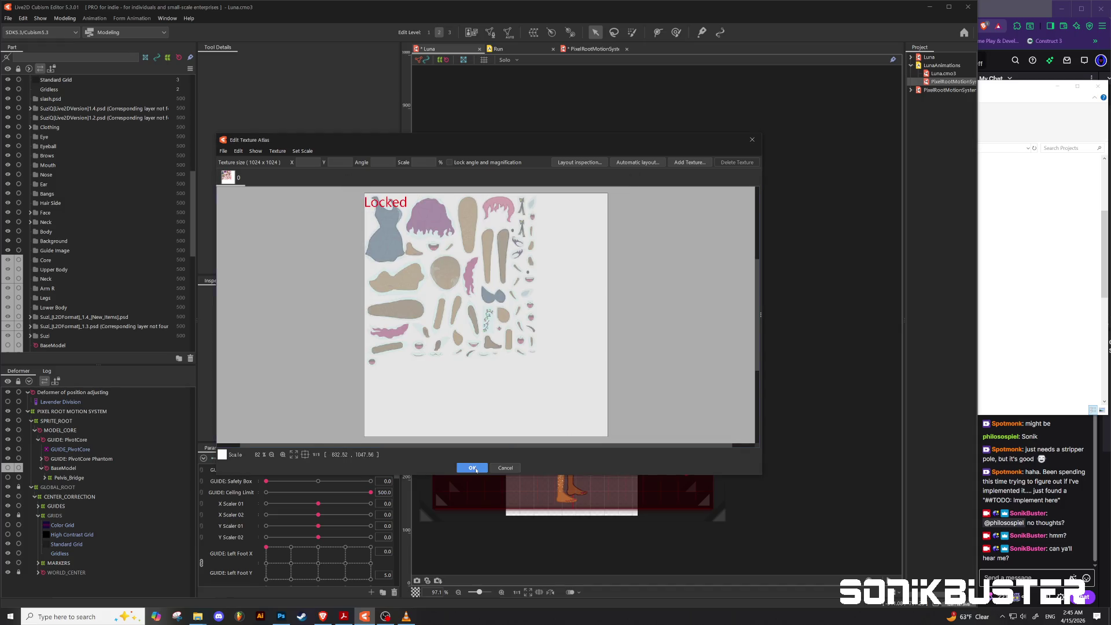
click(475, 468)
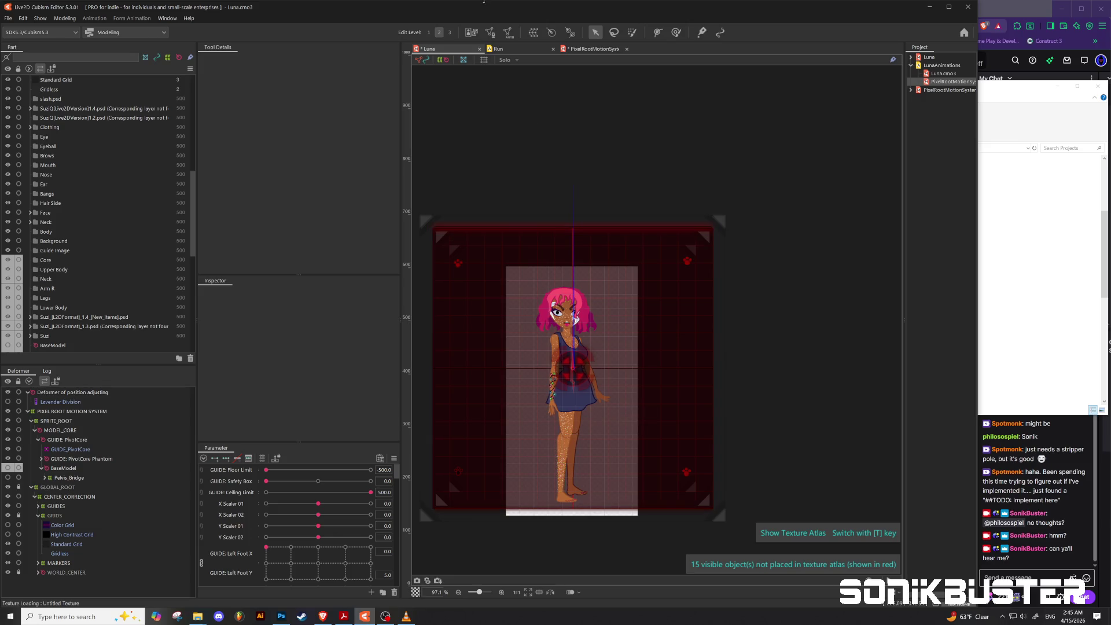
click(514, 54)
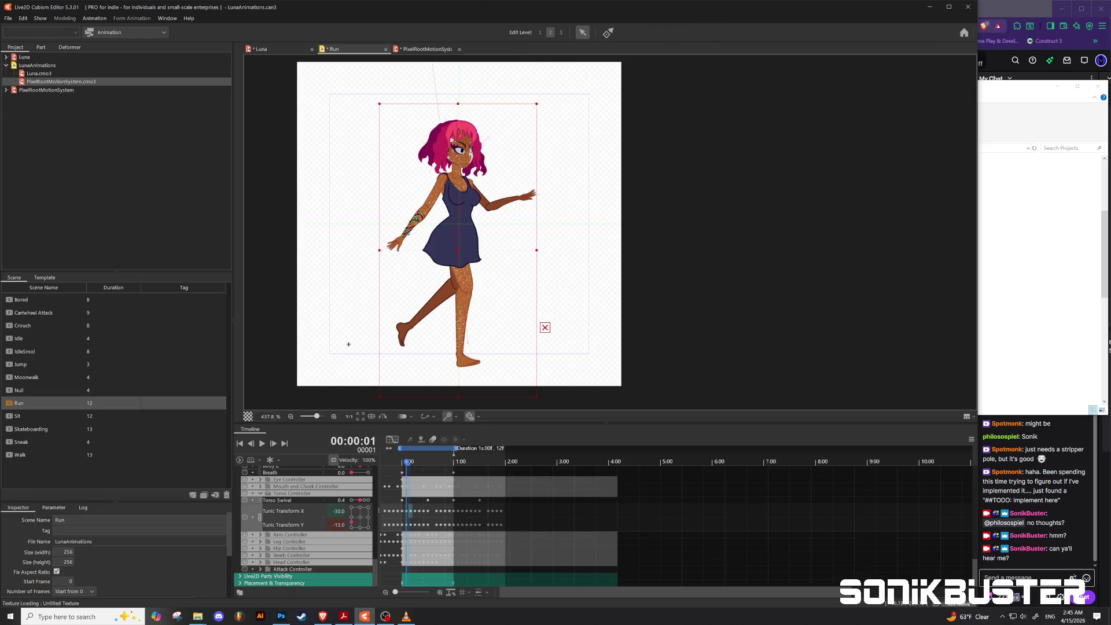
Play Luna's Run cycle and let it loop through its 12 frames
click(261, 444)
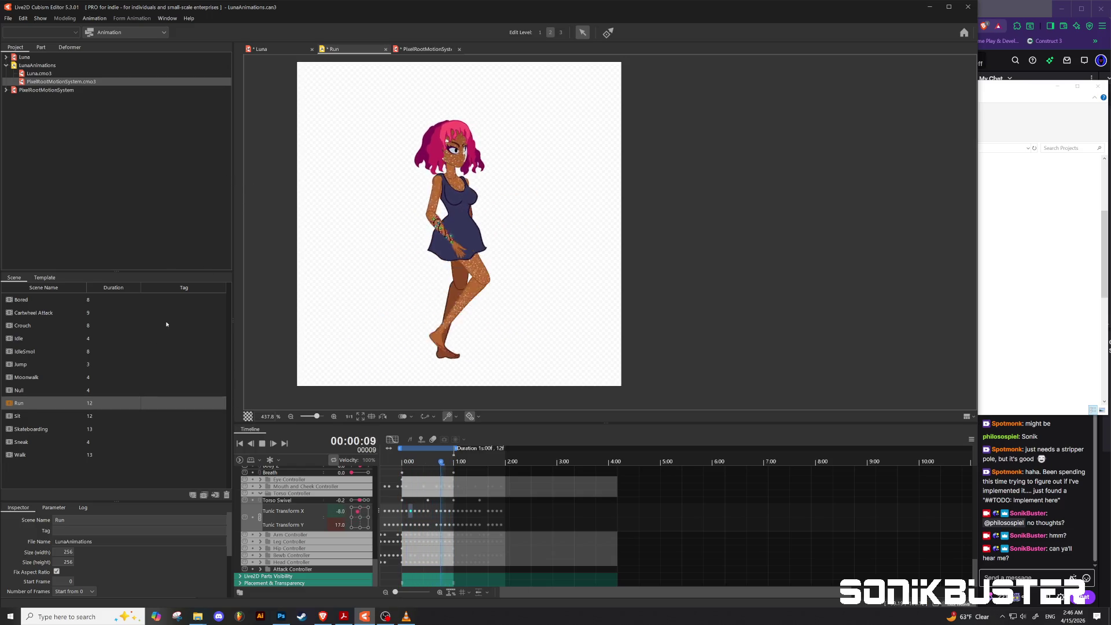
scroll(124, 529, down, 2)
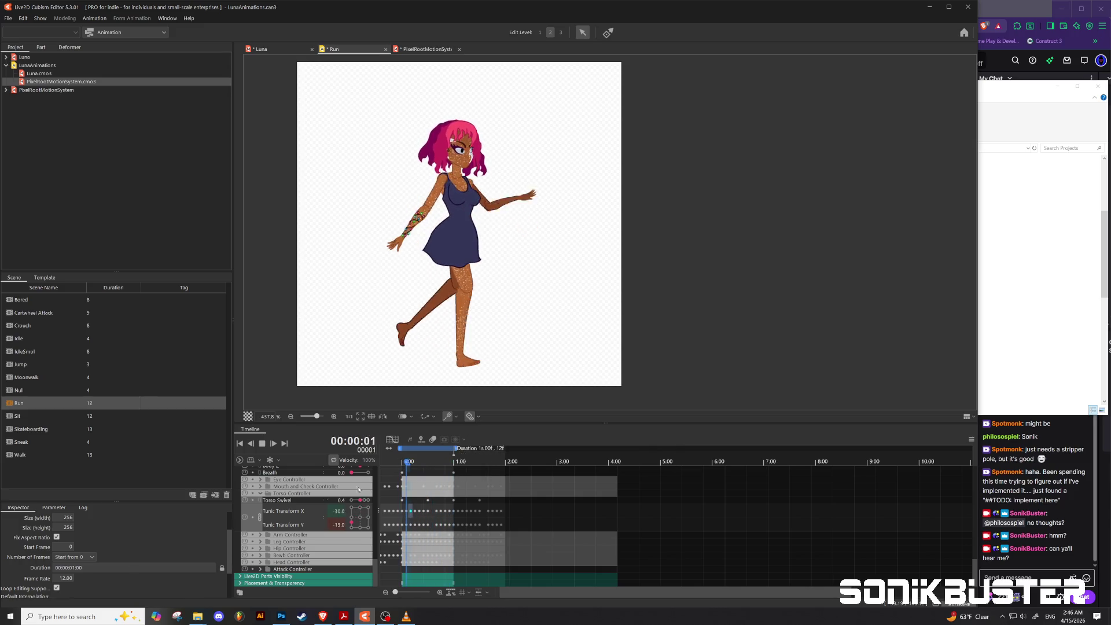
Set the Run scene's frame rate to 15
drag(67, 578, 69, 581)
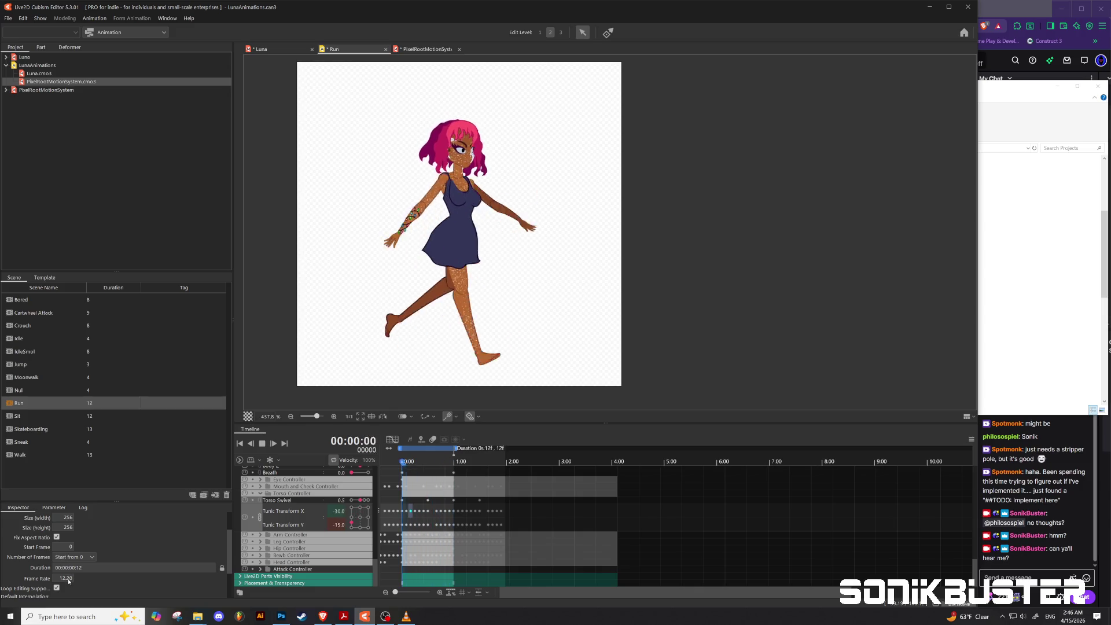
click(68, 579)
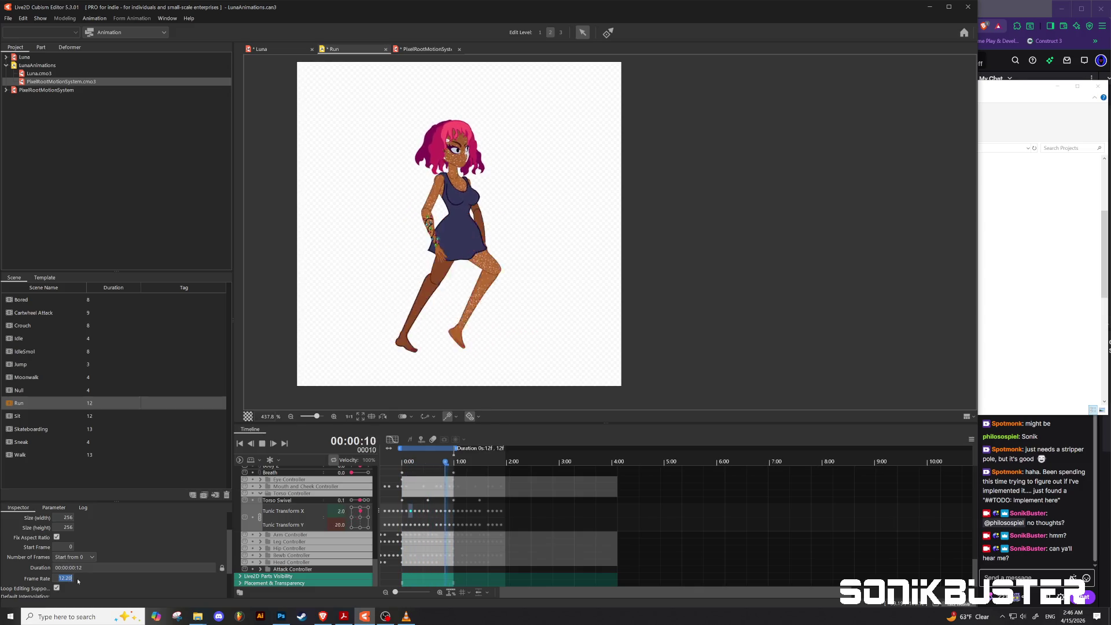
text(15)
key(Return)
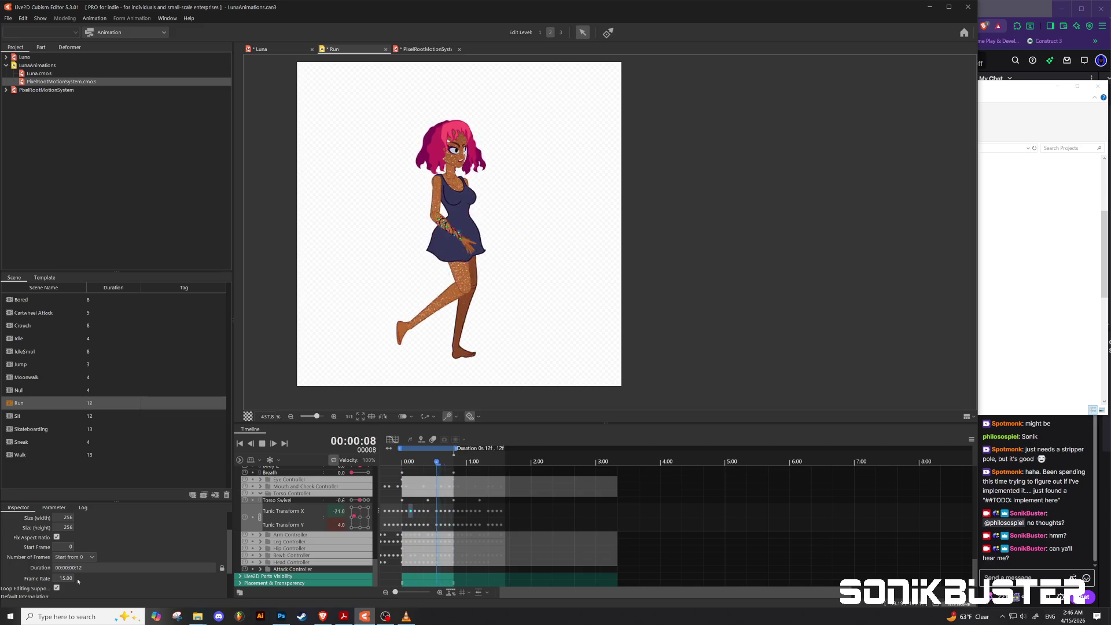
Pause, resume, and stop the faster run cycle preview, stopping at frame 5
key(space)
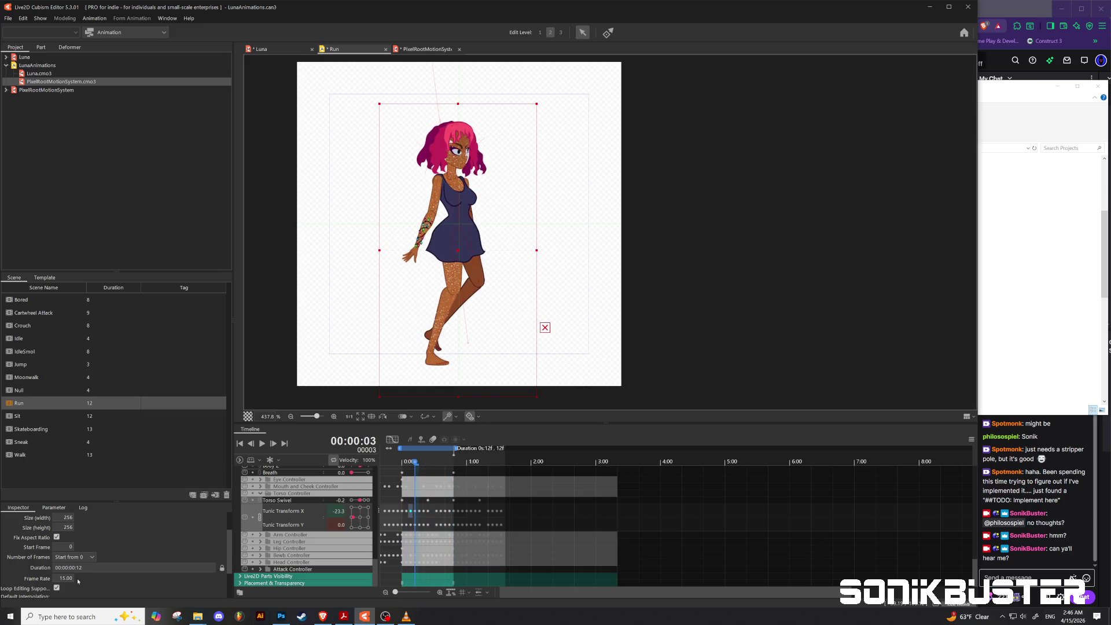
key(space)
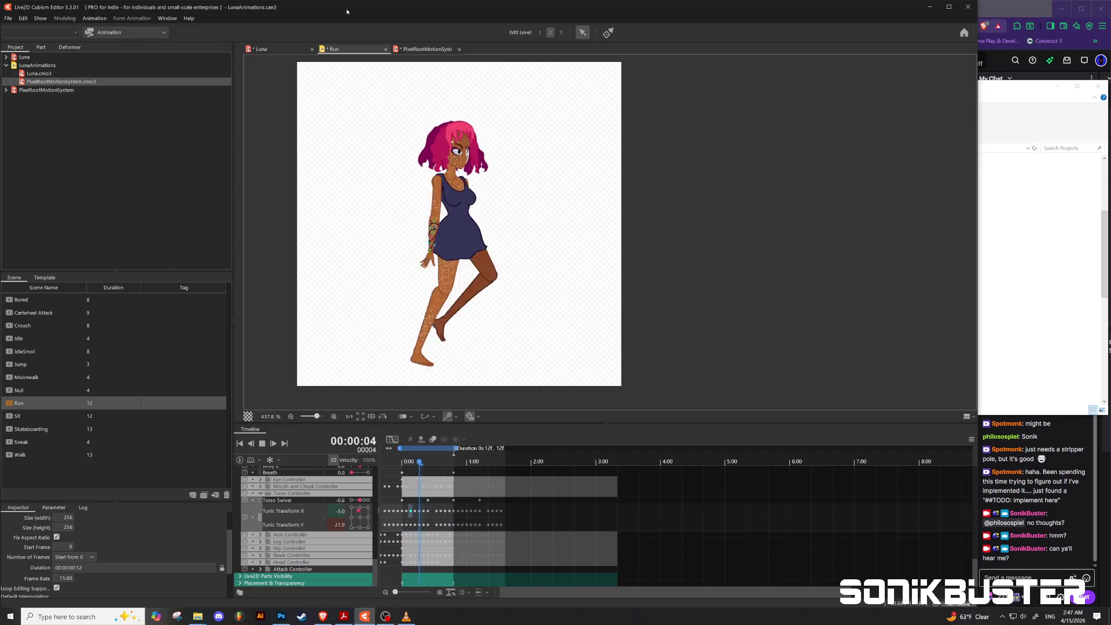
key(space)
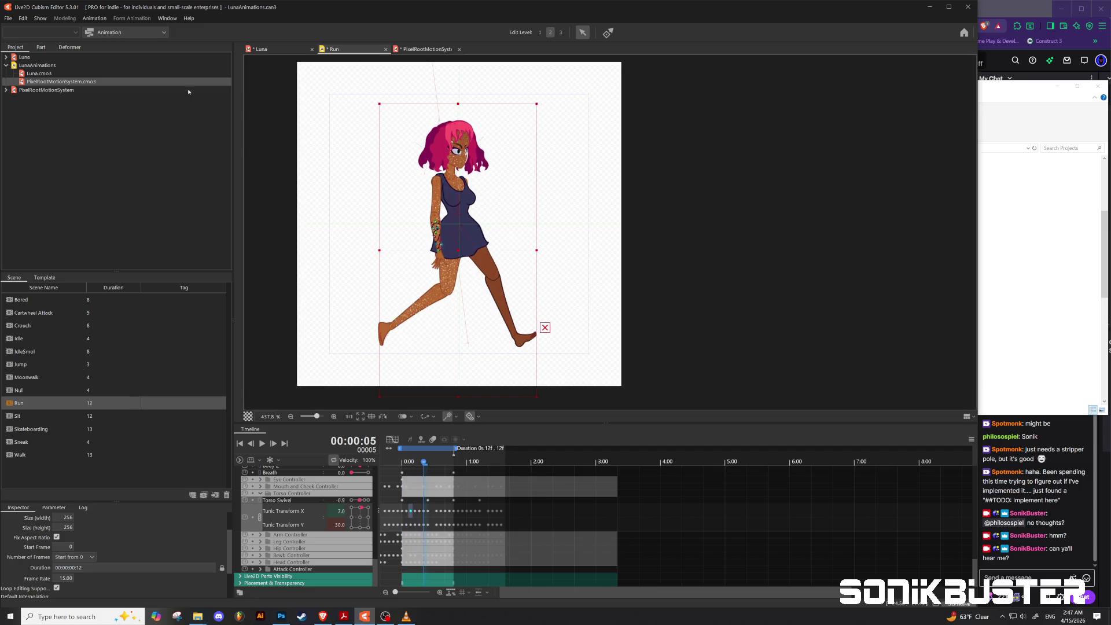
click(8, 18)
Export the Run animation as a GIF animation, accepting the output settings
mouse_move(83, 119)
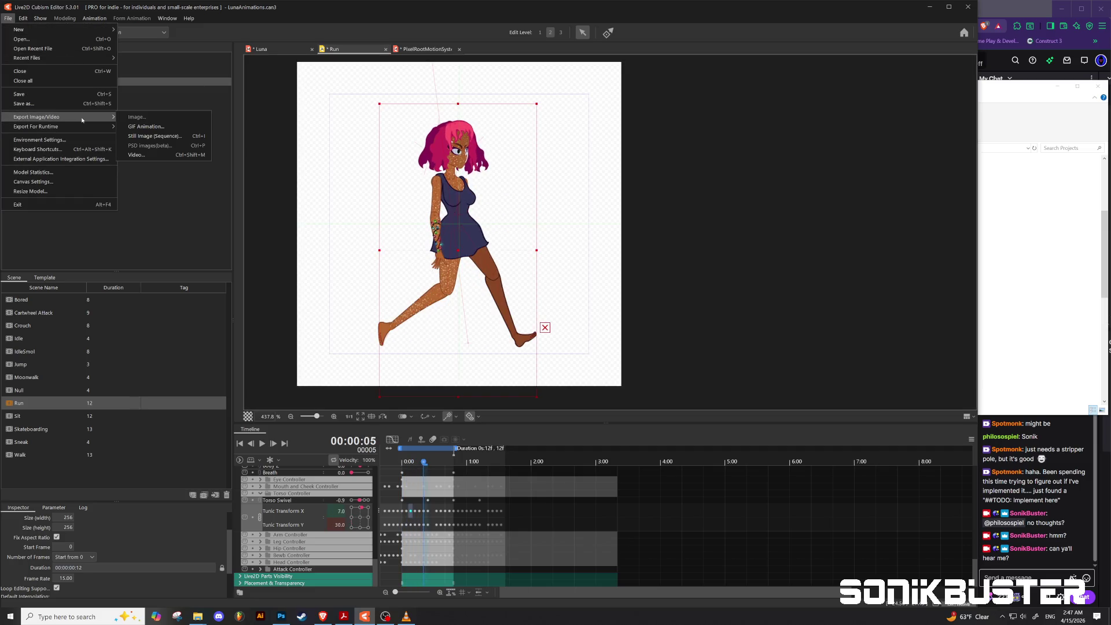
click(154, 128)
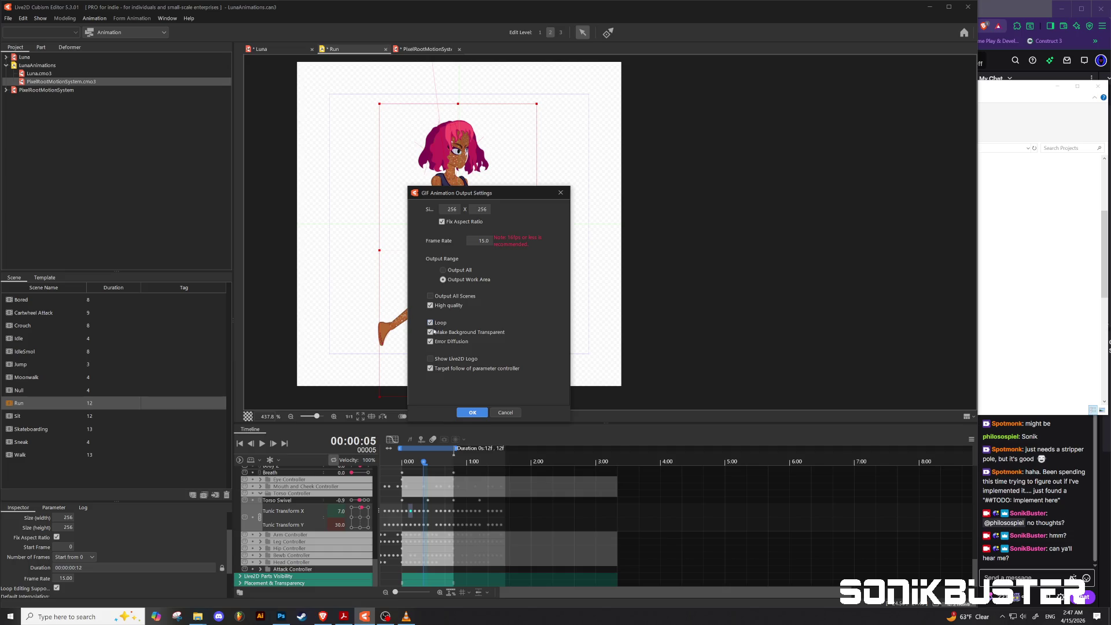
click(481, 413)
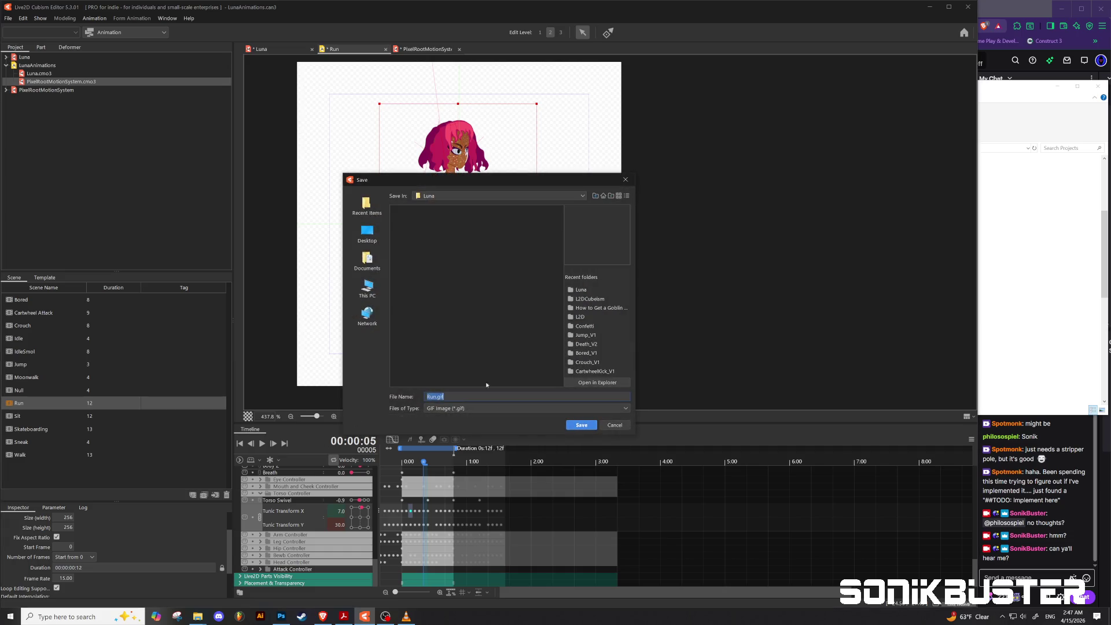
Create a new folder named Run in the save location and open it
click(611, 196)
text(Run)
key(Return)
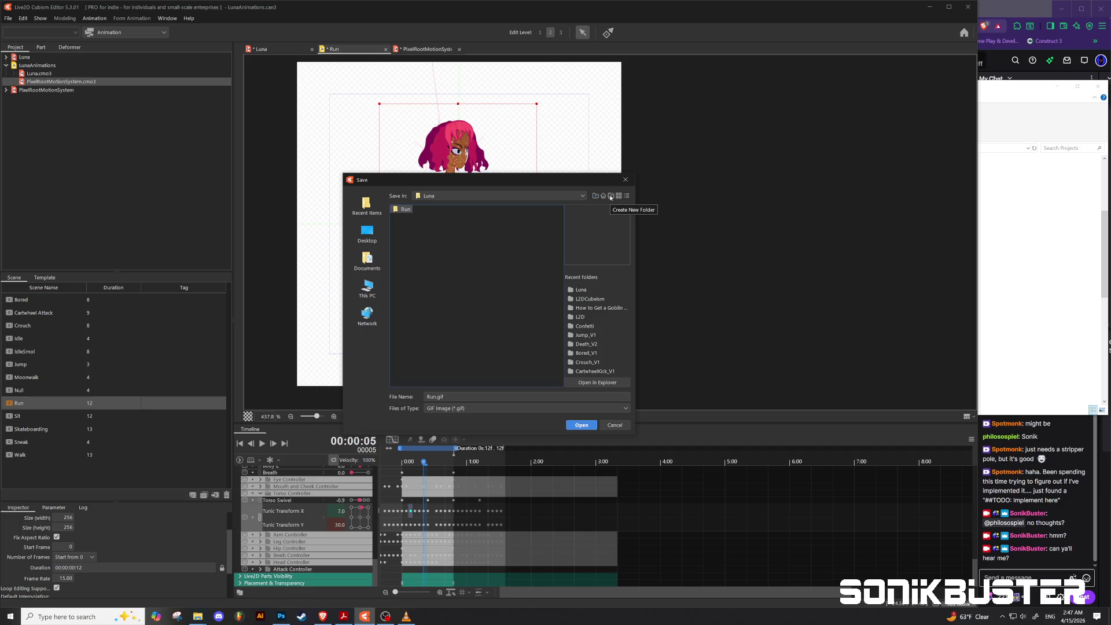
double_click(397, 211)
Save Run.gif into the Run folder, then preview the animated GIF and close it
click(580, 425)
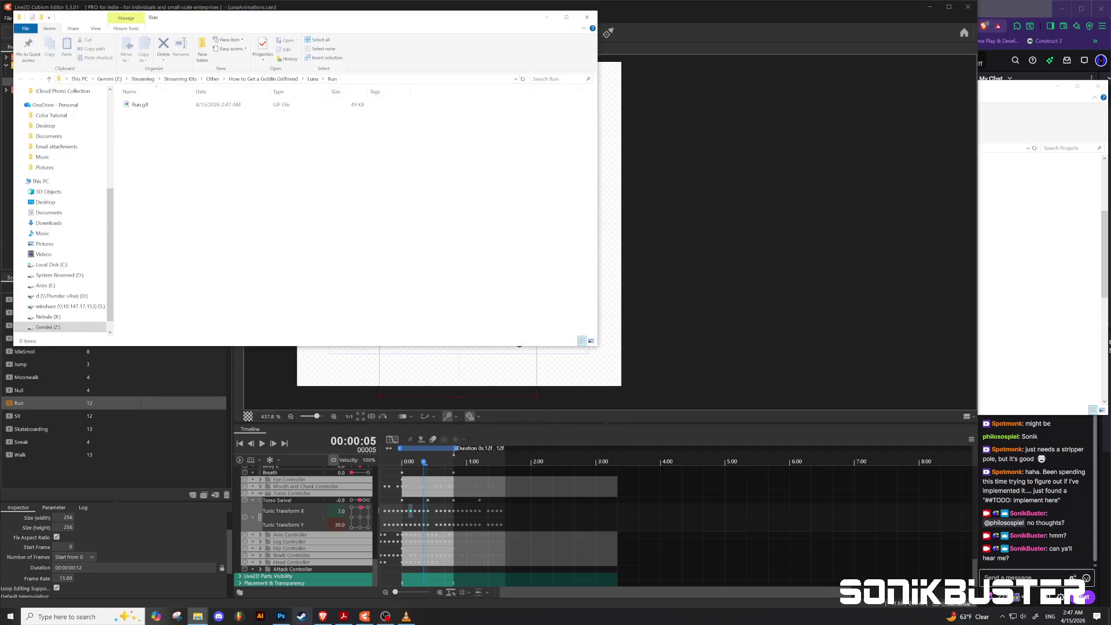
click(134, 105)
double_click(135, 105)
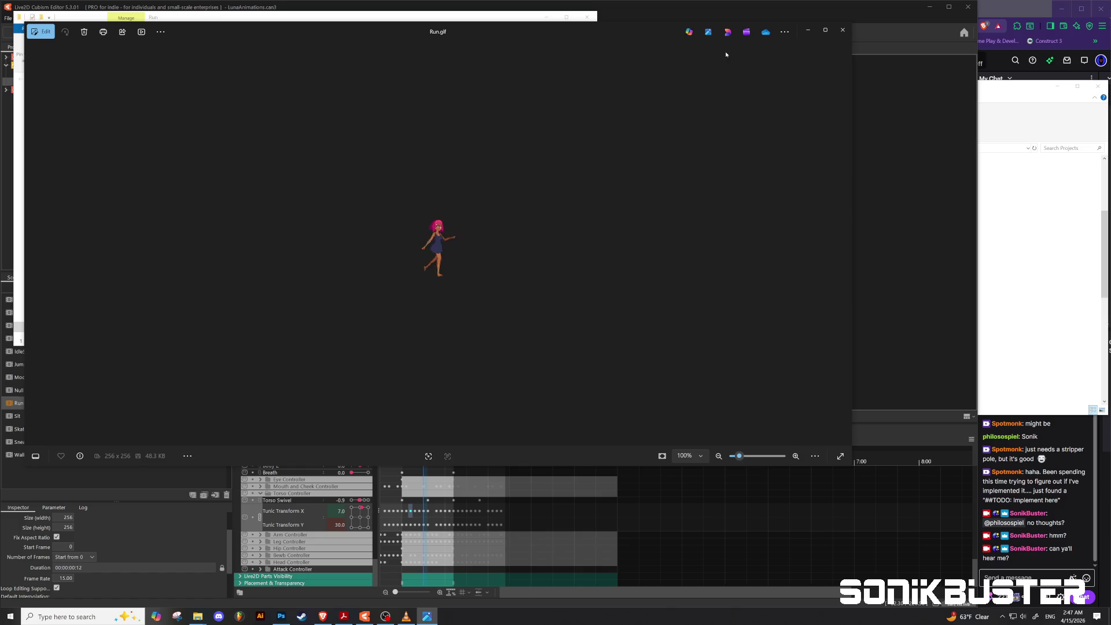
click(843, 30)
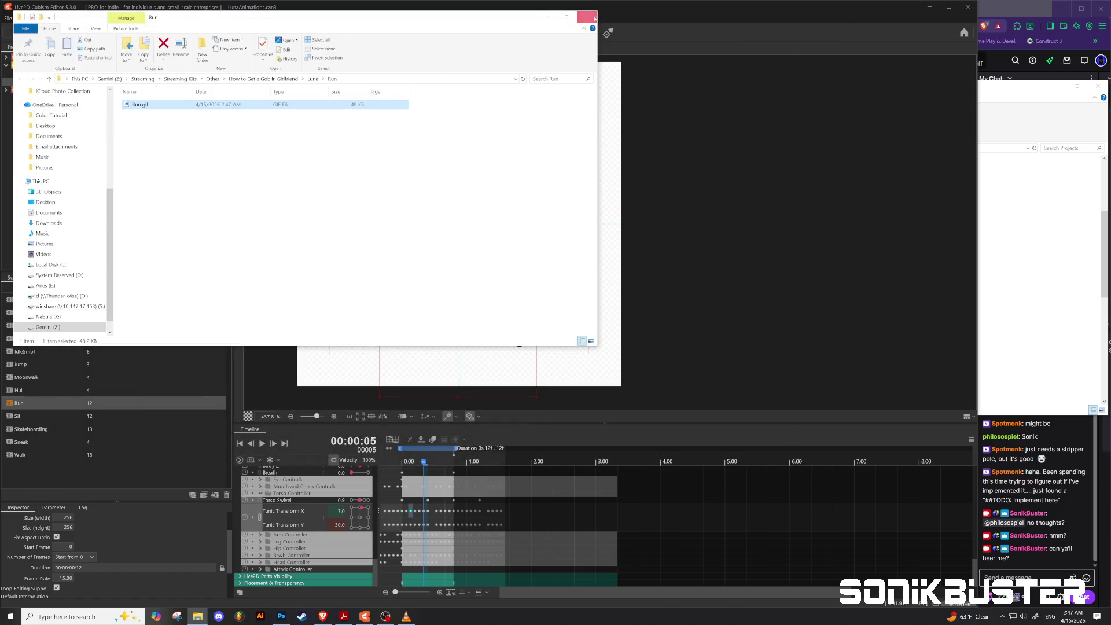
Close the Run folder window and bring LunaAtlas_1.0.psd in Photoshop to the front
click(595, 18)
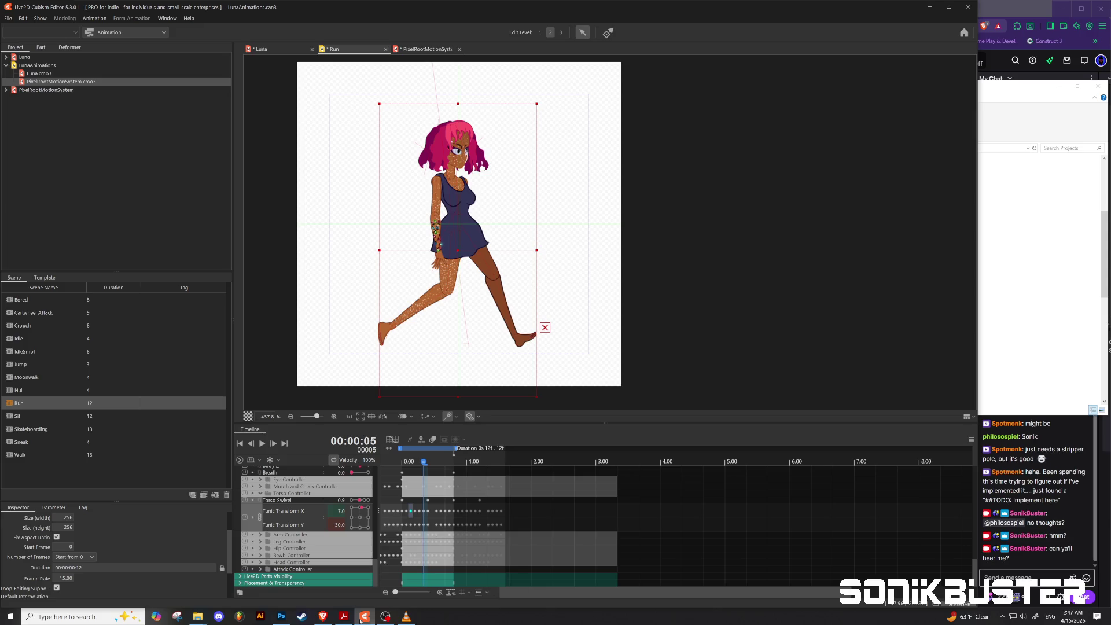
mouse_move(344, 616)
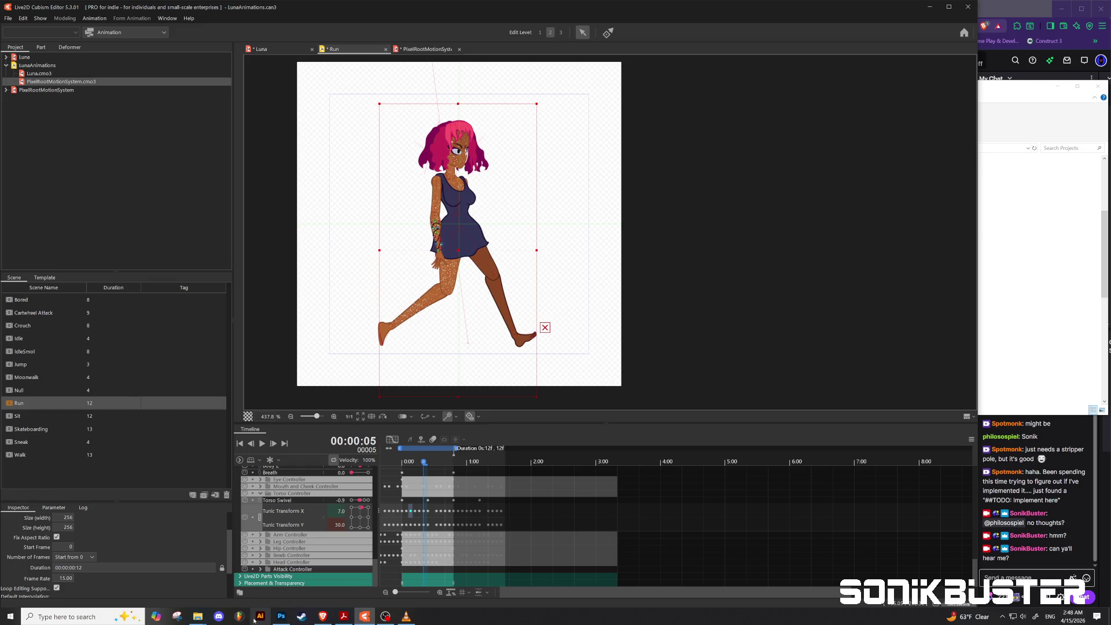
click(281, 616)
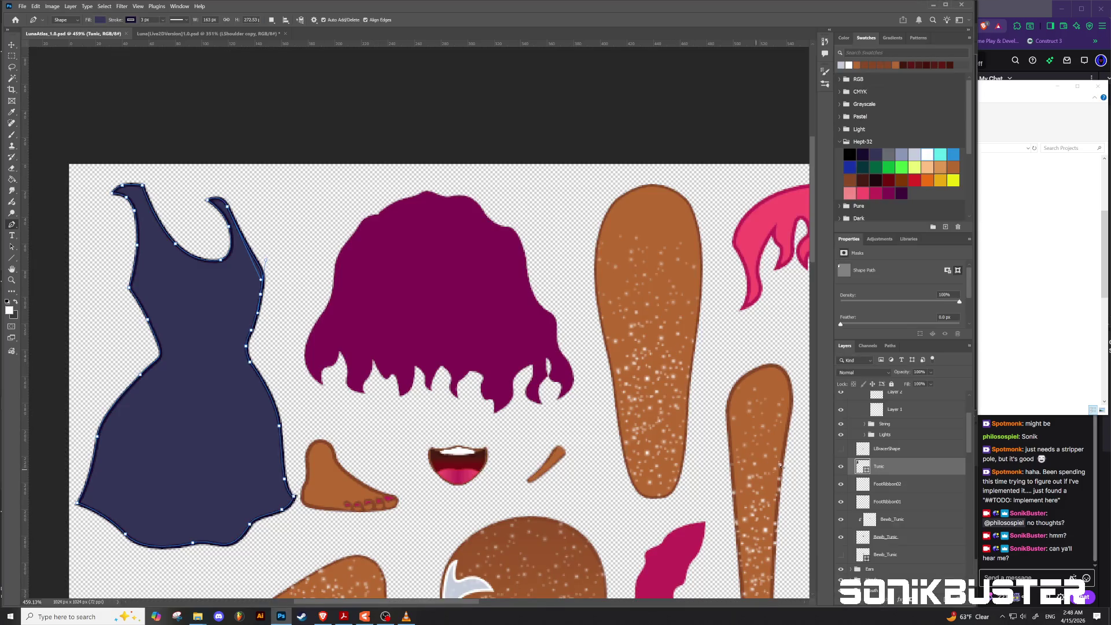
Collapse the Arms group and select the LThigh layer
scroll(897, 455, up, 2)
scroll(897, 455, down, 2)
scroll(897, 456, down, 2)
scroll(891, 457, down, 1)
scroll(884, 459, down, 2)
click(850, 440)
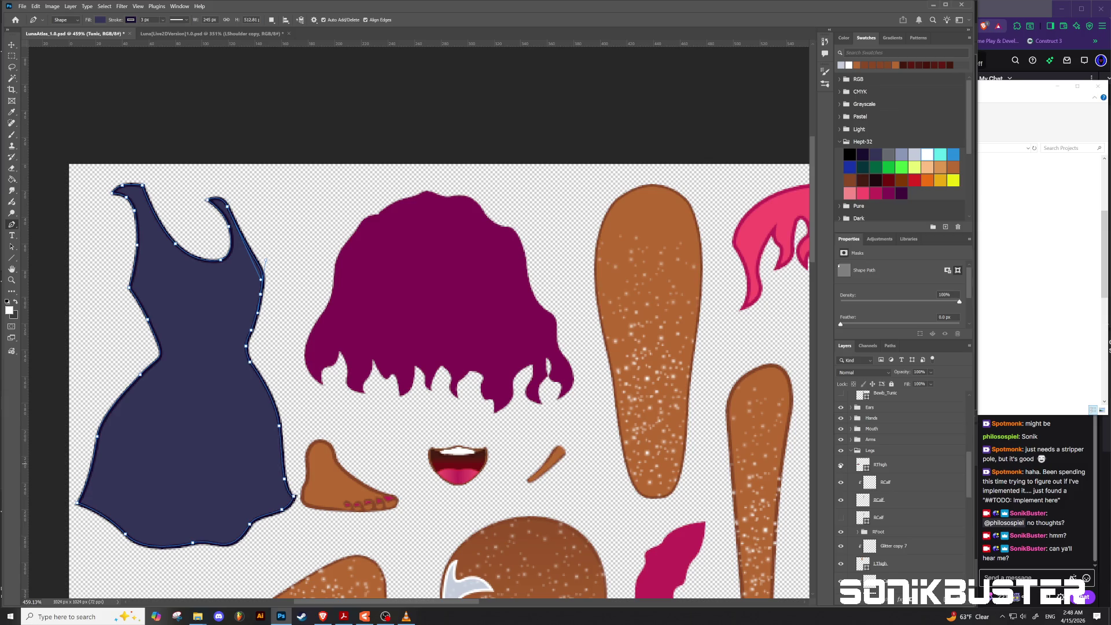
scroll(890, 538, down, 1)
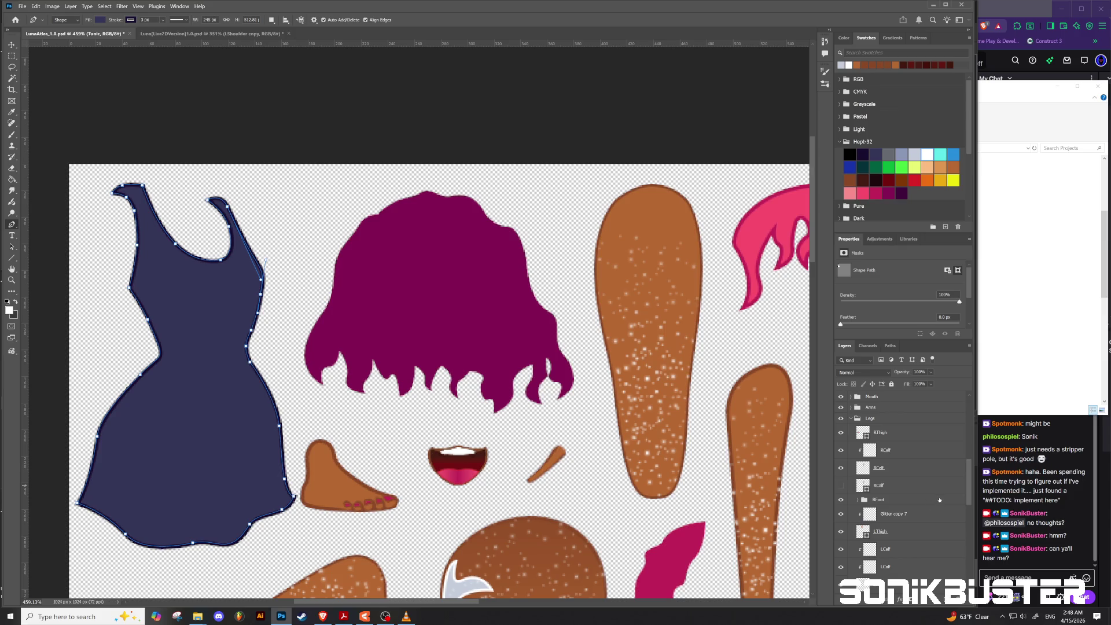
click(877, 533)
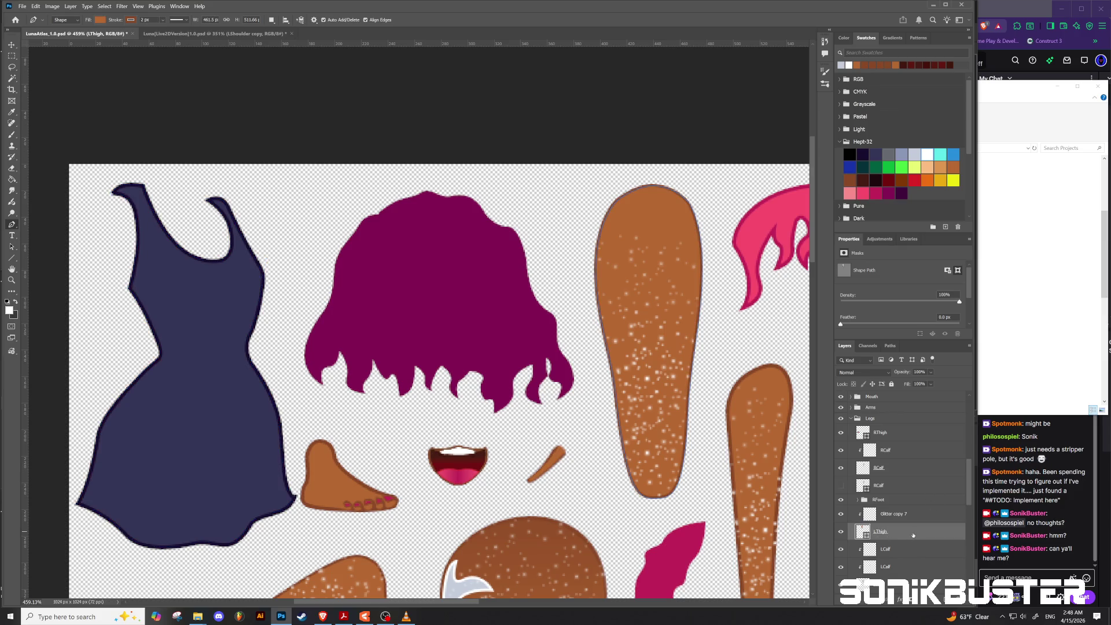
Add a layer clipped to LThigh and paint a faint brown stroke sampled from the leg
key(ctrl+shift+alt+n)
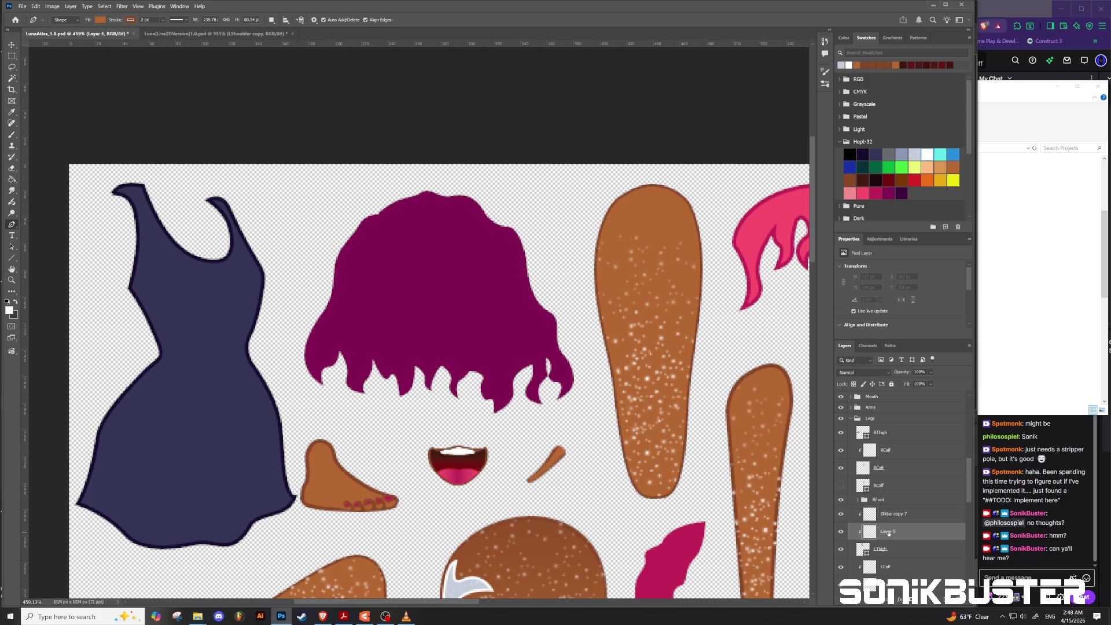
key(b)
alt+click(677, 418)
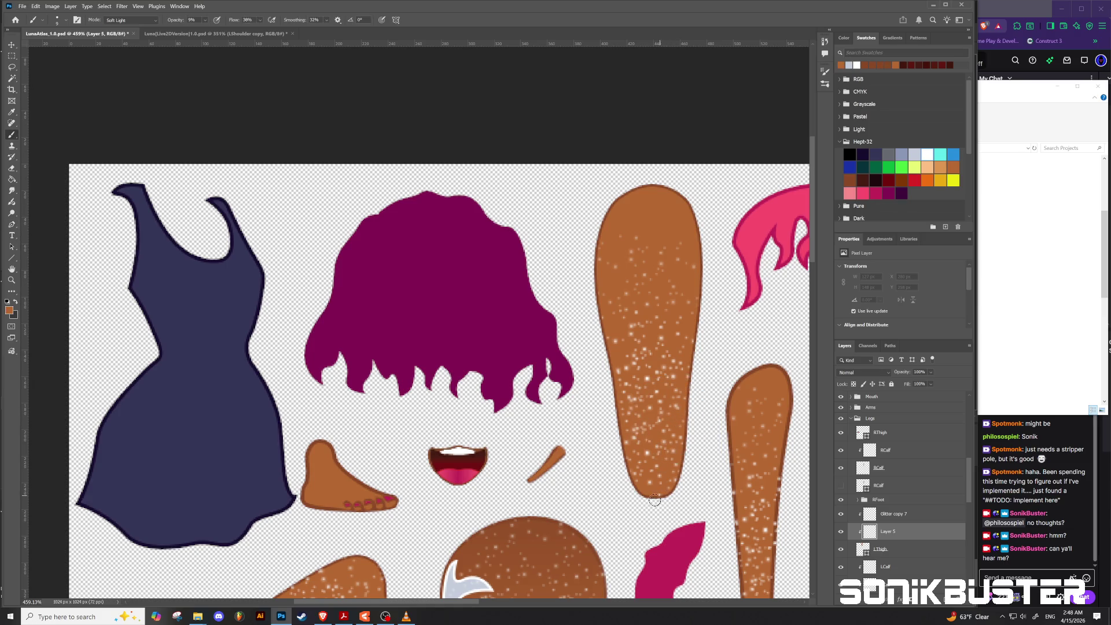
drag(640, 496, 667, 496)
click(901, 553)
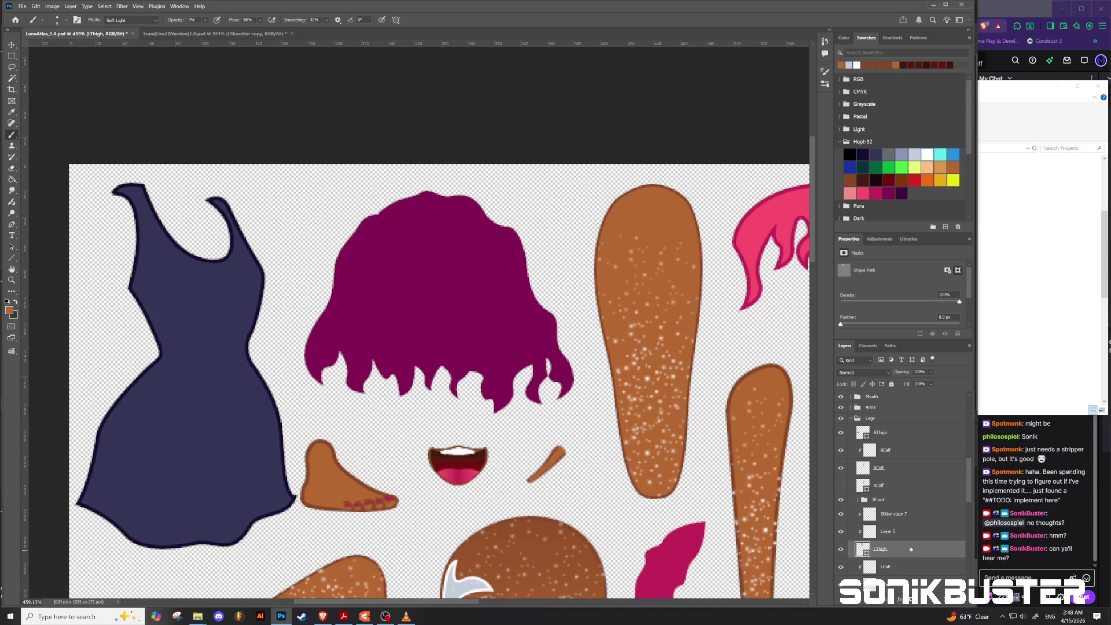
Duplicate LThigh into a hidden LThigh copy, keeping the original selected
right_click(910, 549)
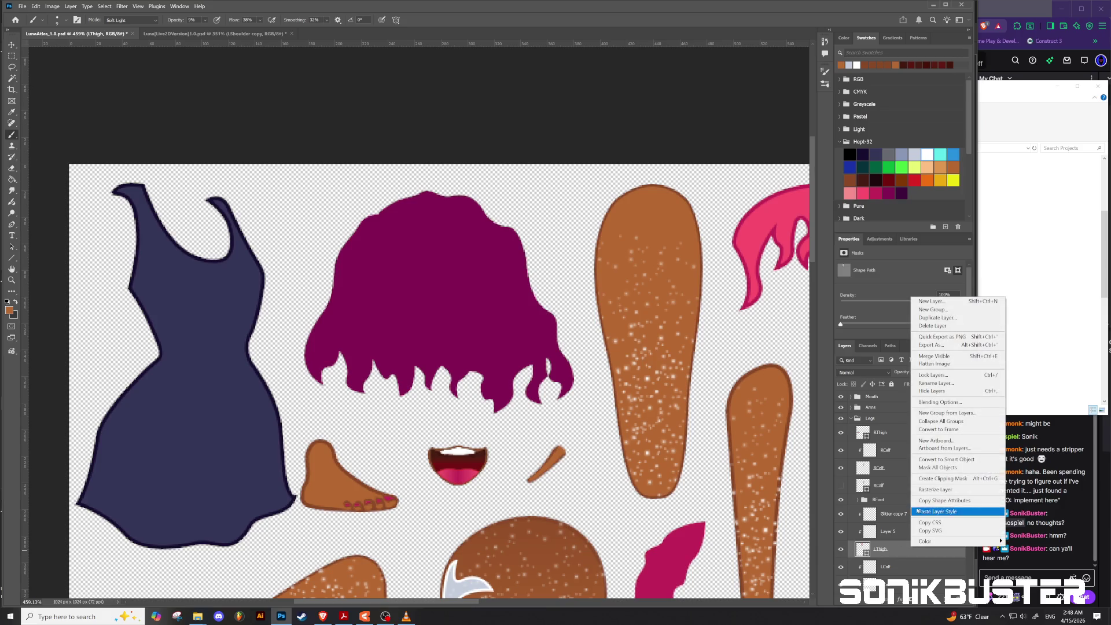
click(894, 552)
drag(898, 553, 886, 570)
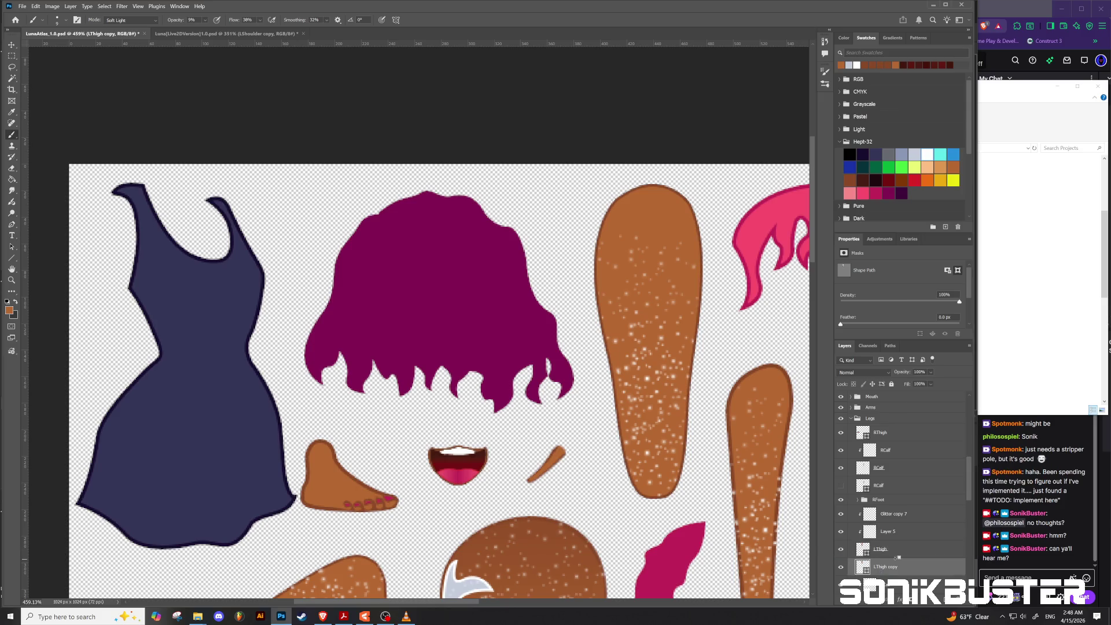
click(841, 567)
click(903, 553)
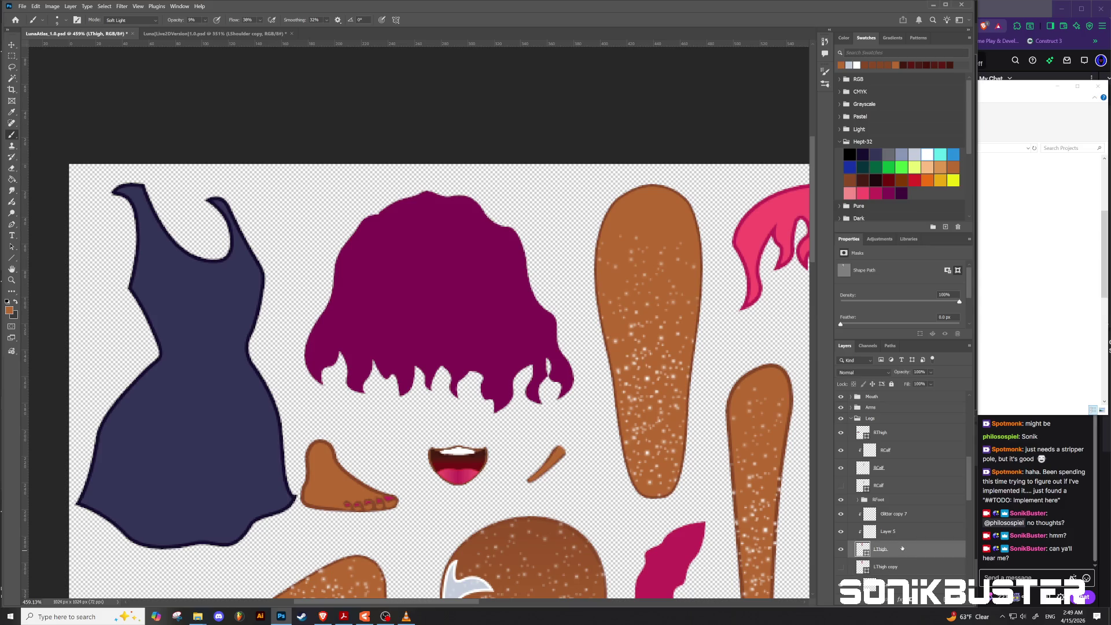
Rasterize LThigh, then select Layer 5 and toggle LThigh's visibility to compare
right_click(903, 548)
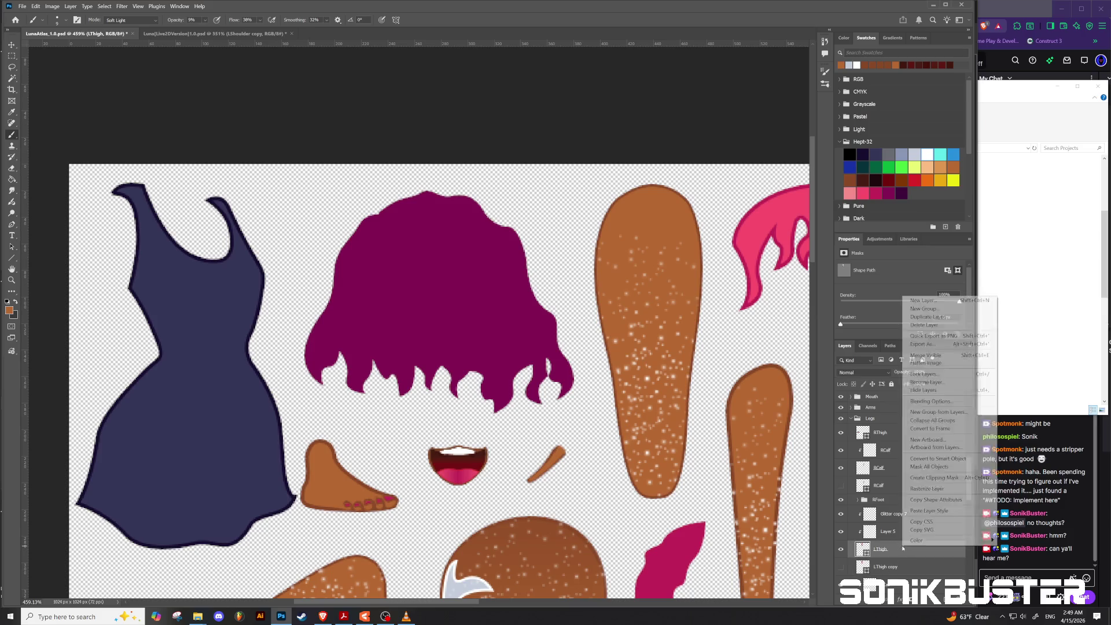
click(924, 491)
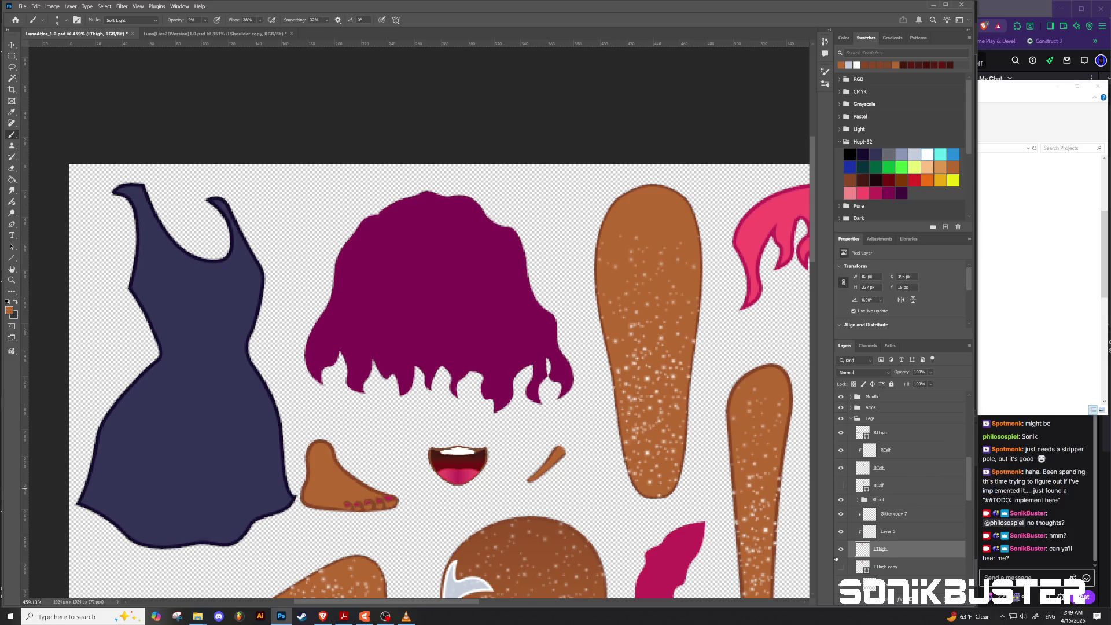
click(888, 533)
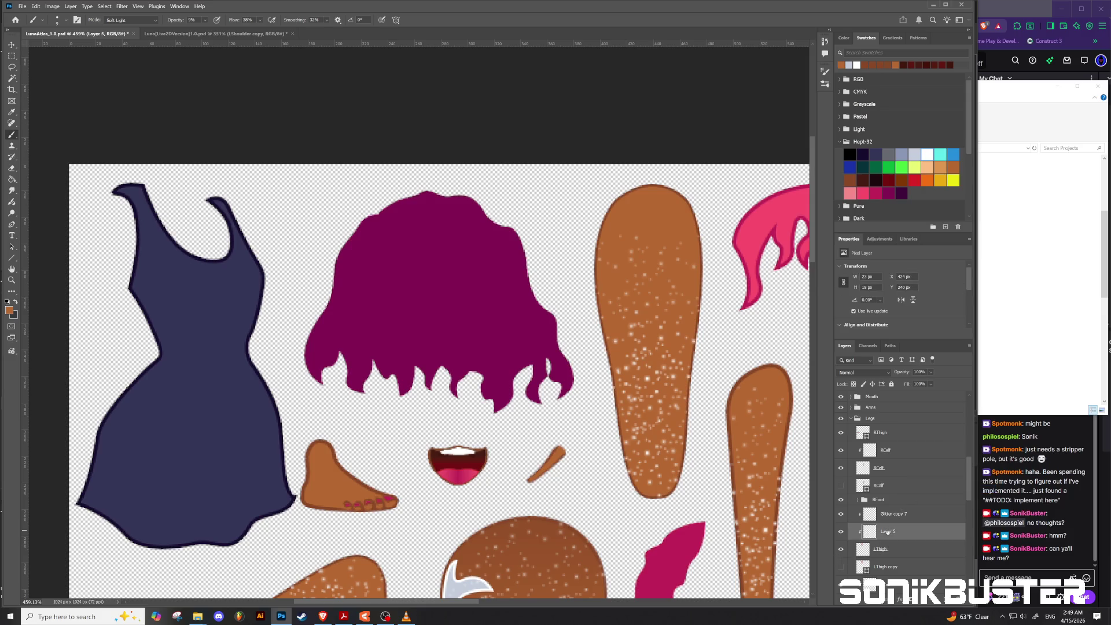
alt+click(647, 486)
click(841, 548)
click(841, 548)
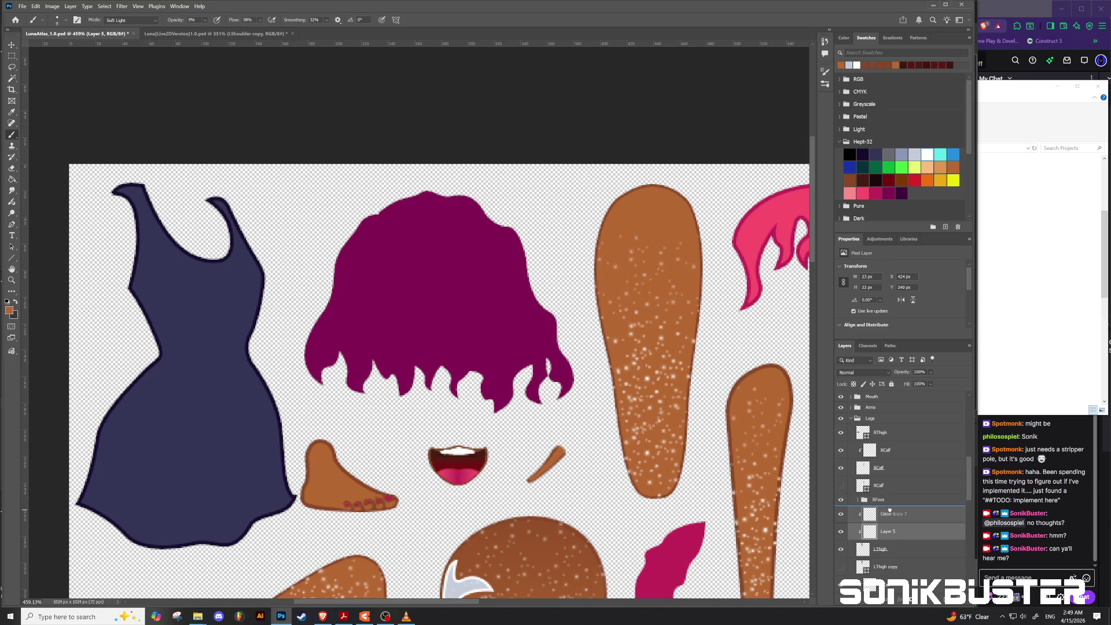
Move Layer 5 above Glitter copy 7 and back below it
drag(891, 529, 888, 508)
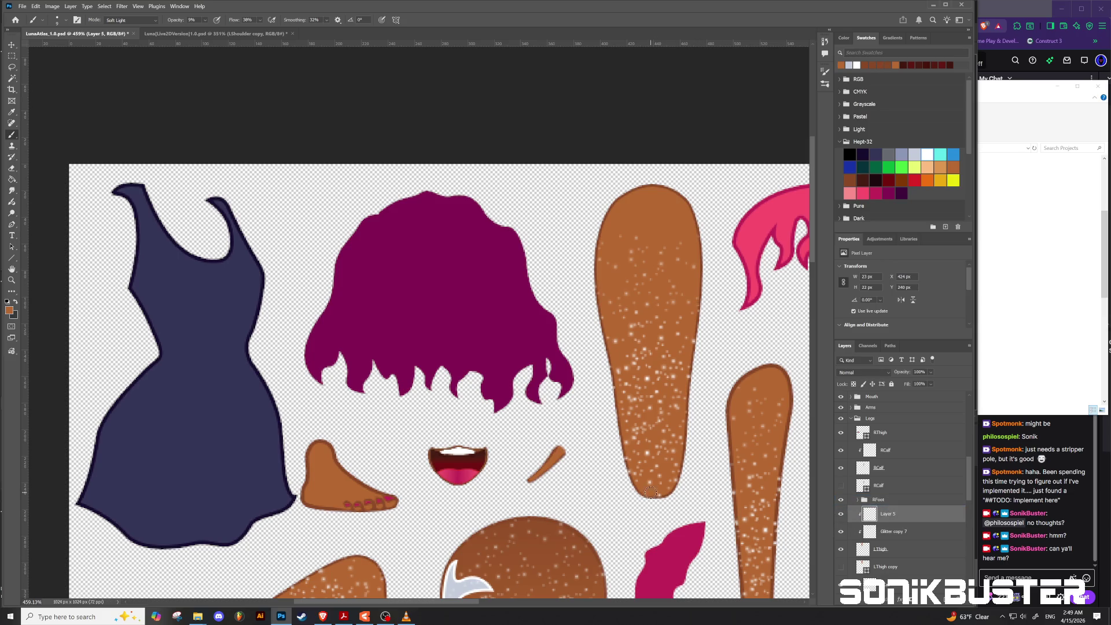
alt+click(537, 359)
key(ctrl+bracketleft)
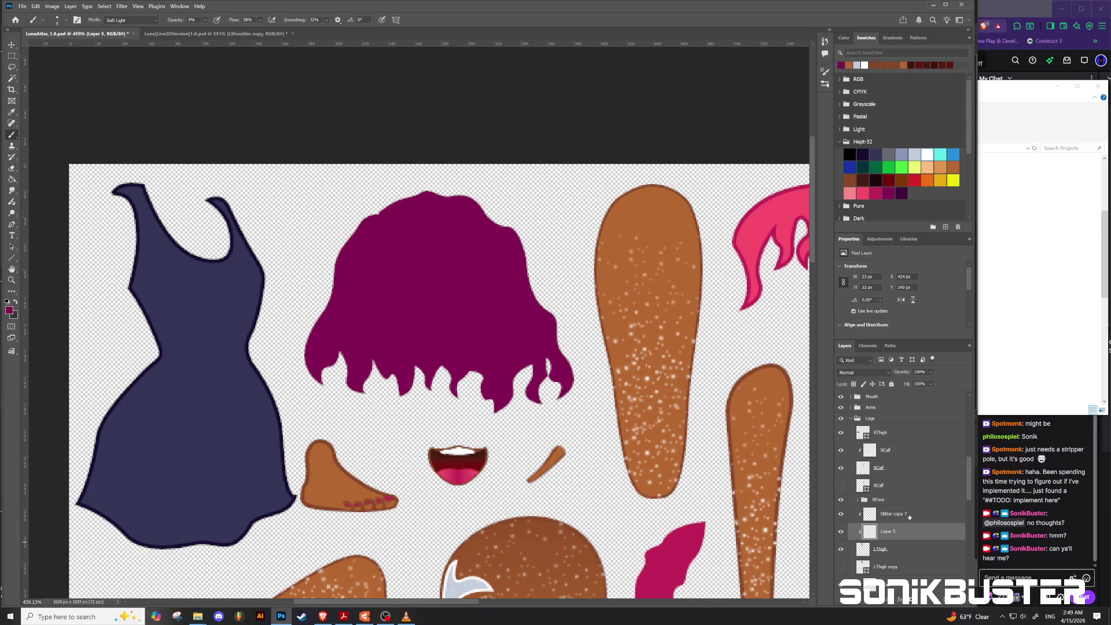
Set the brush to Normal mode at 100% opacity and sample the leg's brown
click(123, 19)
click(139, 29)
click(205, 22)
drag(206, 29, 295, 30)
click(259, 20)
alt+click(650, 486)
scroll(633, 493, down, 3)
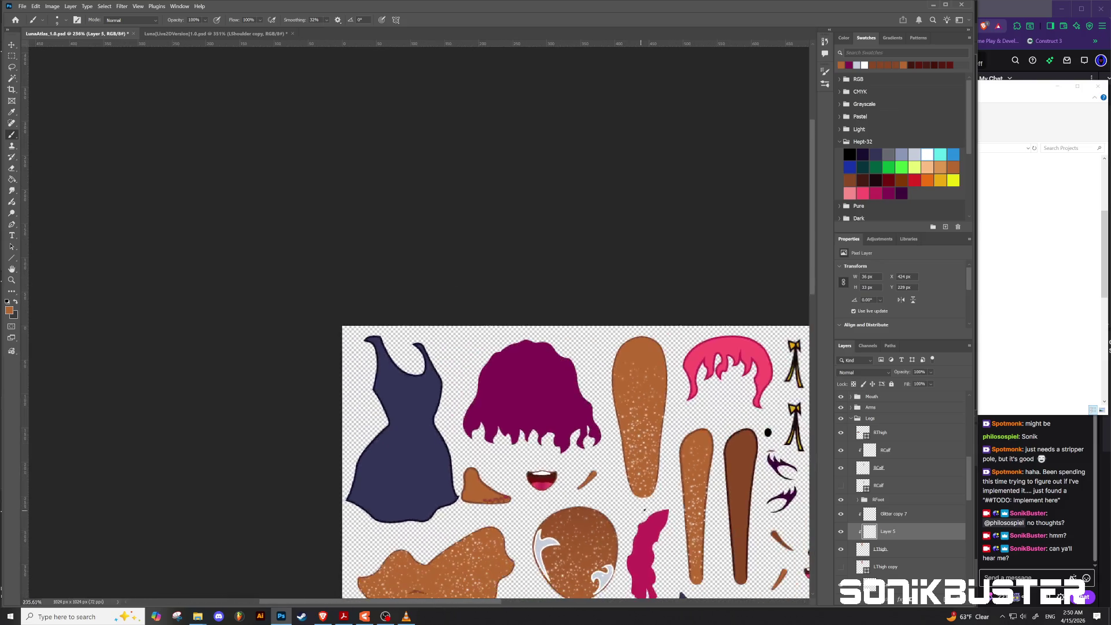
scroll(645, 517, down, 2)
scroll(644, 517, down, 2)
scroll(644, 517, down, 2)
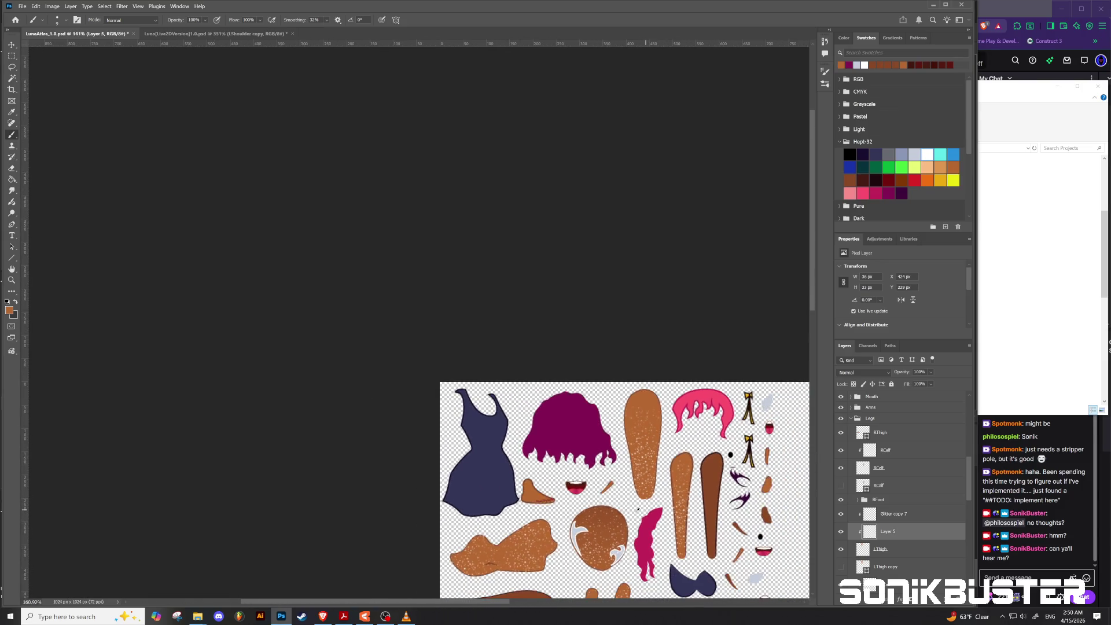
scroll(644, 517, down, 2)
scroll(602, 550, down, 1)
scroll(602, 551, down, 1)
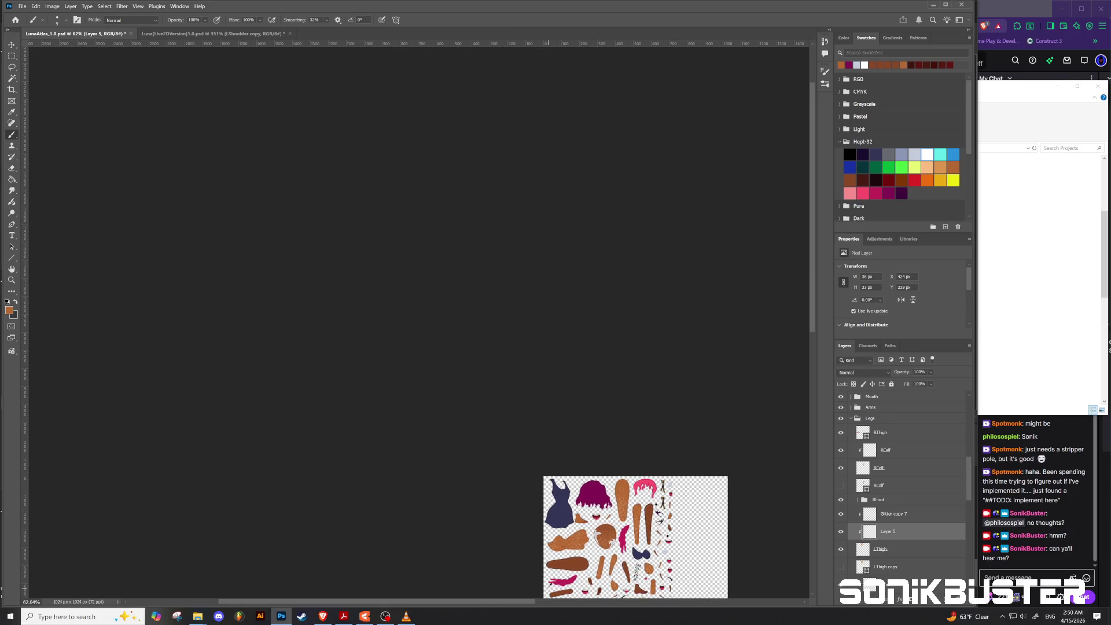
scroll(551, 583, up, 2)
scroll(550, 583, up, 2)
scroll(553, 564, up, 3)
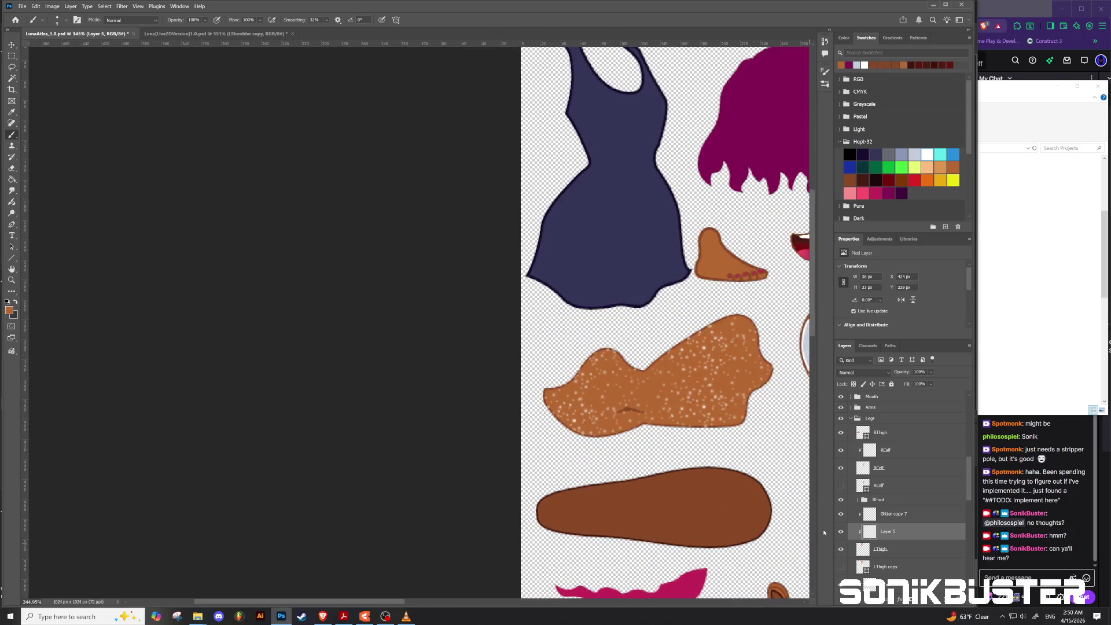
scroll(909, 528, down, 2)
scroll(910, 529, down, 3)
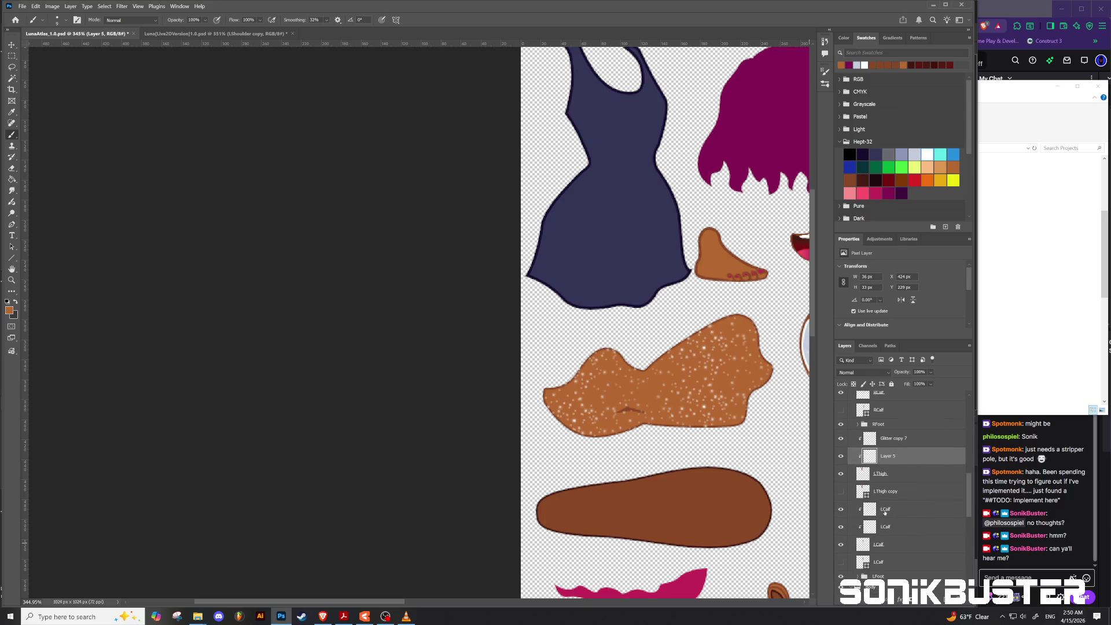
Move LThigh copy up beside LThigh and rename it to LThigh
click(840, 475)
drag(891, 491, 883, 476)
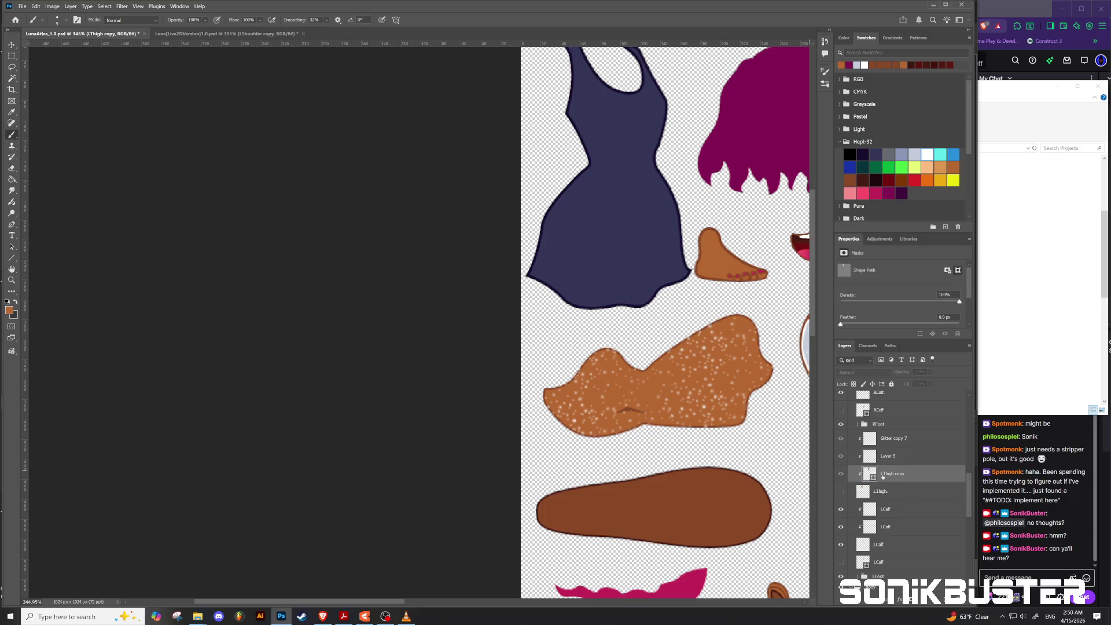
click(841, 491)
scroll(668, 393, down, 4)
scroll(667, 394, down, 3)
scroll(772, 313, up, 5)
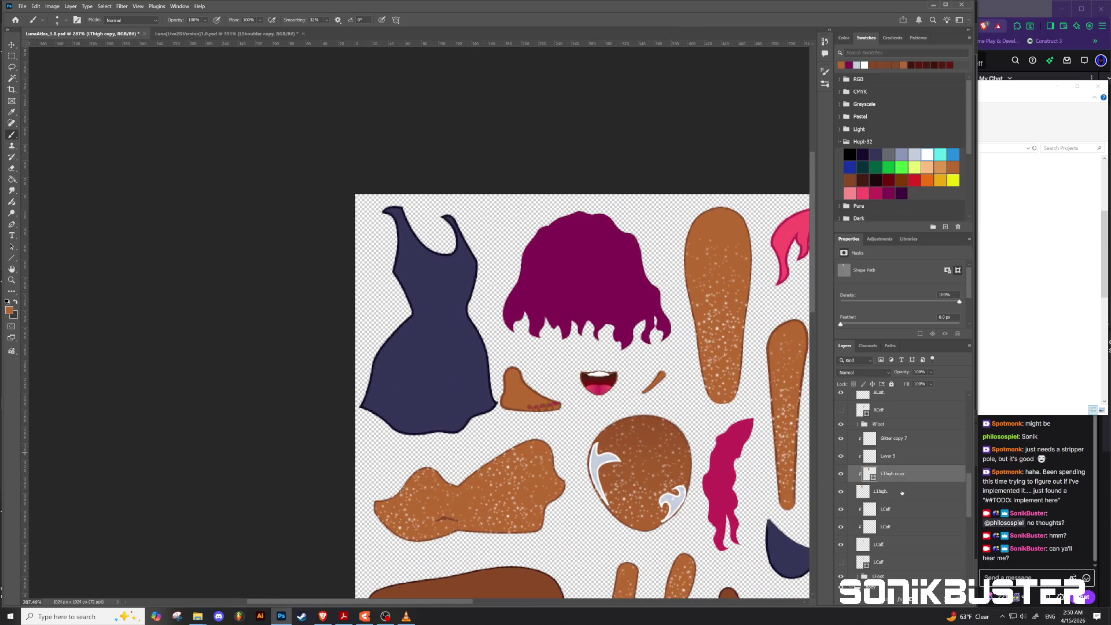
double_click(893, 474)
text(L)
key(Return)
Undo an accidental duplicate and delete the older, lower LThigh layer
alt+drag(905, 477, 898, 488)
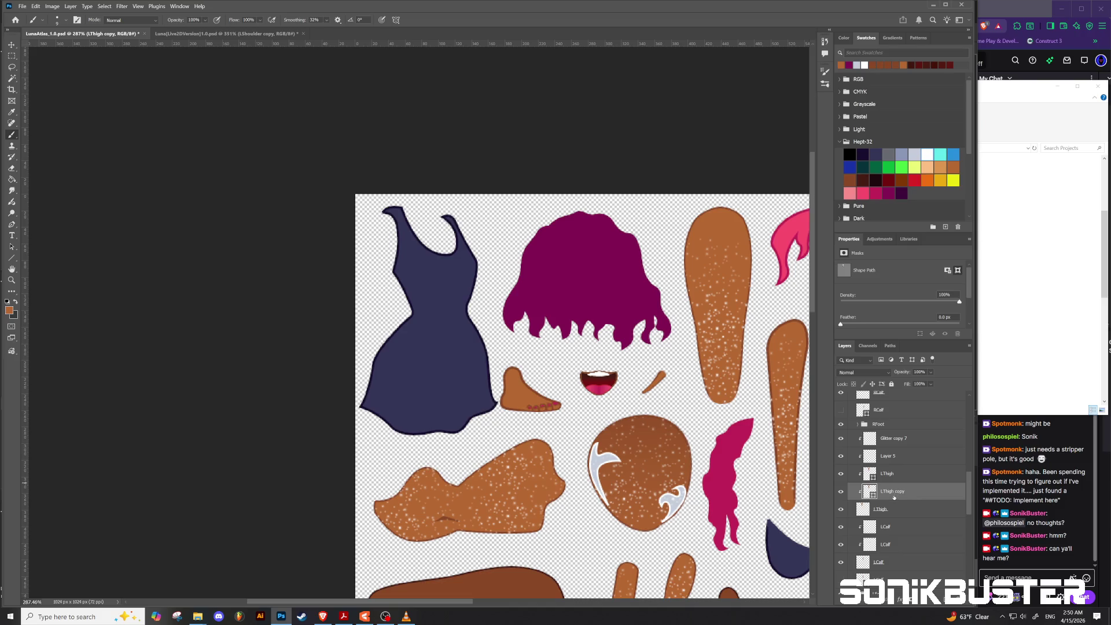
key(ctrl+z)
click(900, 492)
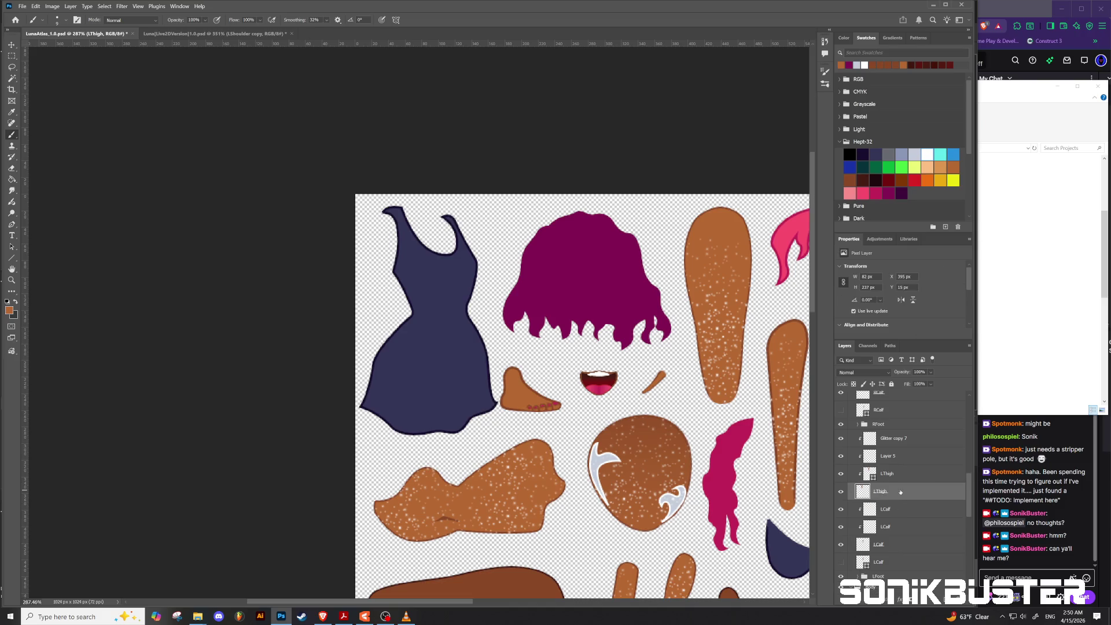
key(Delete)
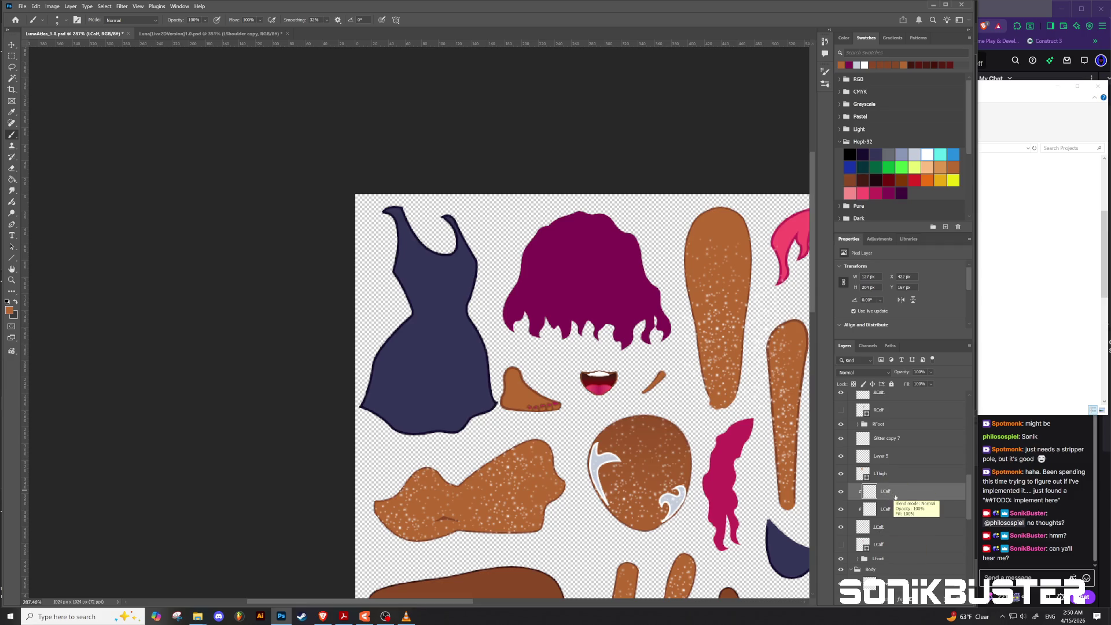
Clip Glitter copy 7 and Layer 5 to the new LThigh layer
click(885, 438)
shift+click(886, 455)
right_click(886, 454)
click(921, 429)
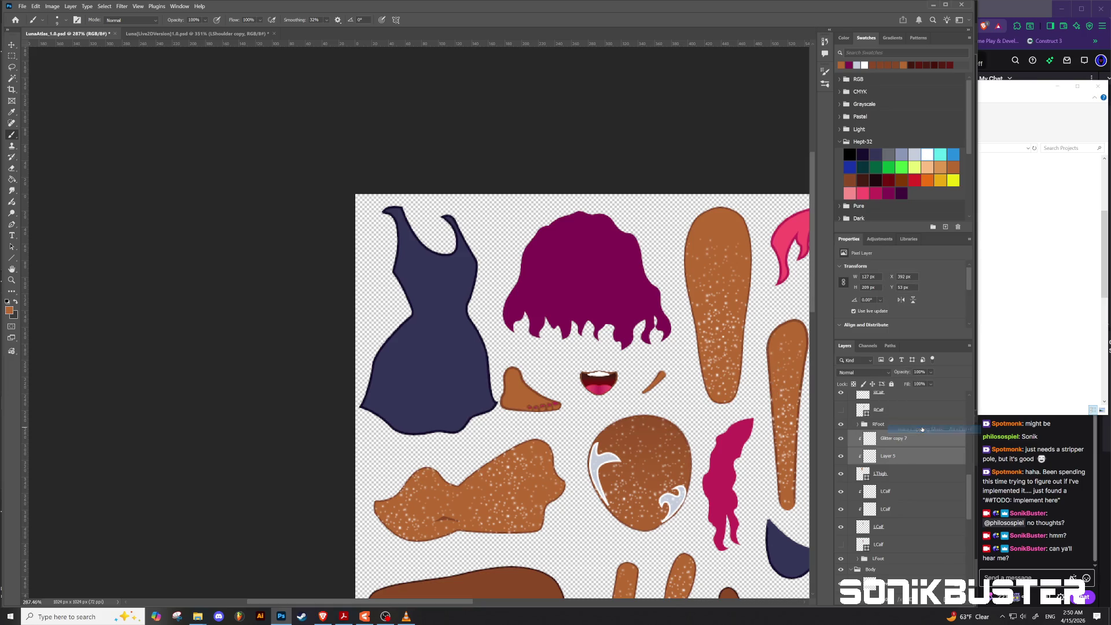
Make a hidden LThigh copy backup below LThigh and save LunaAtlas_1.0.psd
click(891, 475)
key(ctrl+j)
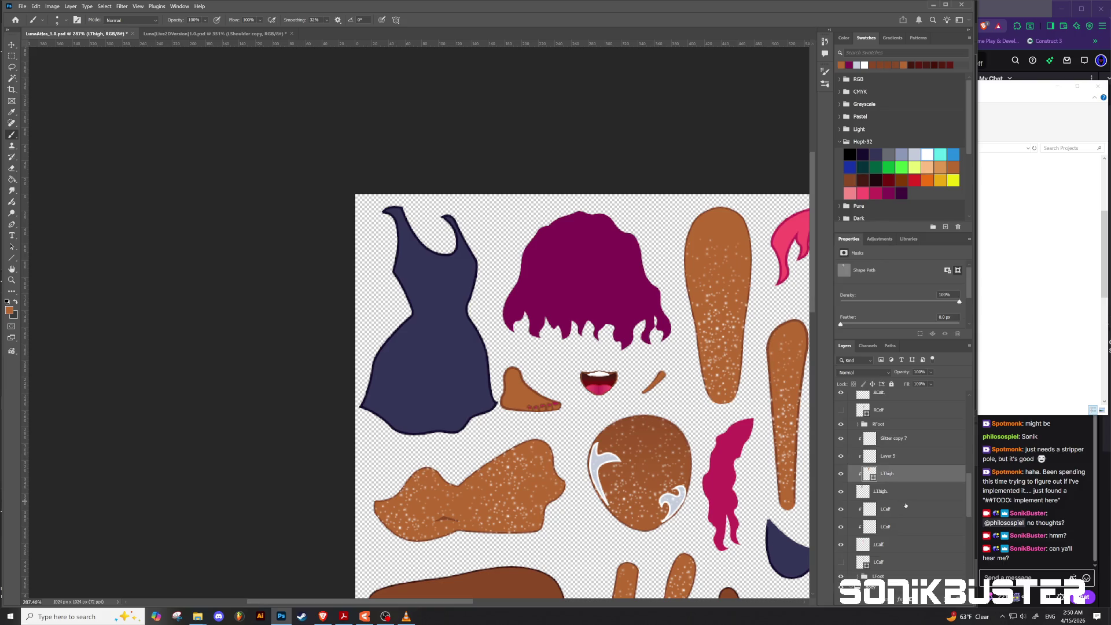
key(ctrl+comma)
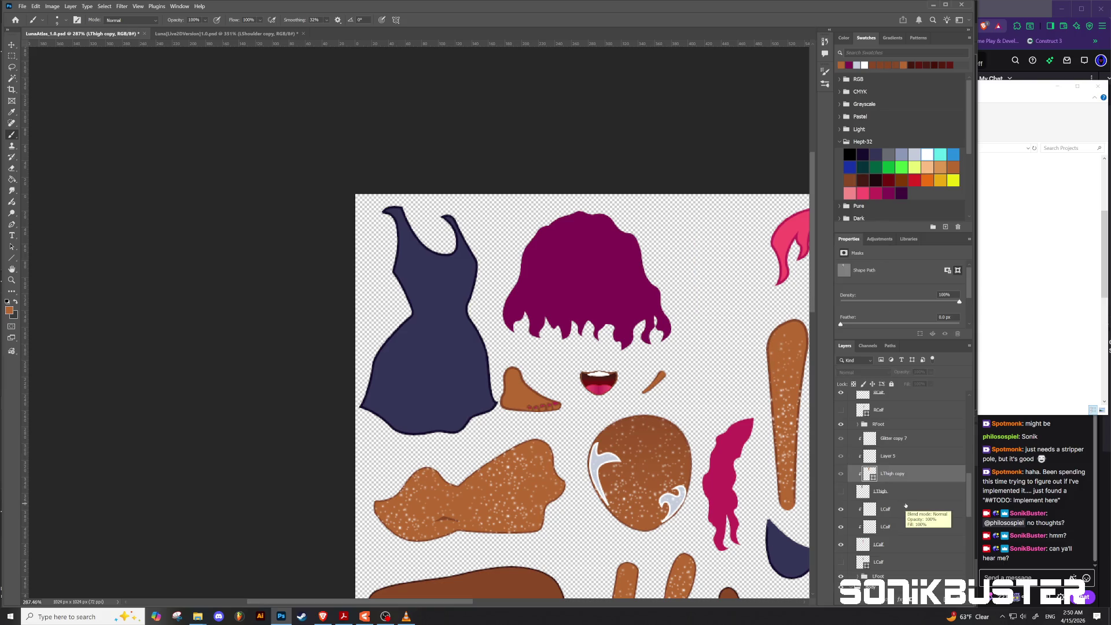
key(ctrl+bracketleft)
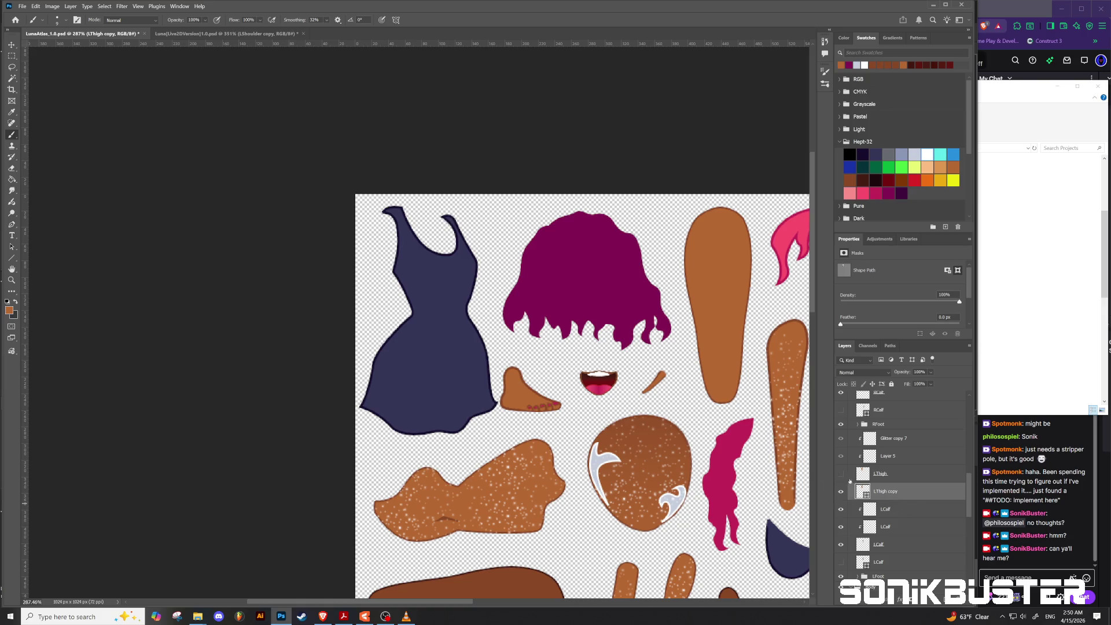
click(842, 474)
click(840, 492)
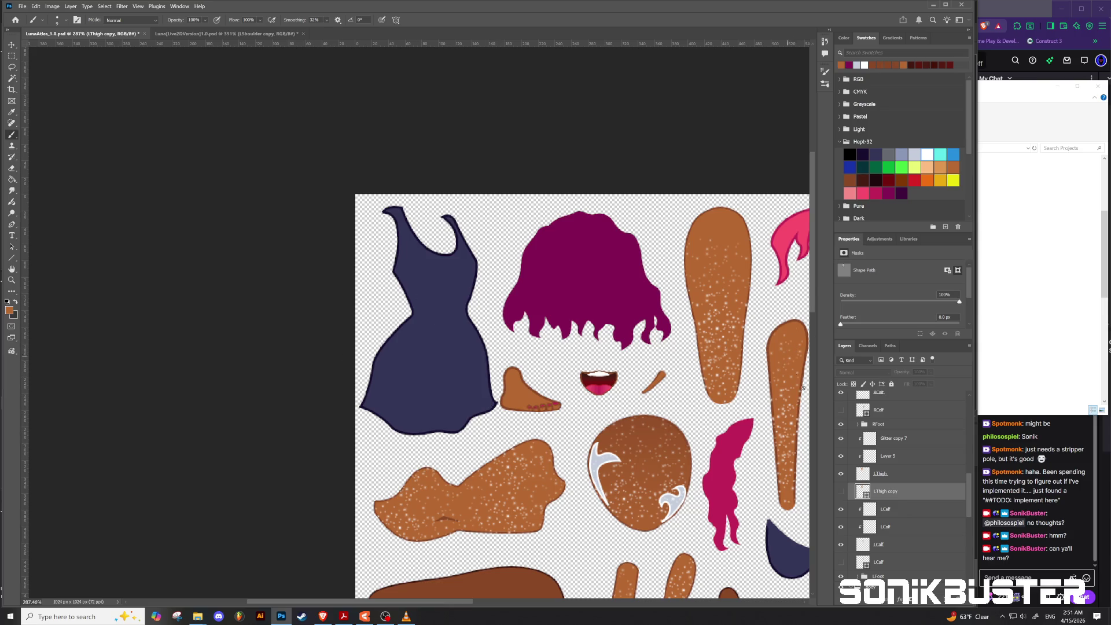
scroll(925, 456, up, 3)
scroll(920, 453, down, 3)
key(ctrl+s)
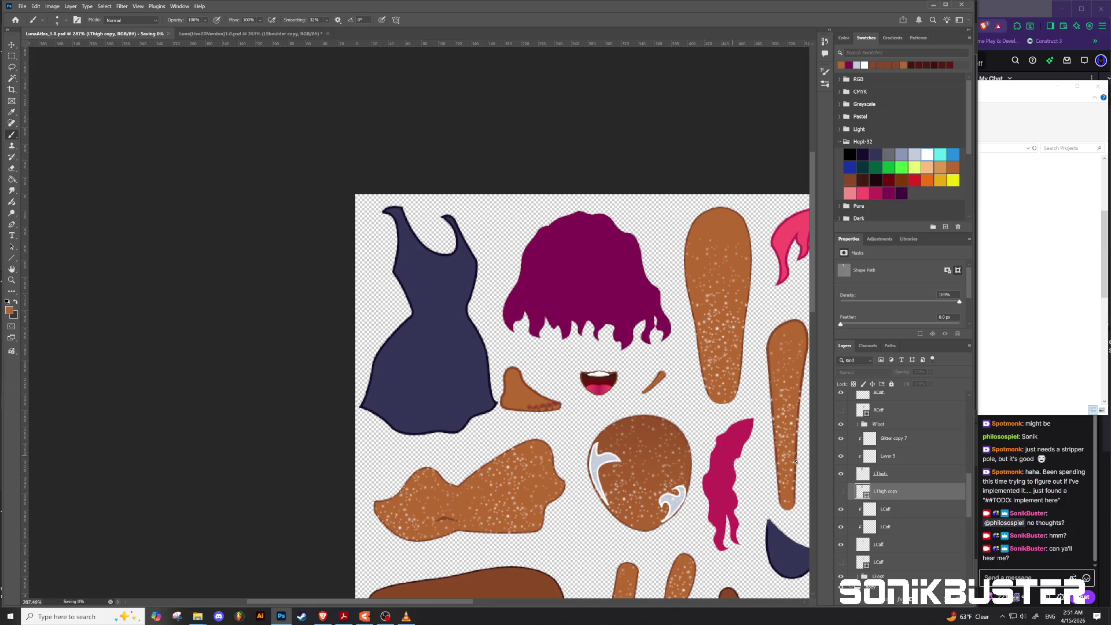
Create Layer 6 above Tunic and clip it to the Tunic layer
scroll(914, 437, up, 2)
scroll(915, 437, up, 1)
scroll(912, 451, up, 1)
scroll(909, 466, up, 1)
scroll(906, 479, up, 1)
scroll(906, 479, up, 2)
scroll(906, 479, up, 1)
scroll(907, 479, up, 1)
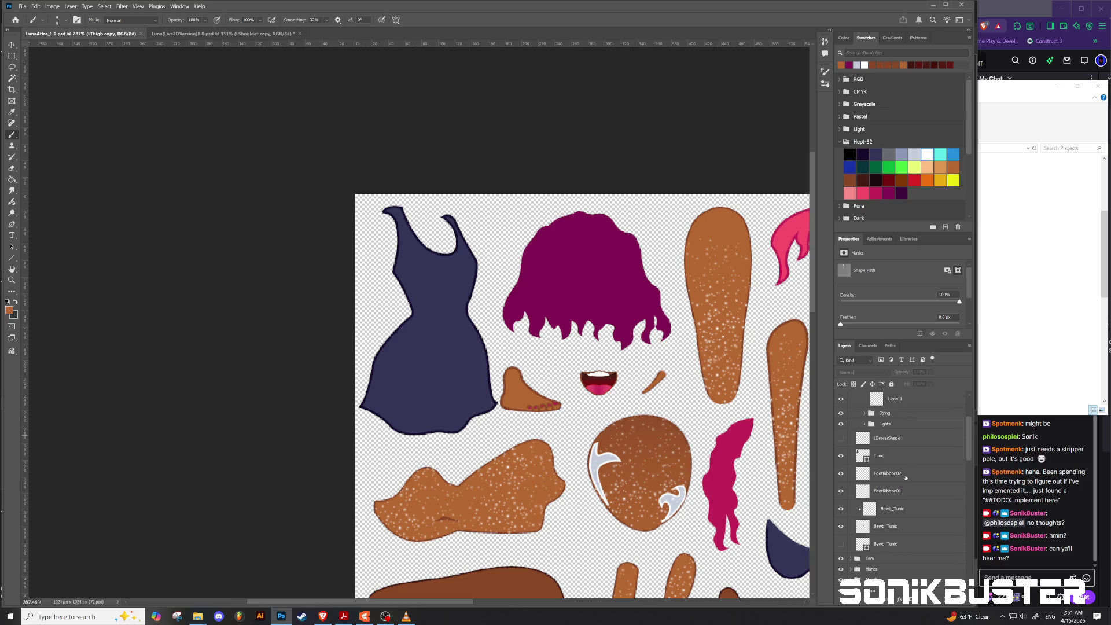
click(890, 461)
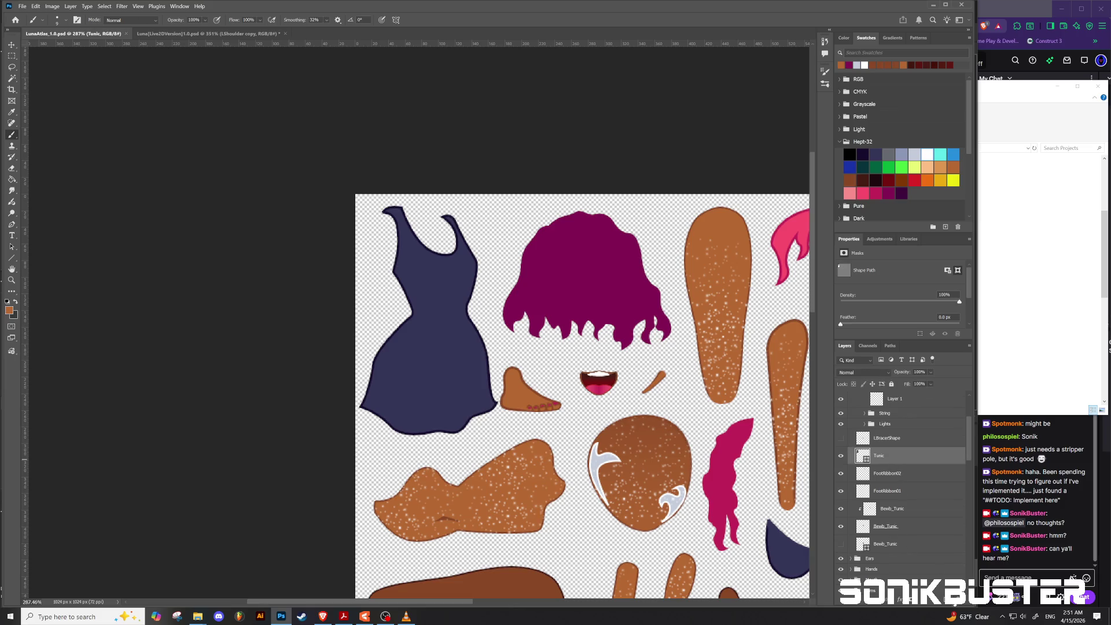
key(ctrl+shift+alt+n)
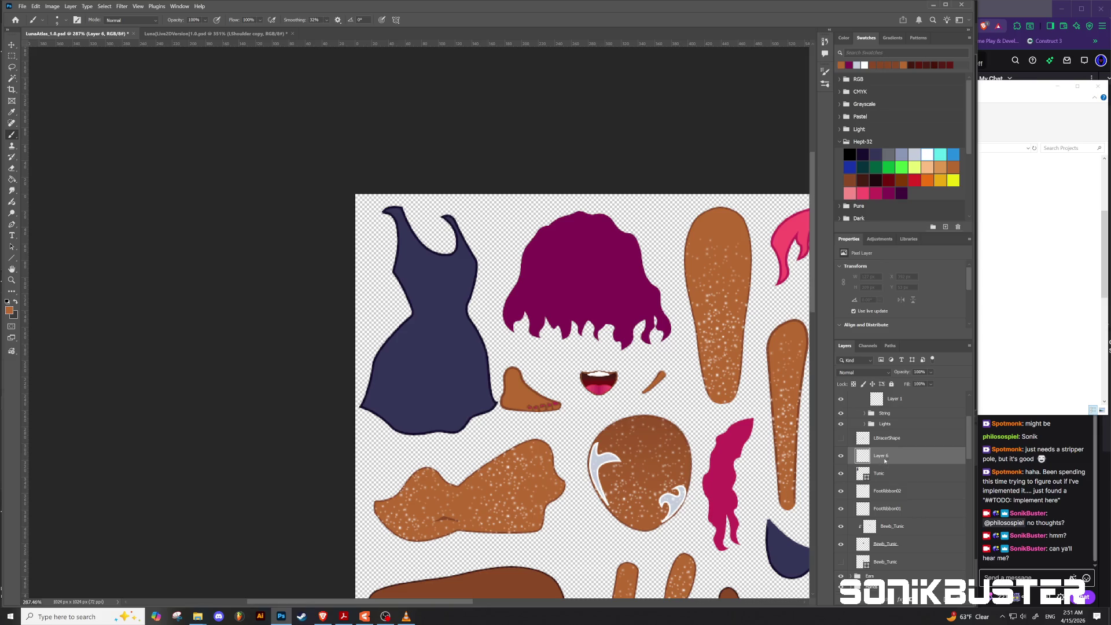
right_click(884, 462)
click(920, 414)
alt+right_click(426, 364)
Lower brush hardness, sample the dress's dark purple, and set flow and opacity to 45%
click(826, 72)
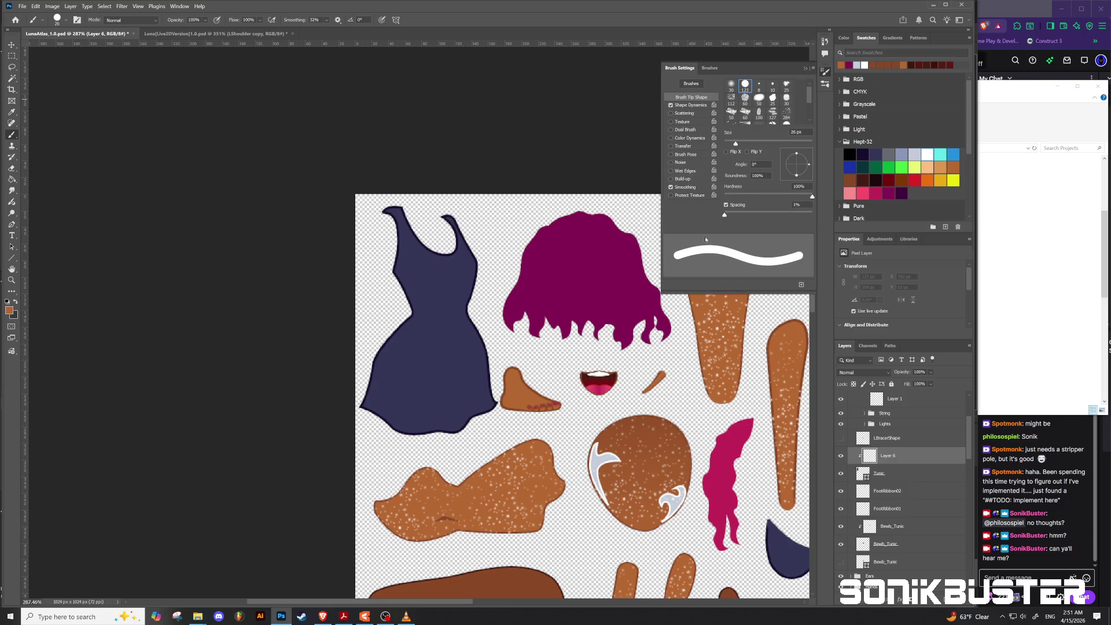
drag(812, 197, 754, 197)
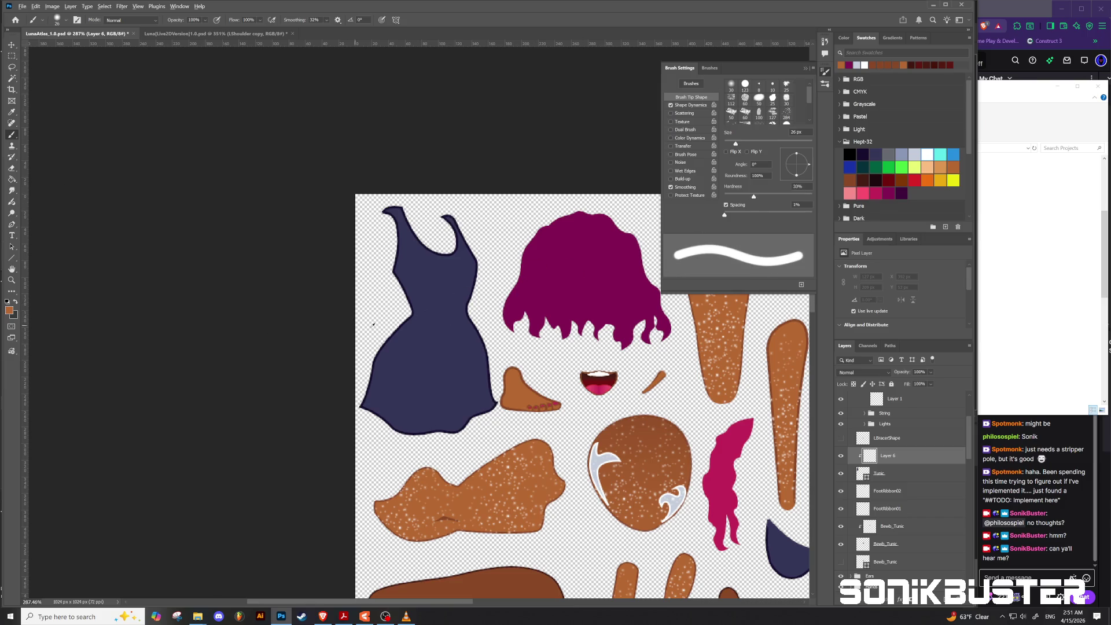
alt+click(413, 315)
drag(421, 342, 389, 382)
key(ctrl+z)
drag(259, 22, 253, 31)
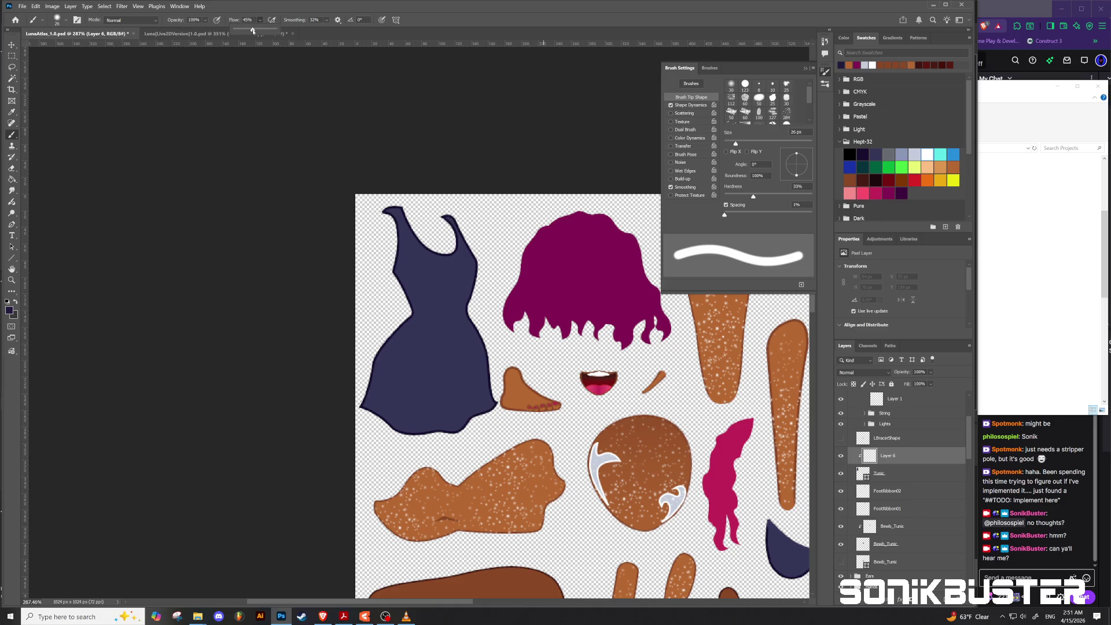
click(205, 20)
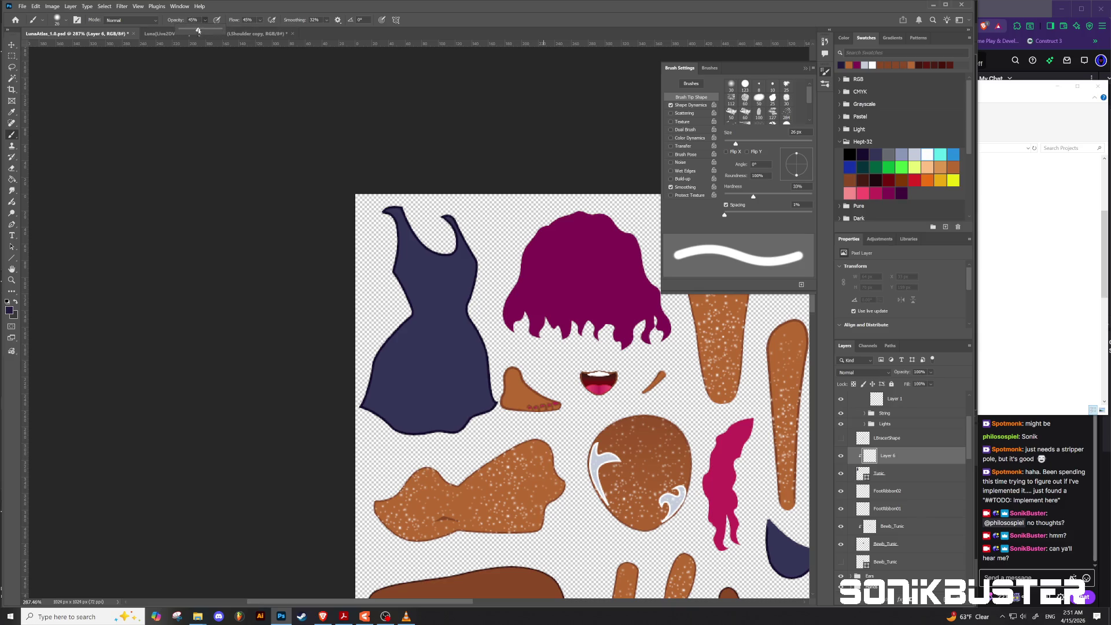